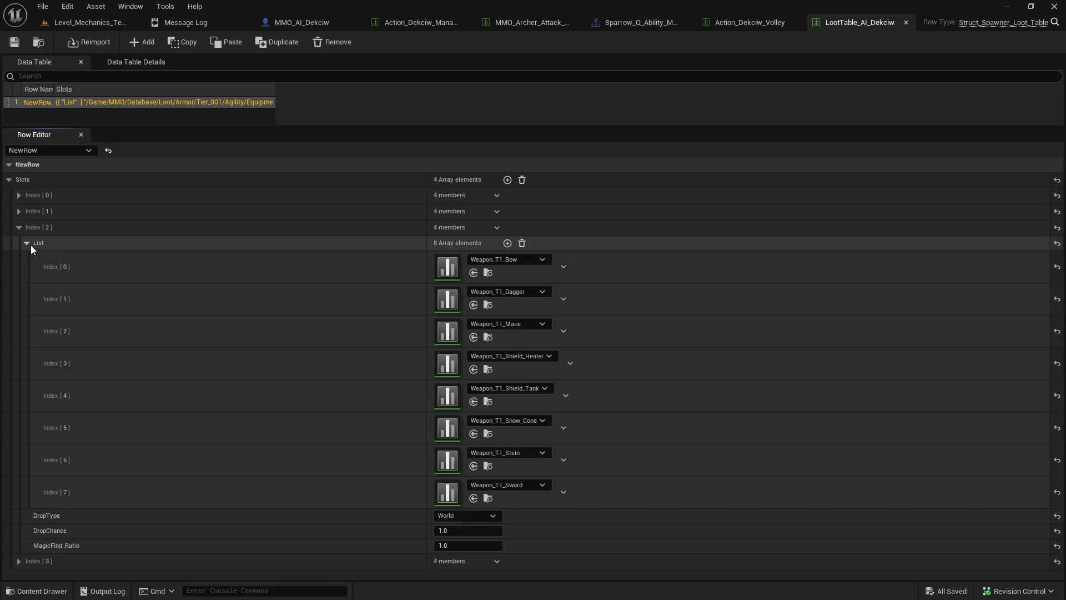
- Collapse loot slot Index[2], inspect slot Index[3]'s item list, then switch to the MMO_AI_Dekciw blueprint
{"action": "left_click", "coordinate": [27, 244]}
{"action": "left_click", "coordinate": [19, 228]}
{"action": "left_click", "coordinate": [20, 244]}
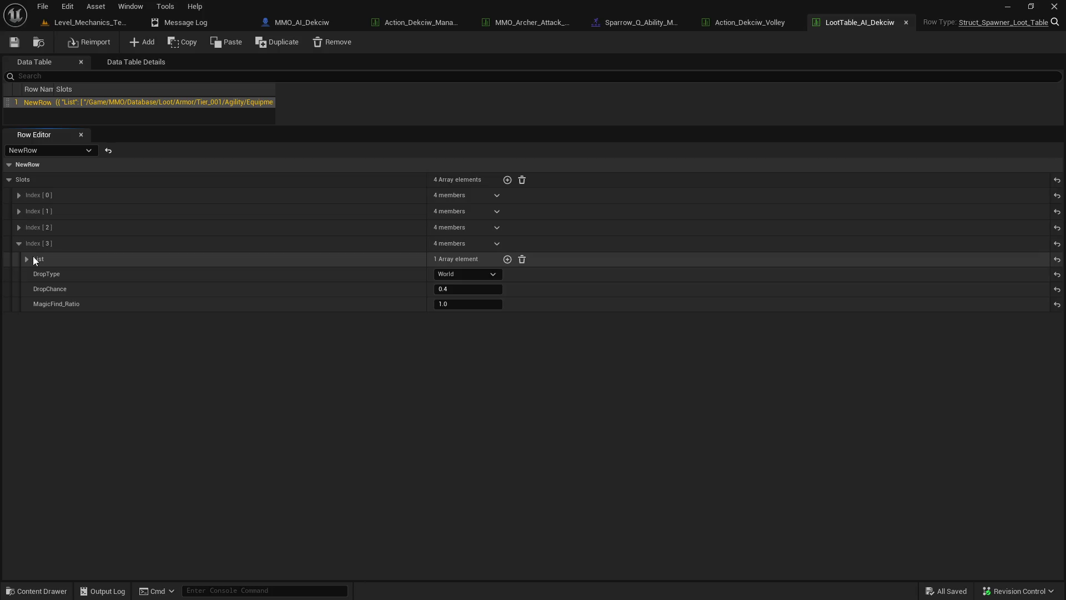
{"action": "left_click", "coordinate": [26, 259]}
{"action": "left_click", "coordinate": [27, 259]}
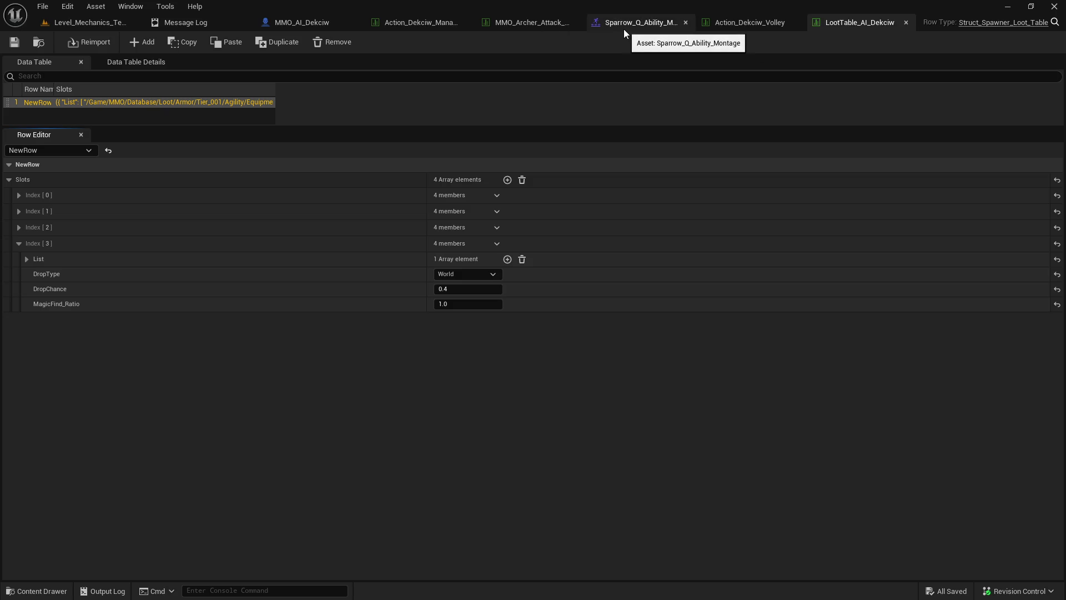
{"action": "left_click", "coordinate": [318, 23]}
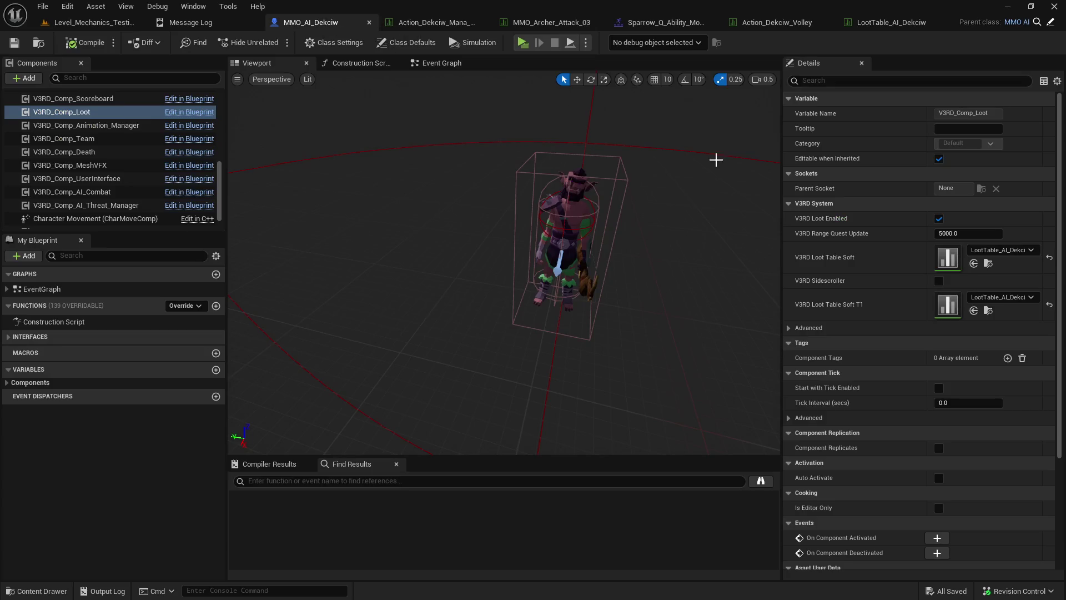
- Find the curve property on V3RD_Comp_Statistics and open its StatCurve_Dekciw table
{"action": "left_click", "coordinate": [38, 45]}
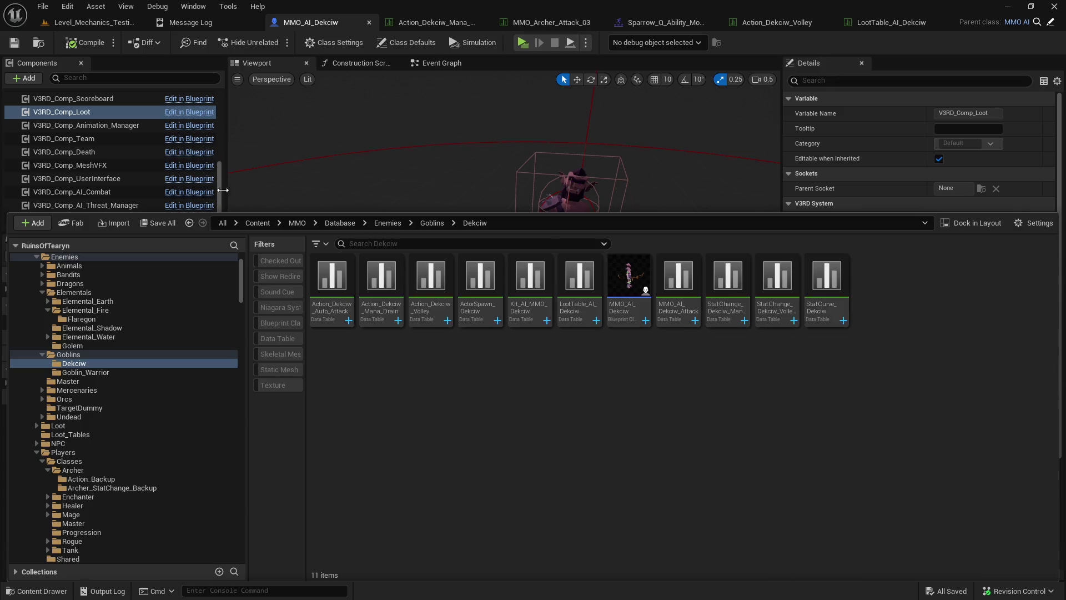
{"action": "scroll", "coordinate": [113, 155], "scroll_direction": "down", "scroll_amount": 1}
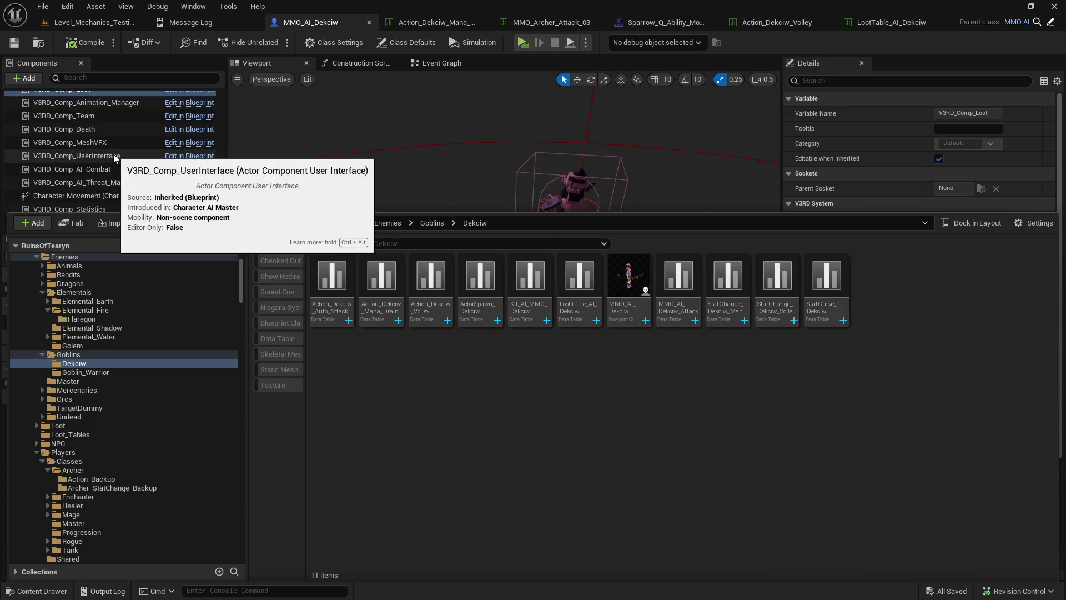
{"action": "left_click", "coordinate": [107, 209]}
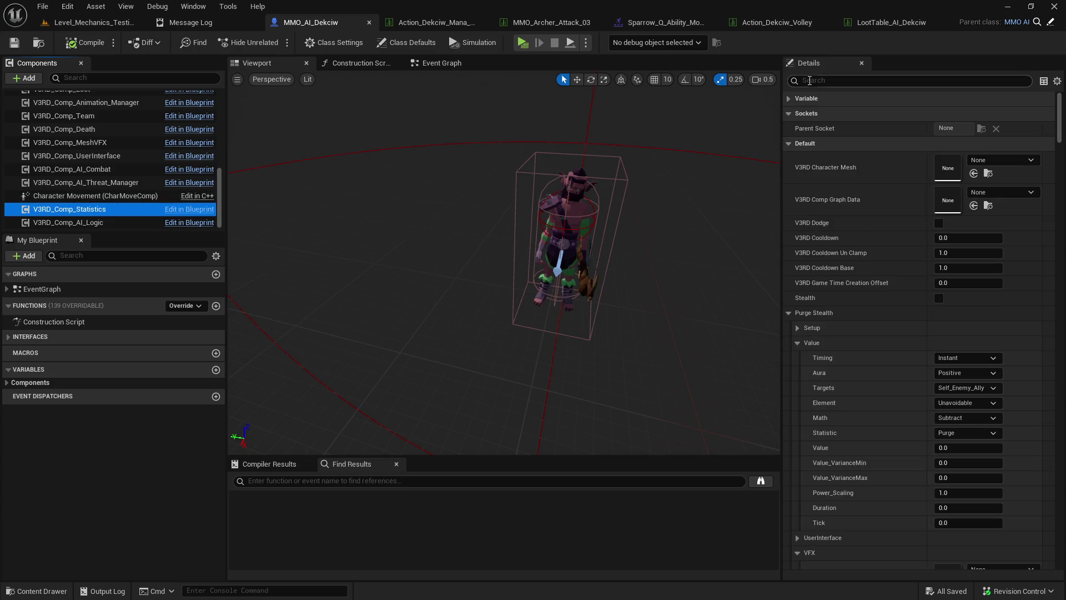
{"action": "left_click", "coordinate": [838, 81]}
{"action": "type", "text": "urve"}
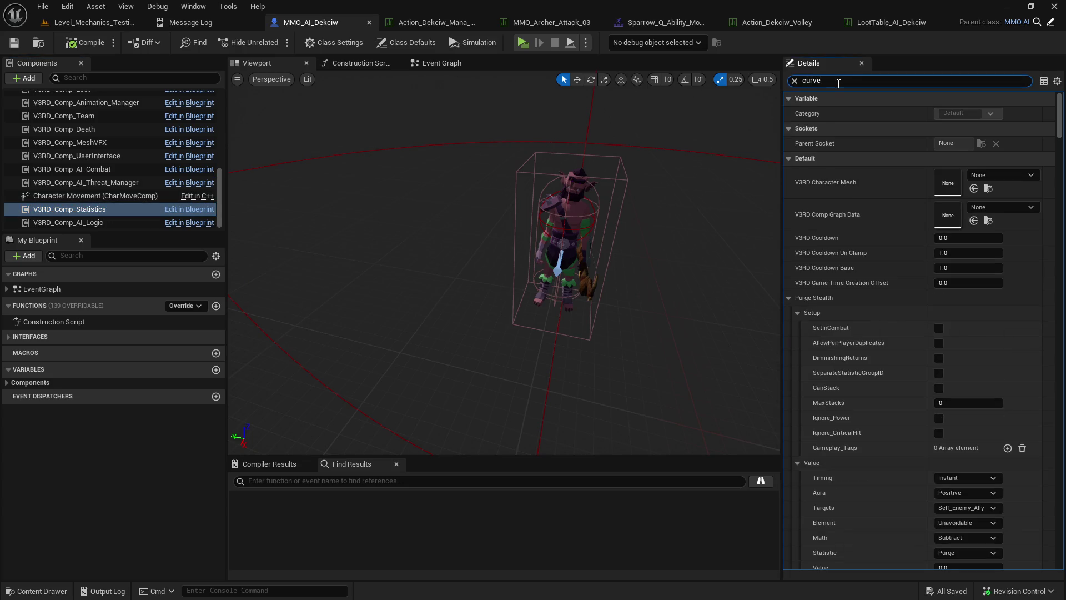
{"action": "left_click", "coordinate": [994, 130]}
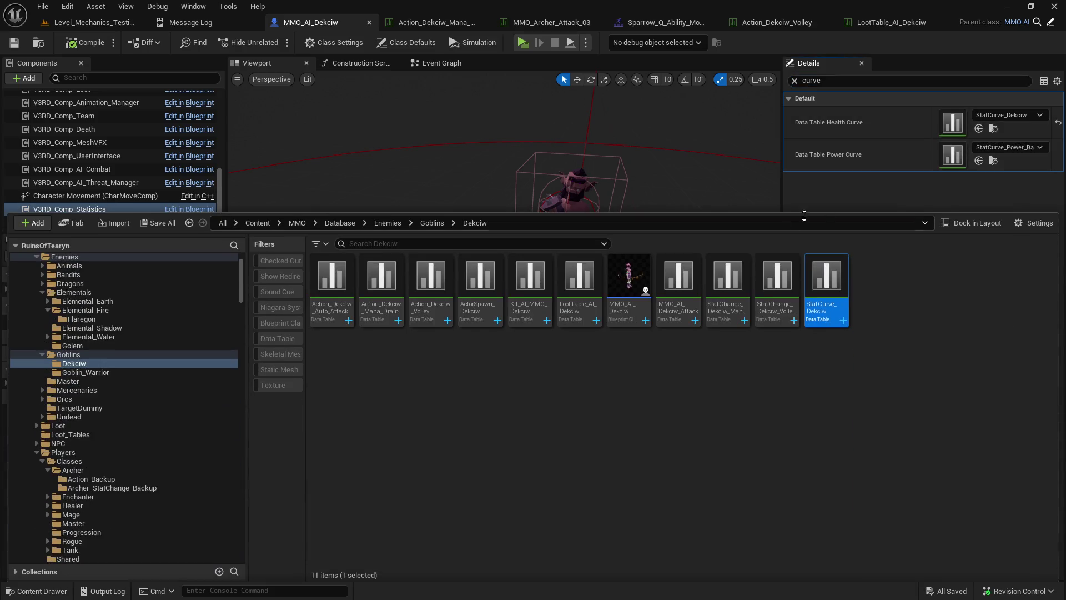
{"action": "double_click", "coordinate": [817, 276]}
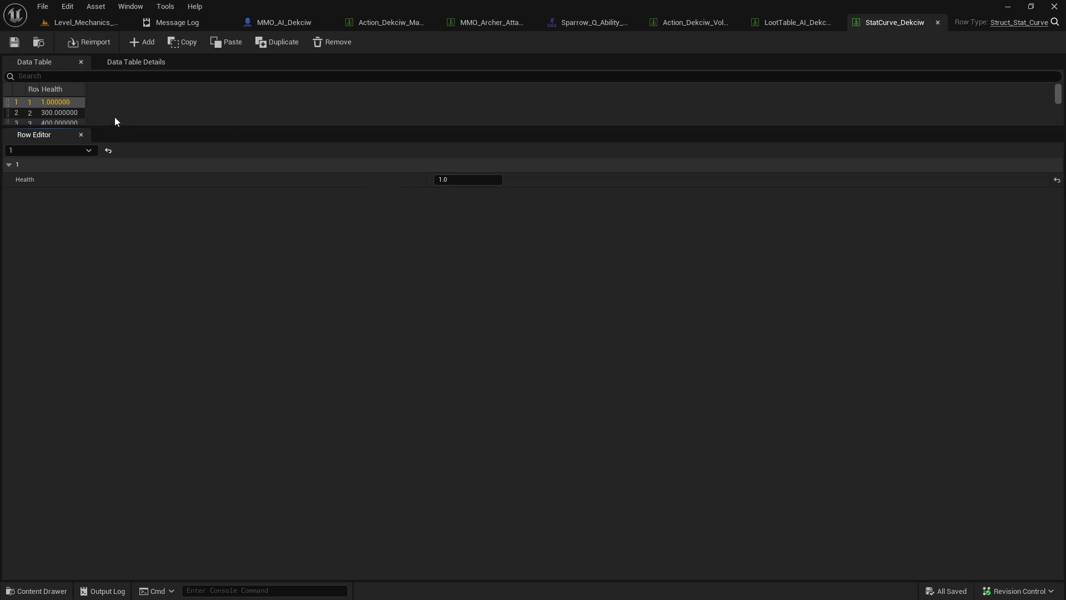
- Enlarge the table view and set row 15's Health to 2500
{"action": "left_click_drag", "start_coordinate": [102, 127], "coordinate": [128, 281]}
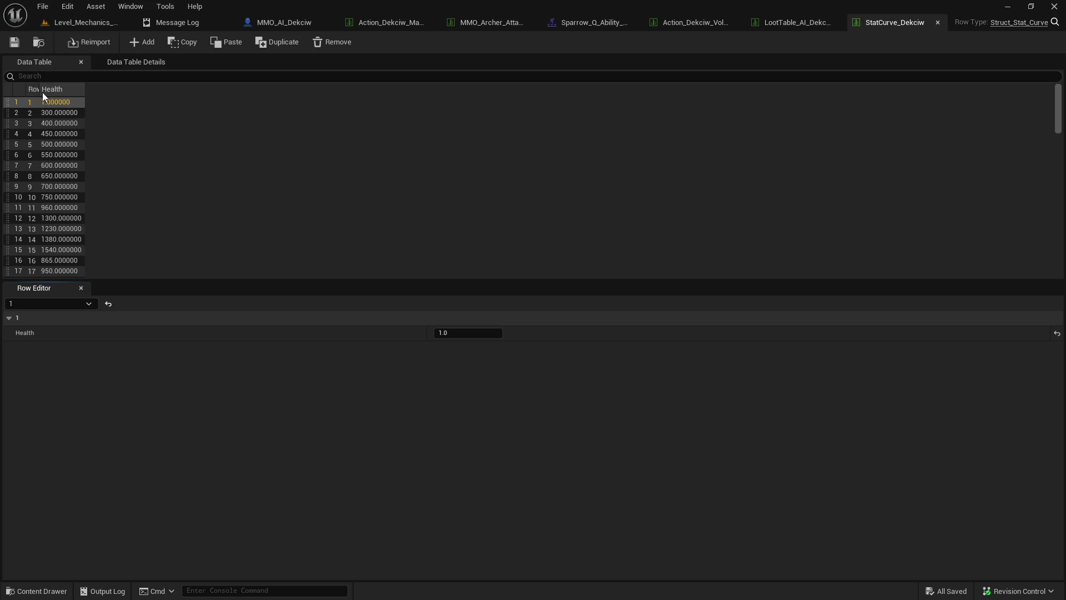
{"action": "mouse_move", "coordinate": [40, 90]}
{"action": "left_mouse_down"}
{"action": "mouse_move", "coordinate": [76, 91]}
{"action": "mouse_move", "coordinate": [54, 94]}
{"action": "left_mouse_up"}
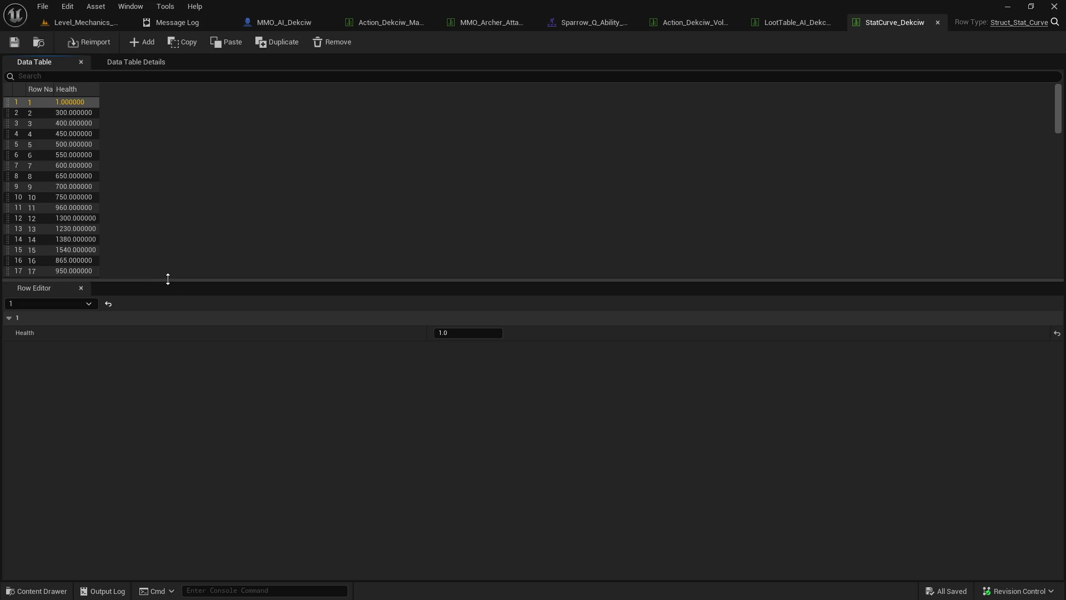
{"action": "left_click_drag", "start_coordinate": [167, 280], "coordinate": [167, 303]}
{"action": "left_click", "coordinate": [57, 250]}
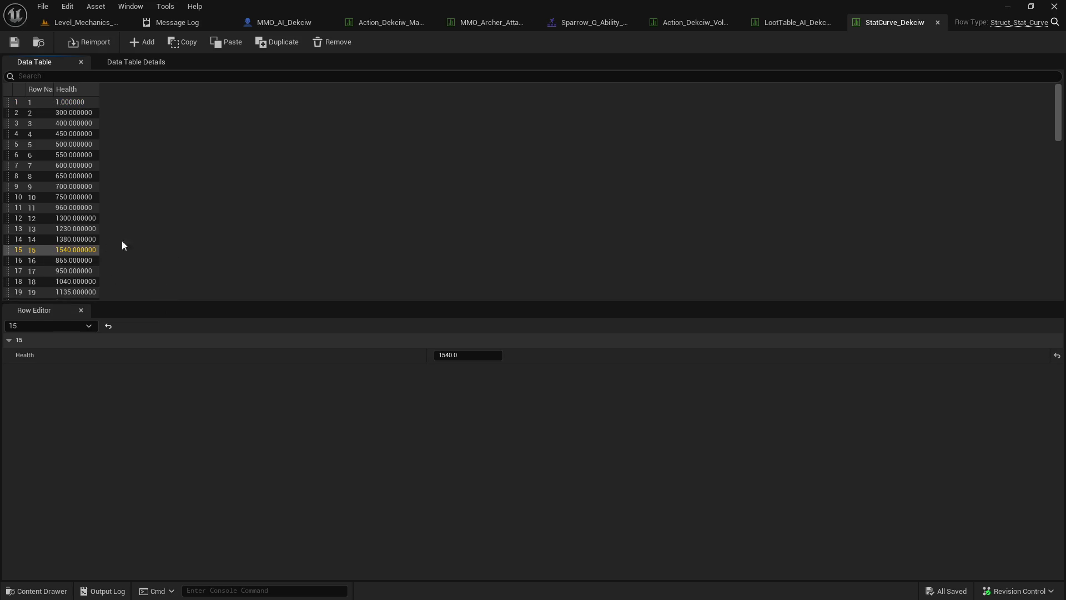
{"action": "left_click", "coordinate": [468, 356]}
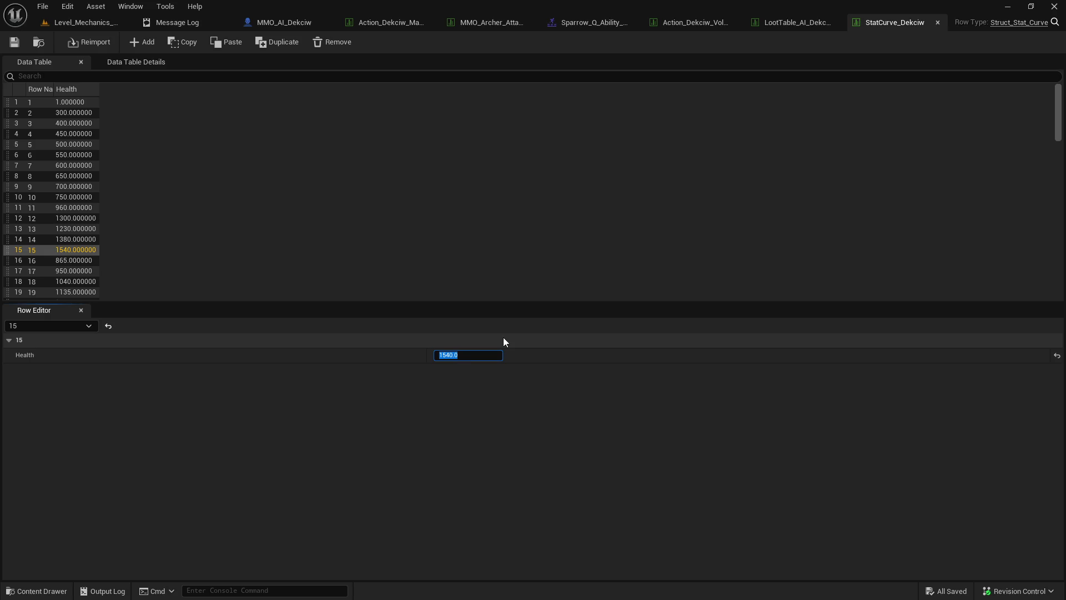
{"action": "type", "text": "2500"}
{"action": "key", "text": "Return"}
- Set rows 14 and 16 Health to 2500 and save StatCurve_Dekciw
{"action": "left_click", "coordinate": [61, 244]}
{"action": "left_click", "coordinate": [465, 355]}
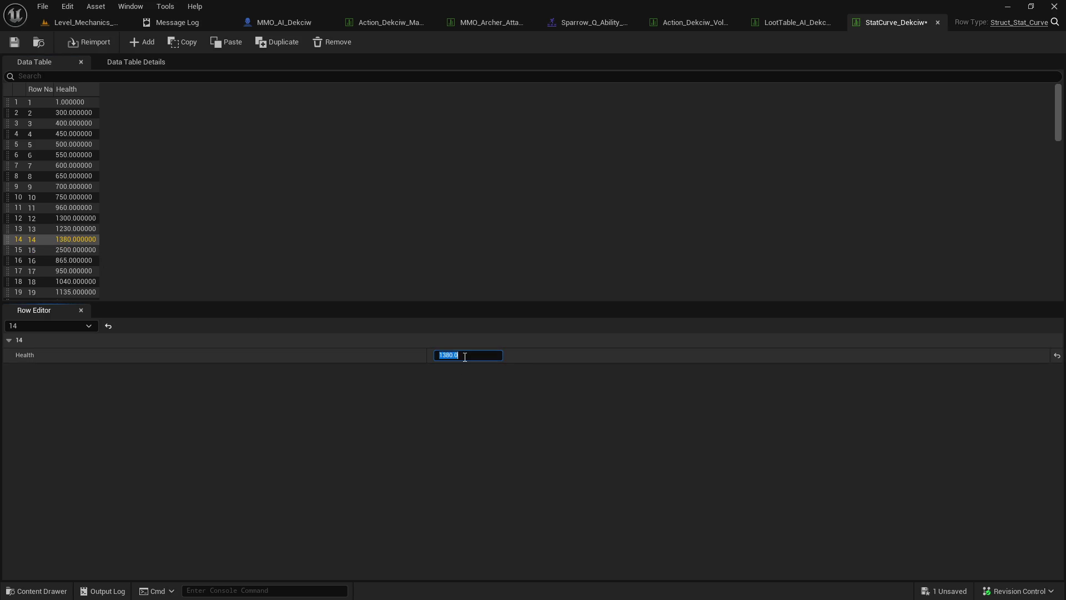
{"action": "type", "text": "250"}
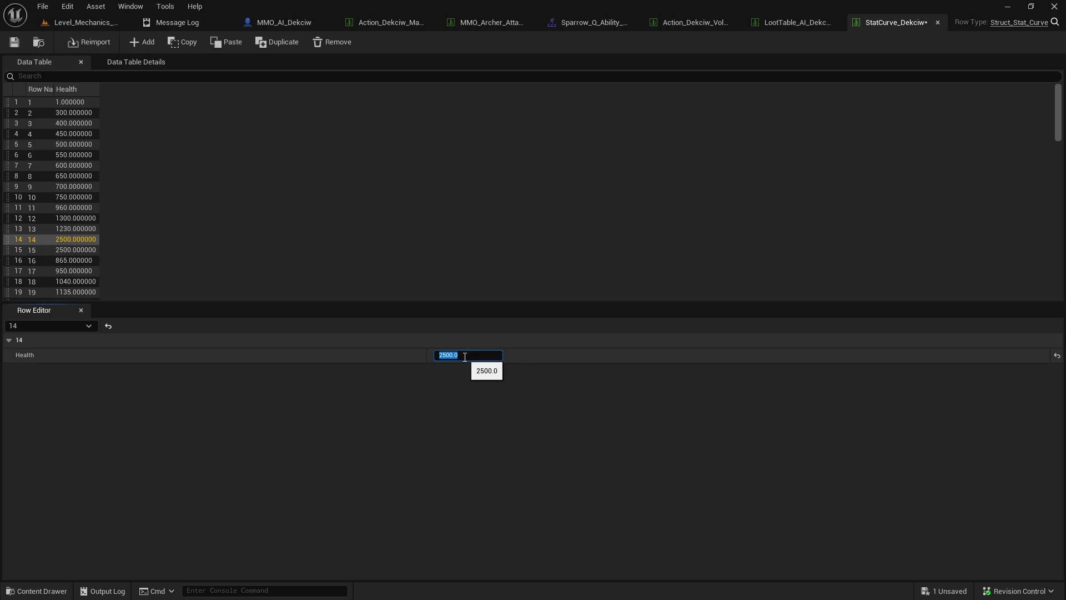
{"action": "left_click", "coordinate": [75, 261]}
{"action": "left_click", "coordinate": [485, 356]}
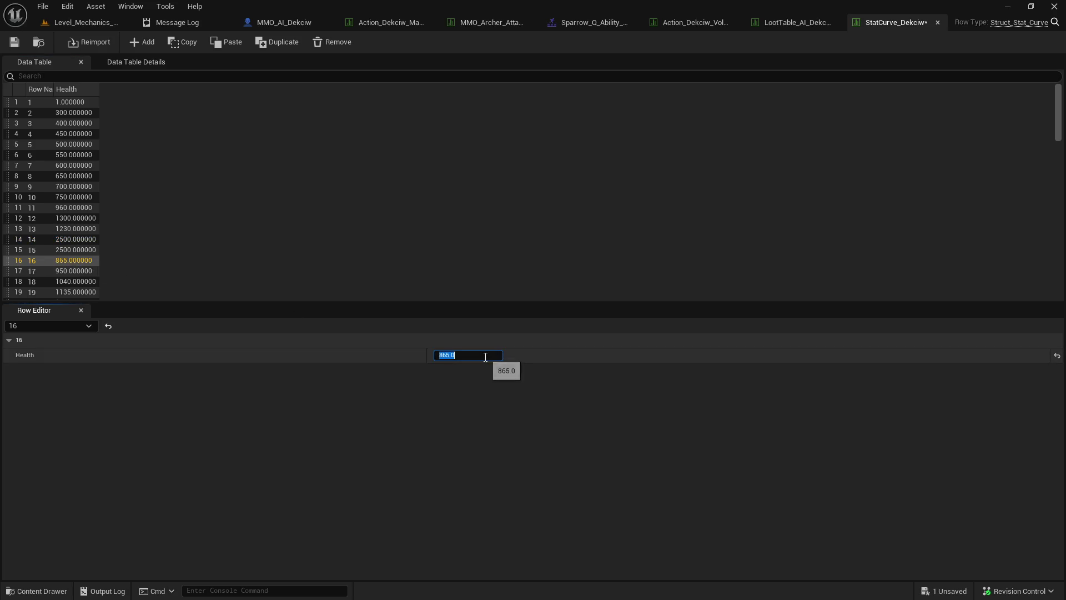
{"action": "type", "text": "2500"}
{"action": "key", "text": "Return"}
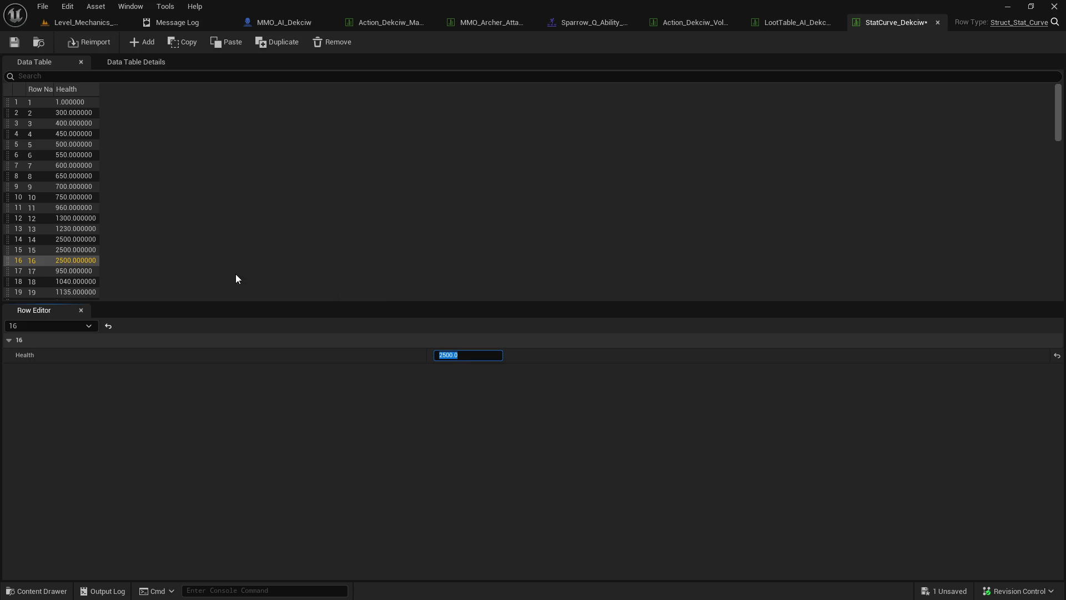
{"action": "left_click", "coordinate": [62, 238]}
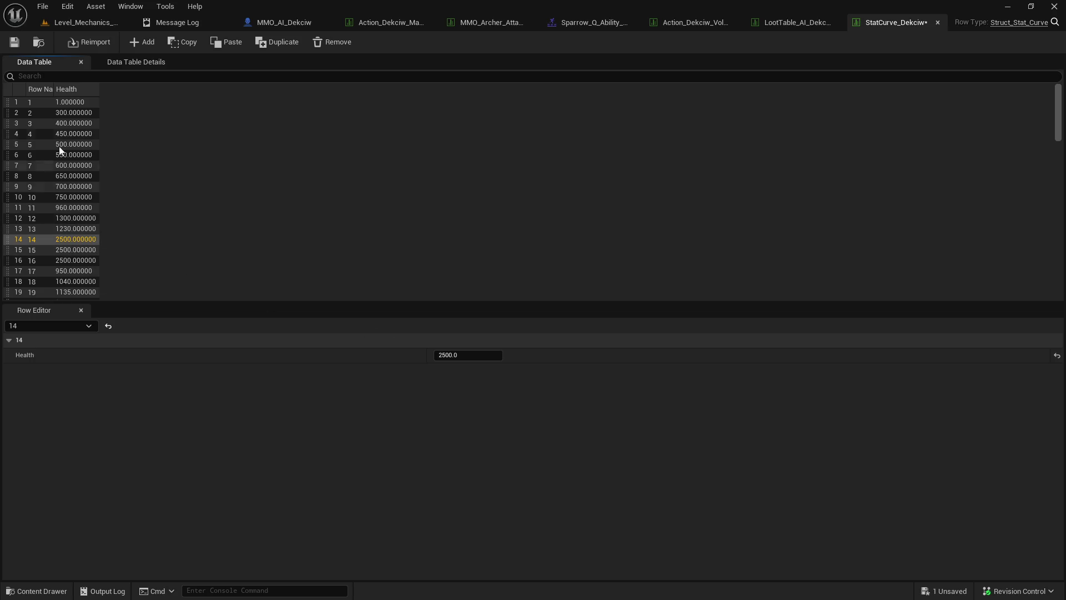
{"action": "left_click", "coordinate": [15, 43]}
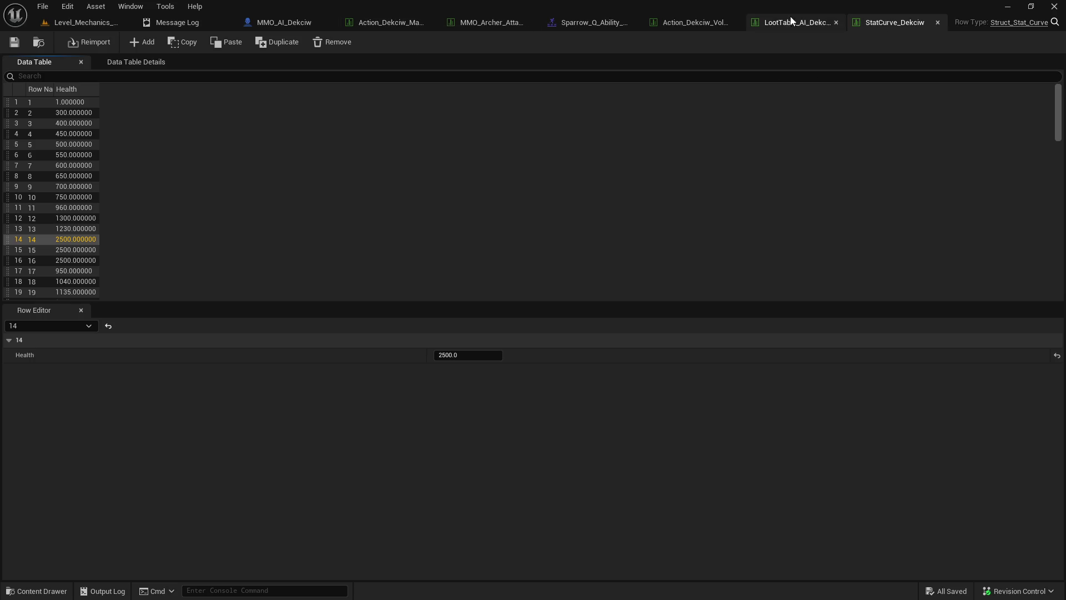
- Play Level_Mechanics_Testing in a new window and maximize the preview
{"action": "left_click", "coordinate": [338, 22]}
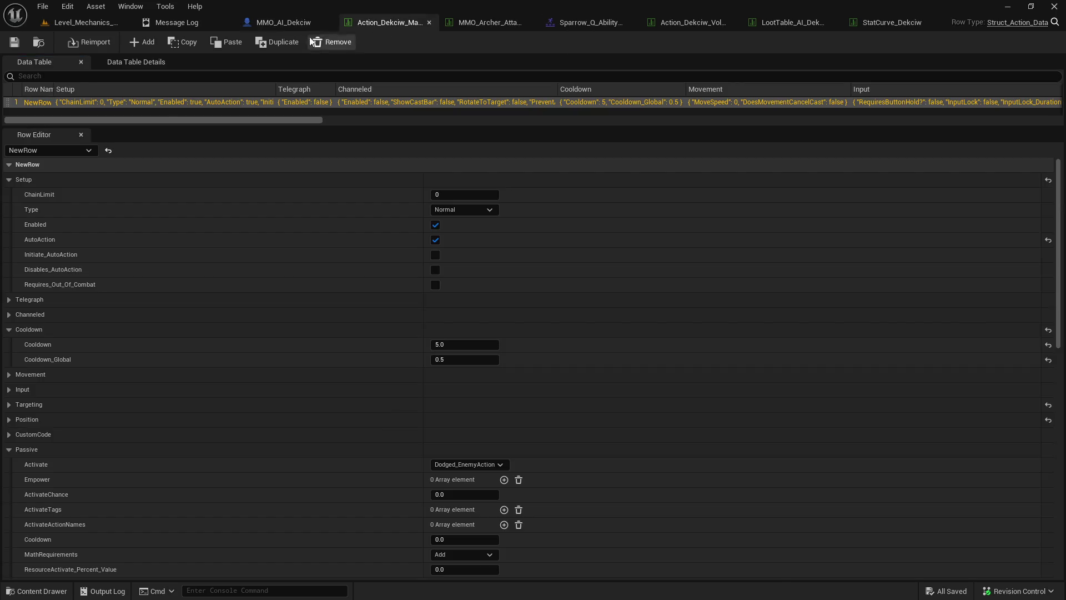
{"action": "left_click", "coordinate": [311, 22]}
{"action": "left_click", "coordinate": [93, 27]}
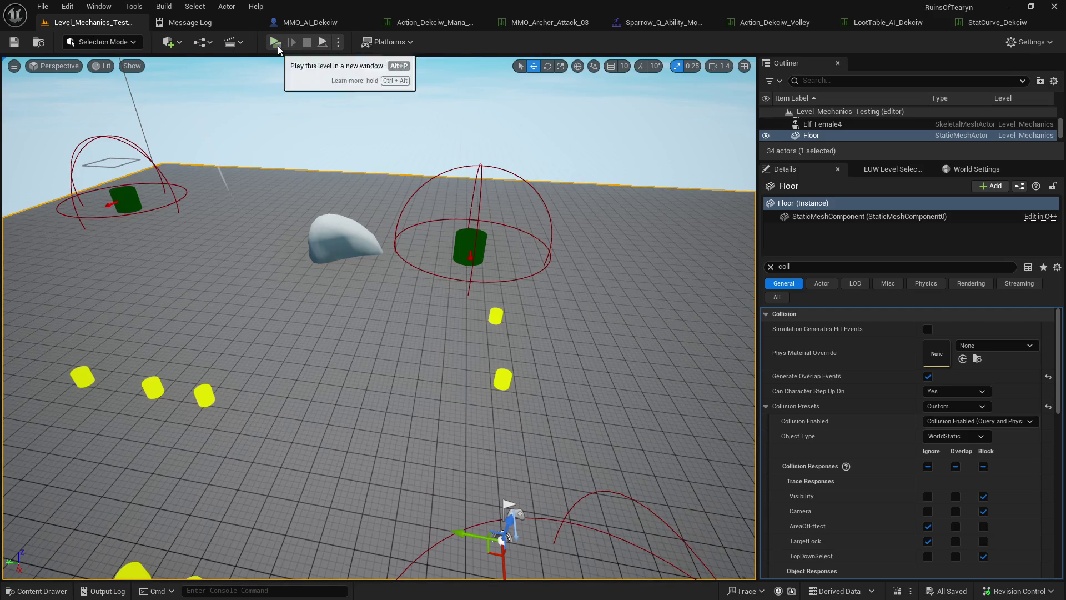
{"action": "left_click", "coordinate": [276, 44]}
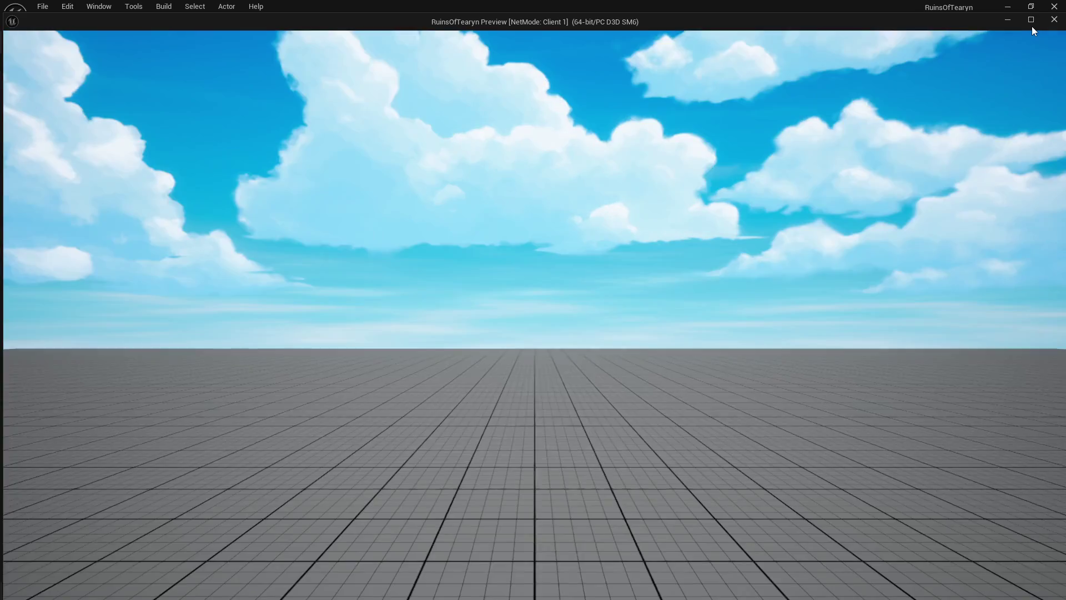
{"action": "left_click", "coordinate": [1032, 27]}
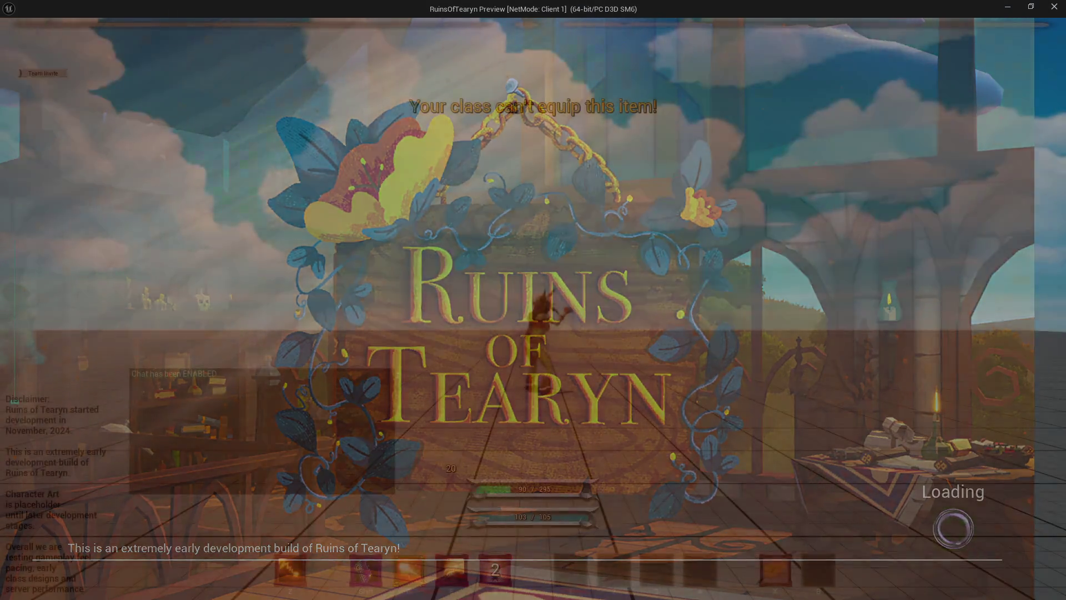
- Fight Dekciw, blinking forward and grabbing the health orb, until the character is defeated
{"action": "key", "text": "shift"}
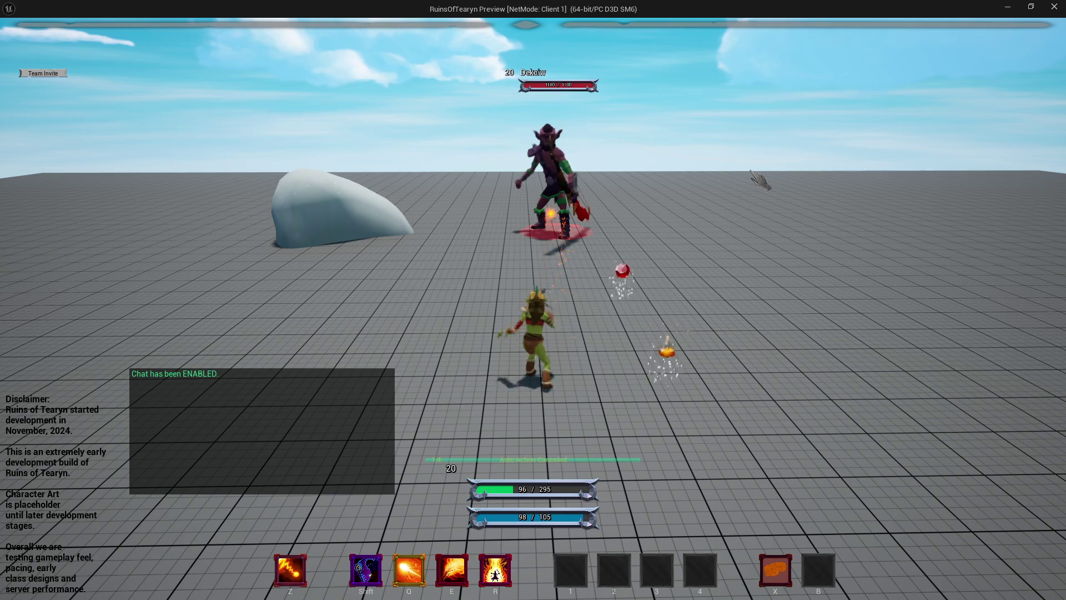
{"action": "key", "text": "w"}
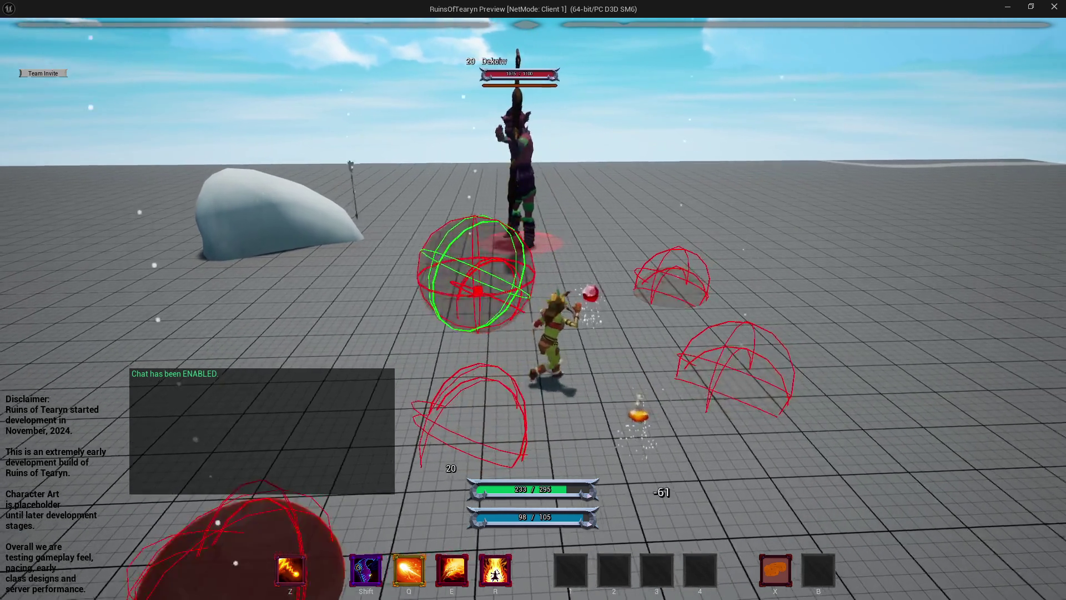
{"action": "key", "text": "s"}
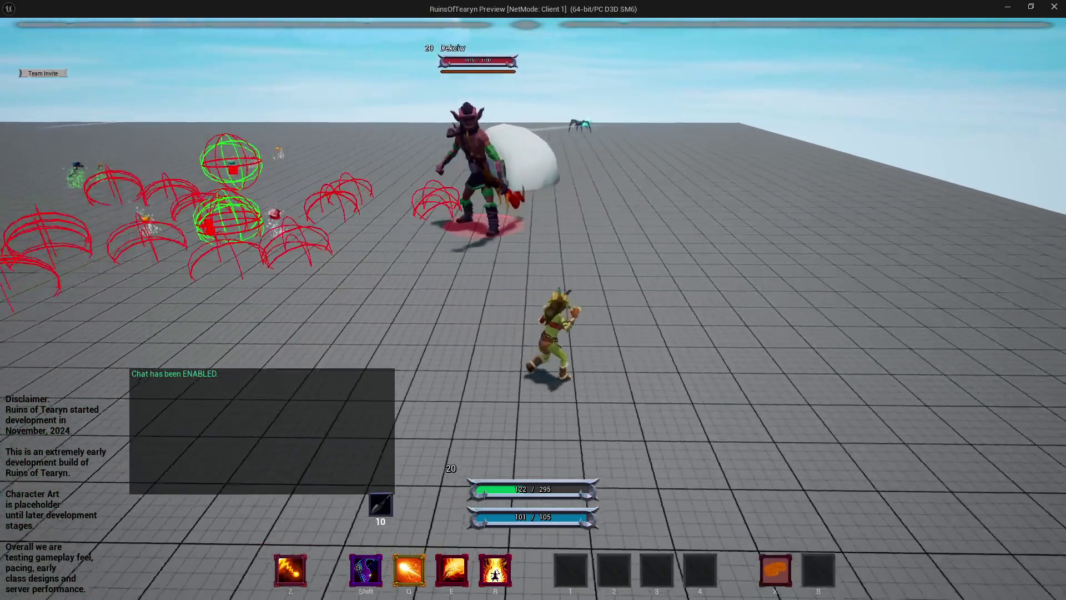
{"action": "key", "text": "w"}
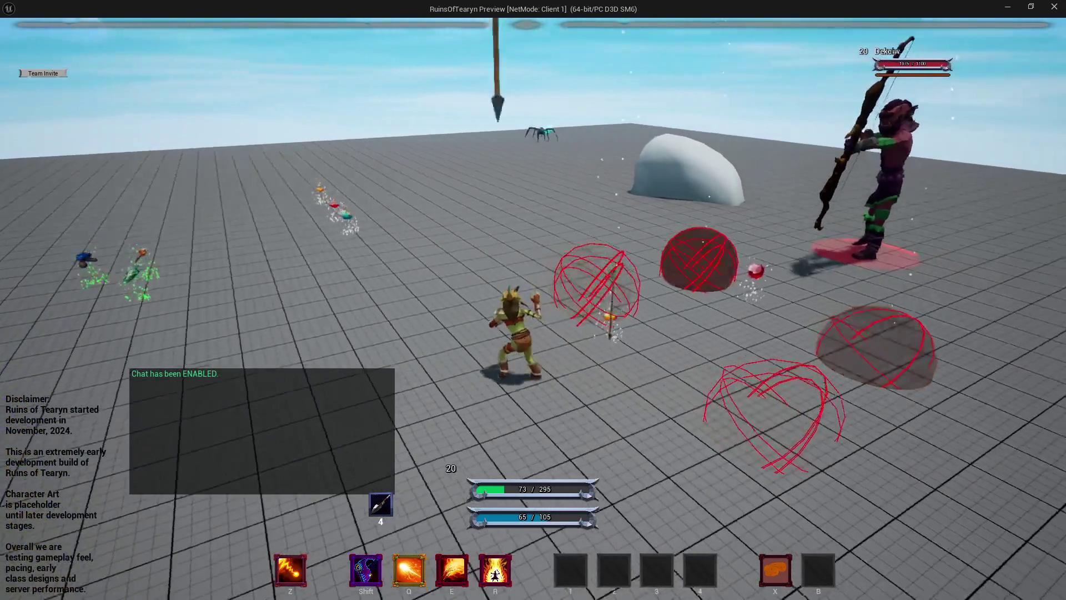
{"action": "scroll", "coordinate": [848, 183], "scroll_direction": "up", "scroll_amount": 5}
{"action": "scroll", "coordinate": [533, 299], "scroll_direction": "down", "scroll_amount": 5}
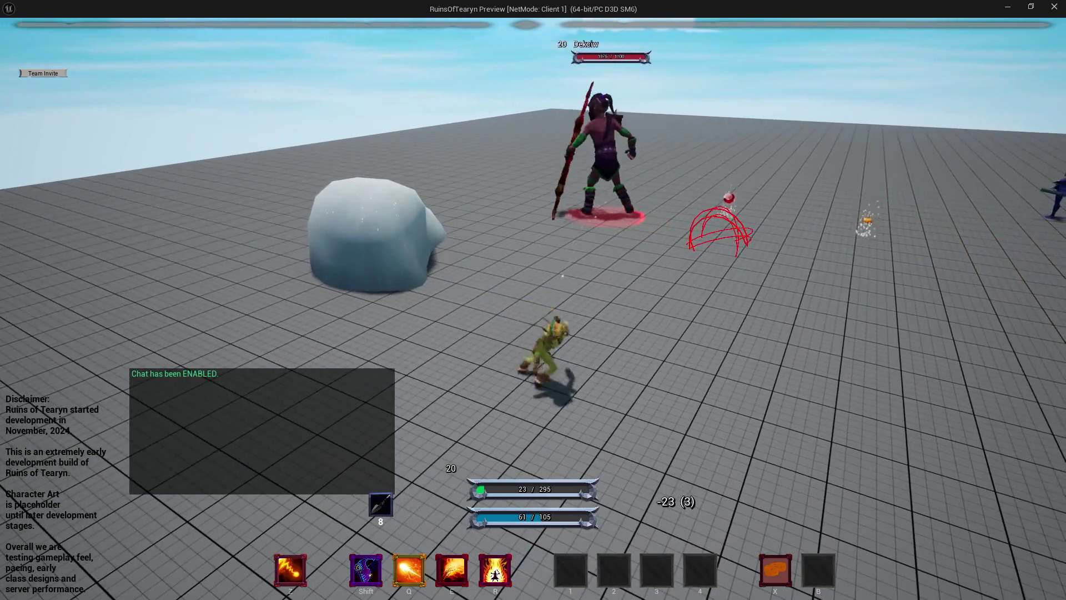
- End the play session and return to the level editor
{"action": "key", "text": "Escape"}
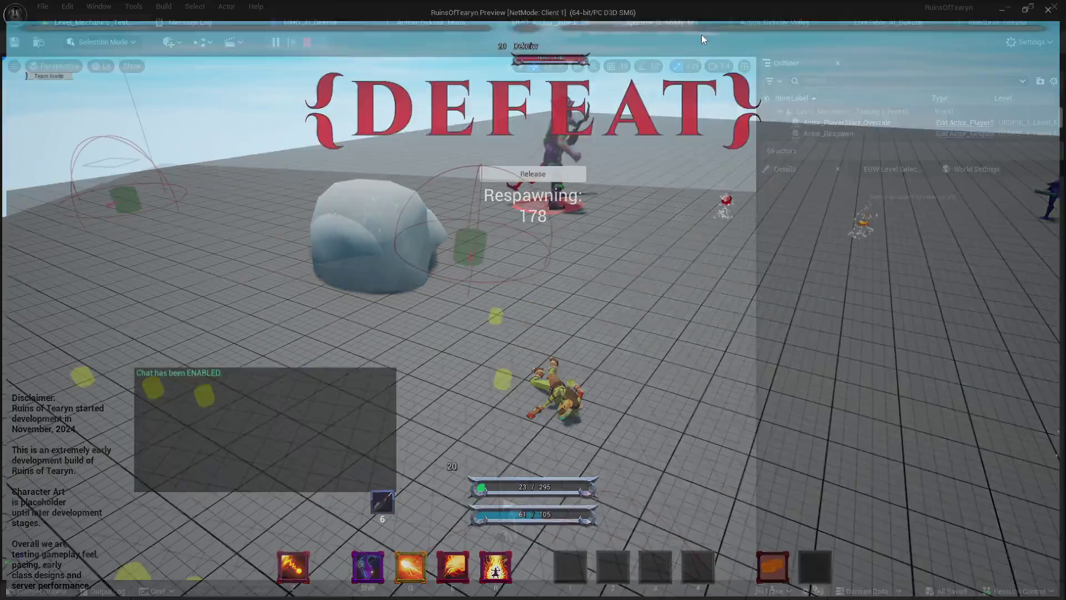
{"action": "left_click", "coordinate": [138, 22]}
{"action": "key", "text": "ctrl+space"}
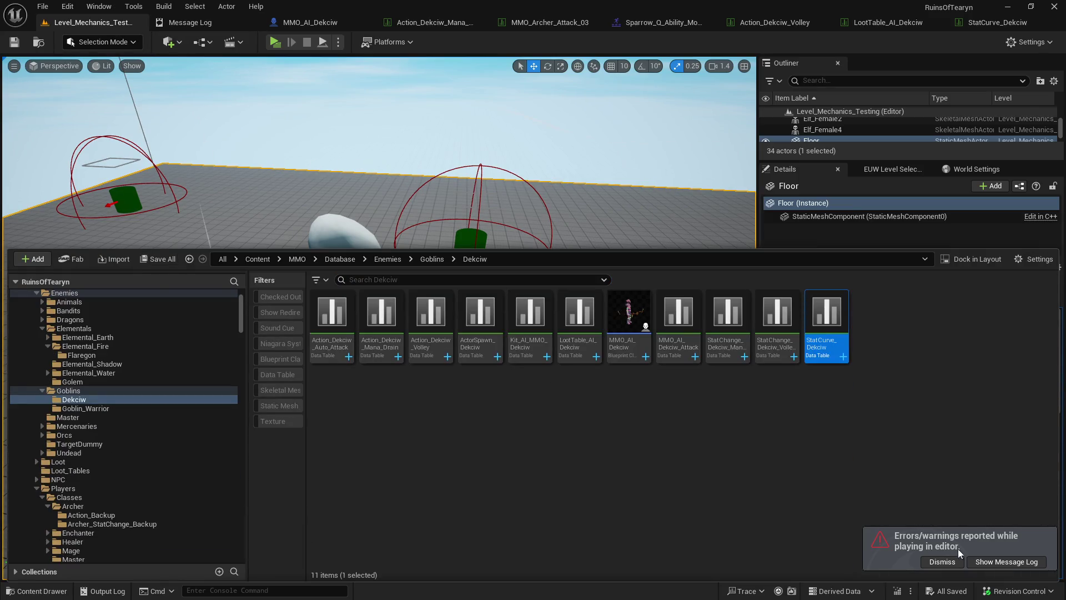
- Dismiss the errors notice and open the Level_001 map from the Levels > Level_001 folder
{"action": "left_click", "coordinate": [942, 561]}
{"action": "scroll", "coordinate": [570, 299], "scroll_direction": "down", "scroll_amount": 5}
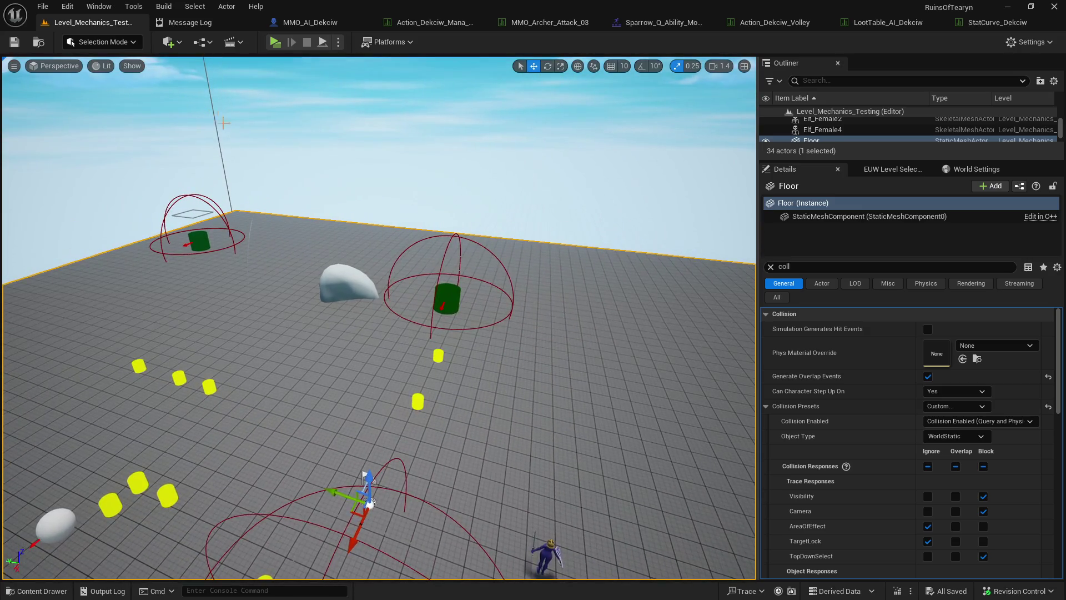
{"action": "key", "text": "ctrl+space"}
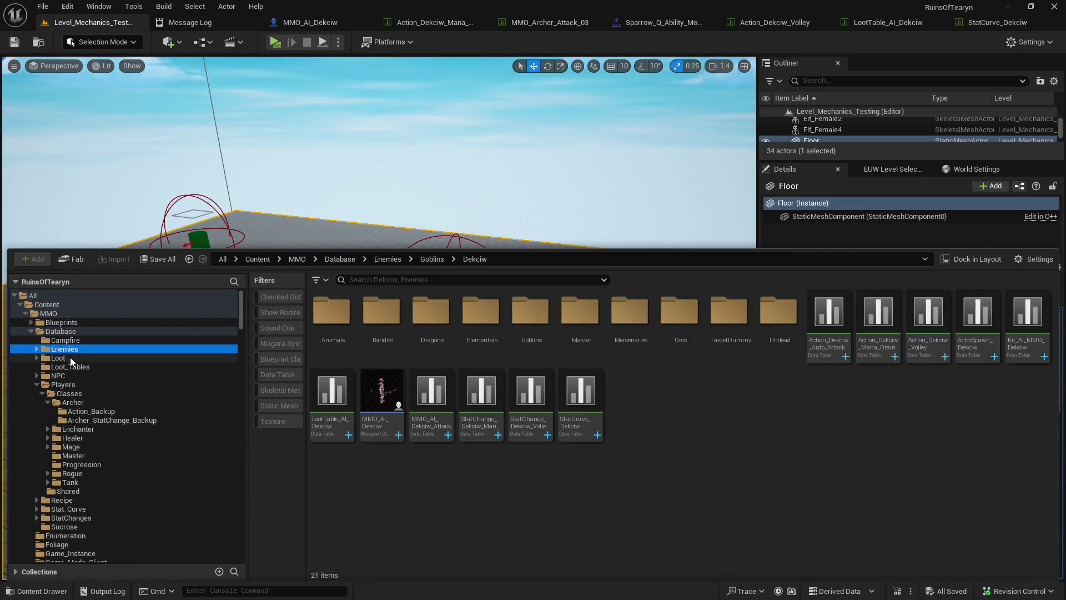
{"action": "left_click", "coordinate": [36, 385]}
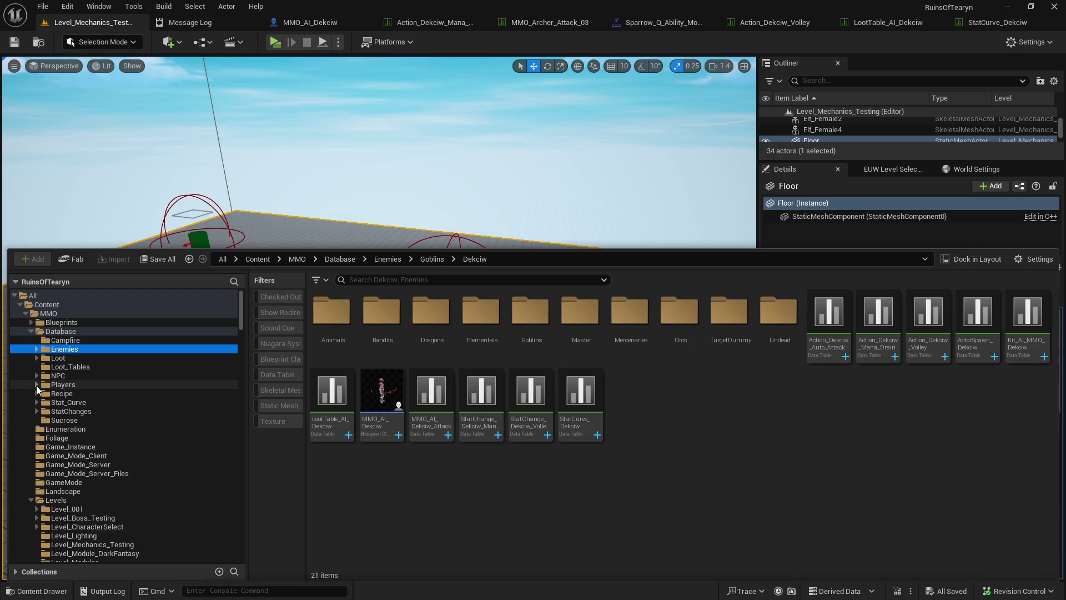
{"action": "left_click", "coordinate": [72, 508]}
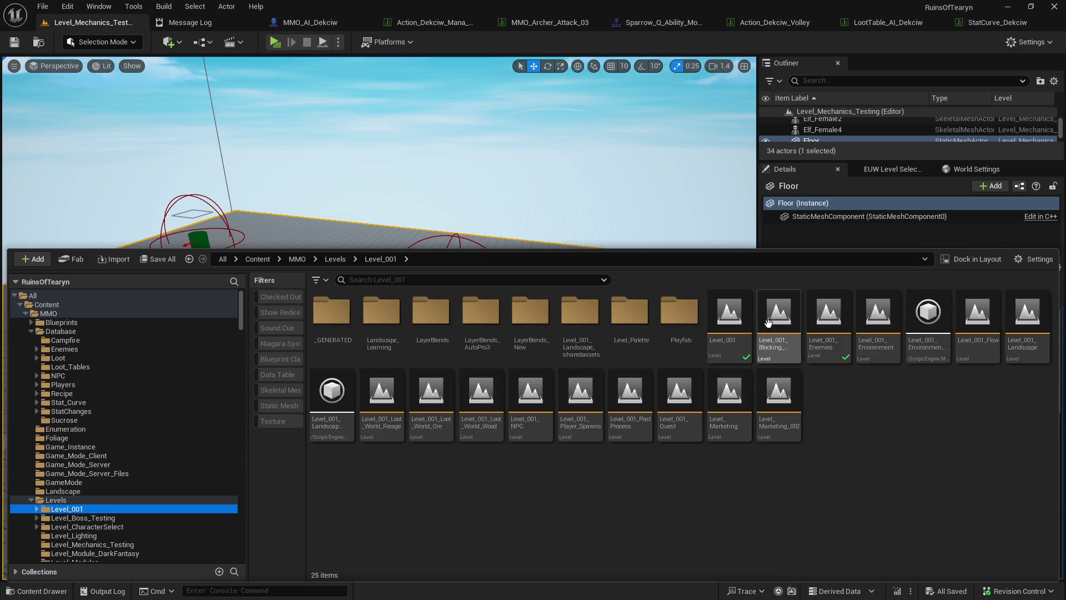
{"action": "double_click", "coordinate": [729, 320]}
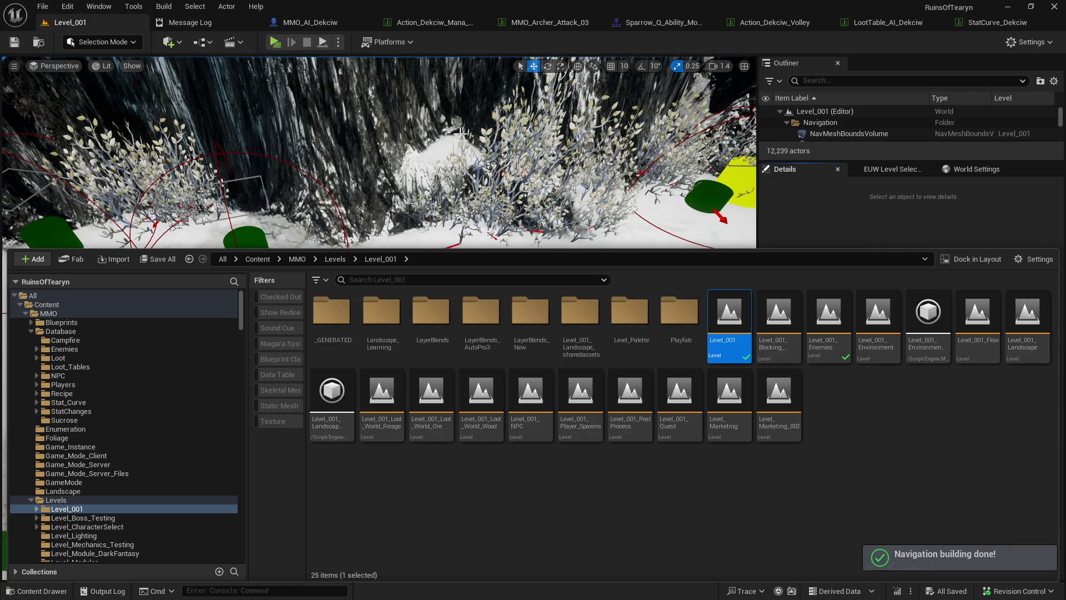
{"action": "left_click", "coordinate": [459, 132]}
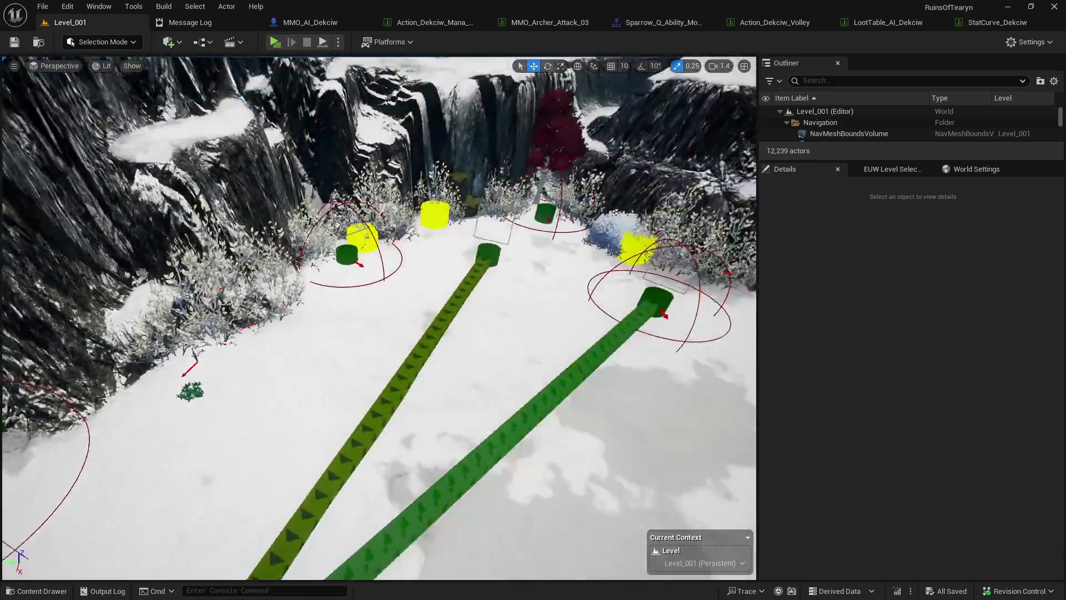
- Edit the Level_001_Enemies instance and select the Actor_Spawner_AI323 patrol spawner
{"action": "scroll", "coordinate": [517, 205], "scroll_direction": "down", "scroll_amount": 5}
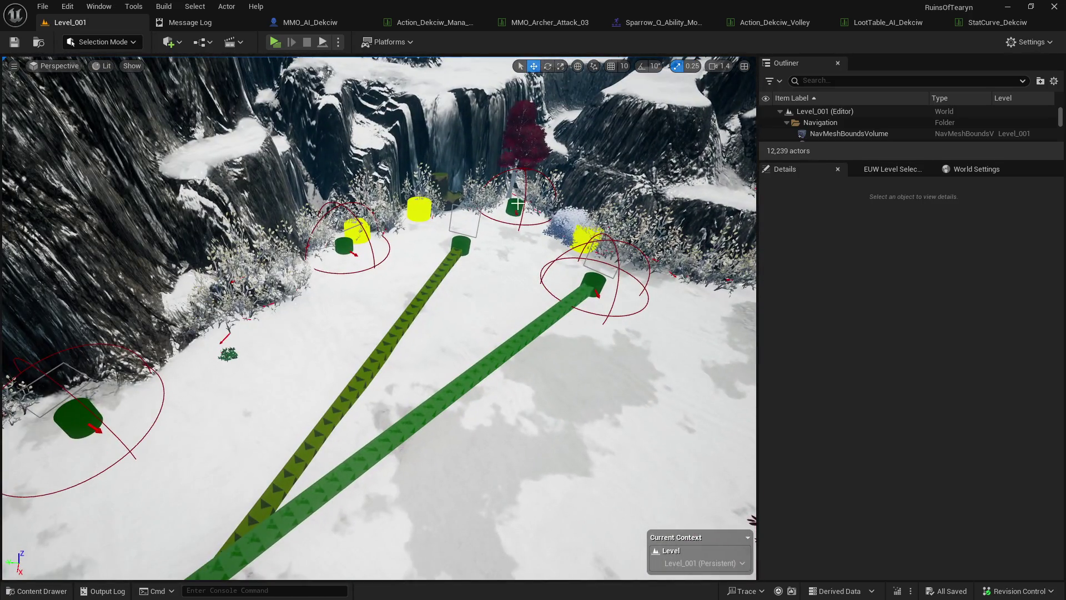
{"action": "scroll", "coordinate": [517, 205], "scroll_direction": "down", "scroll_amount": 2}
{"action": "left_click", "coordinate": [517, 204]}
{"action": "key", "text": "f"}
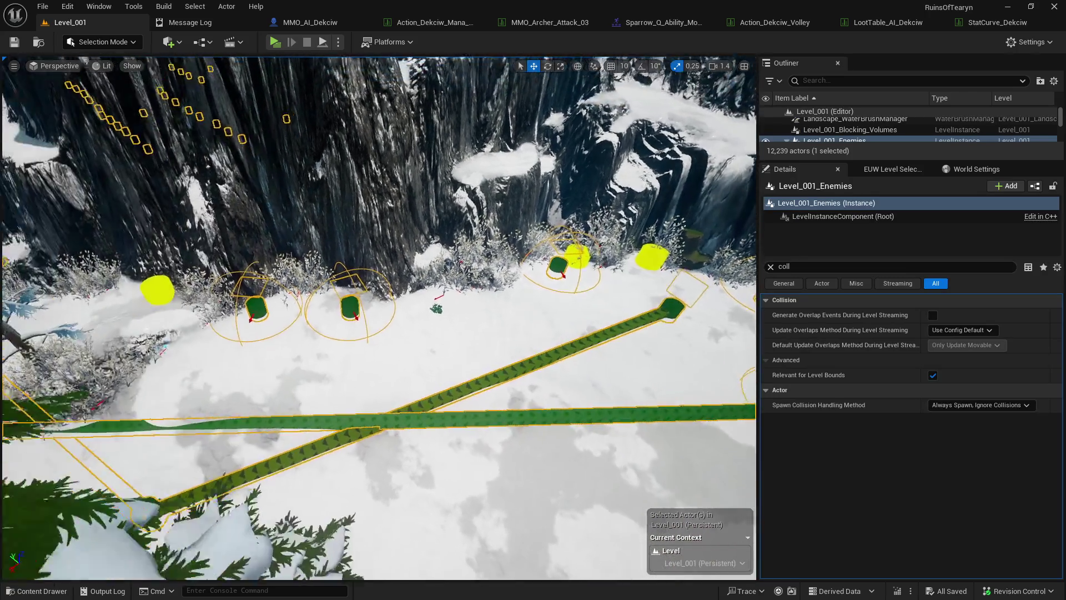
{"action": "left_click", "coordinate": [771, 267]}
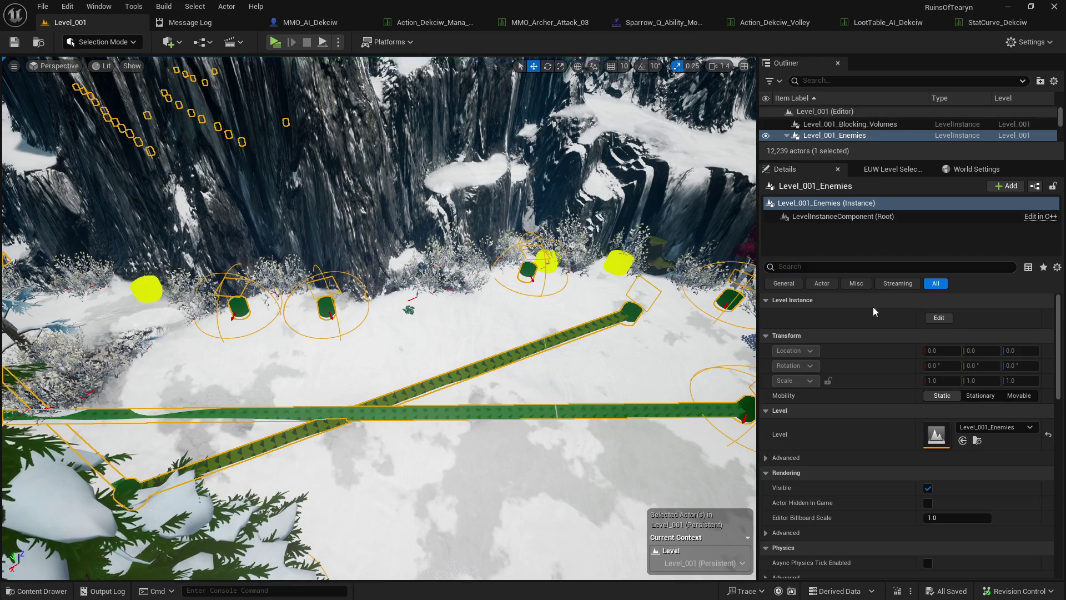
{"action": "left_click", "coordinate": [938, 318]}
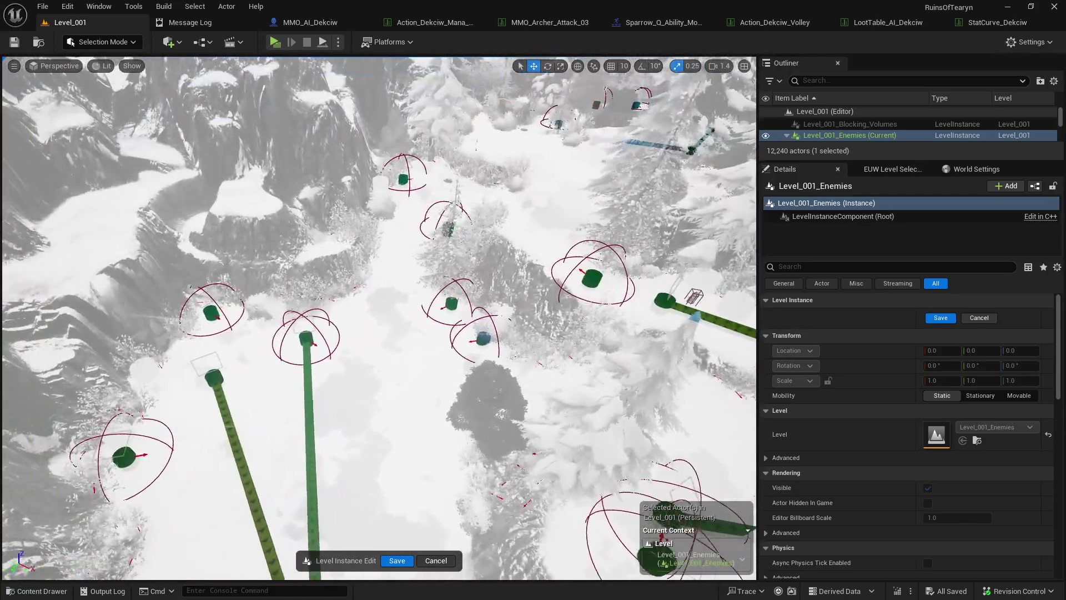
{"action": "left_click", "coordinate": [329, 337]}
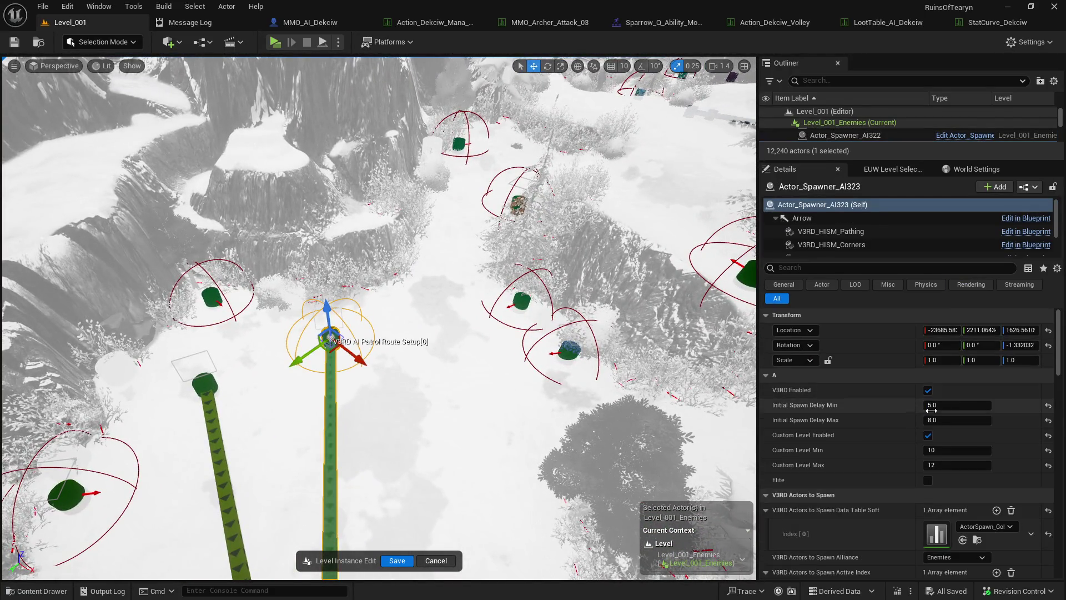
- Grow the actors-to-spawn and active index lists to ten entries each
{"action": "scroll", "coordinate": [931, 410], "scroll_direction": "down", "scroll_amount": 5}
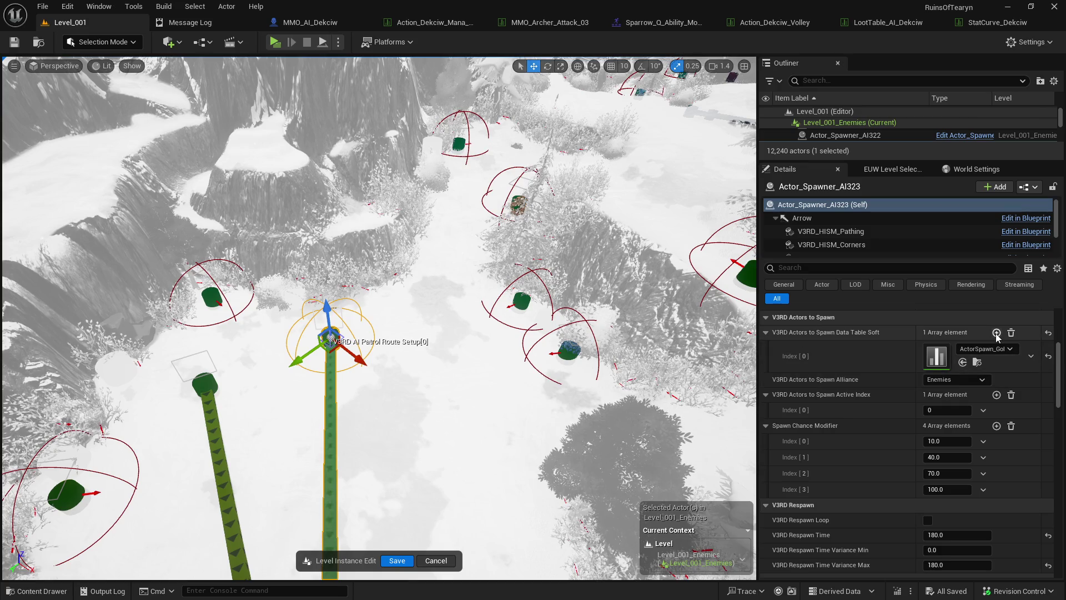
{"action": "double_click", "coordinate": [996, 333]}
{"action": "left_click", "coordinate": [997, 332]}
{"action": "double_click", "coordinate": [997, 332]}
{"action": "double_click", "coordinate": [997, 332]}
{"action": "double_click", "coordinate": [996, 332]}
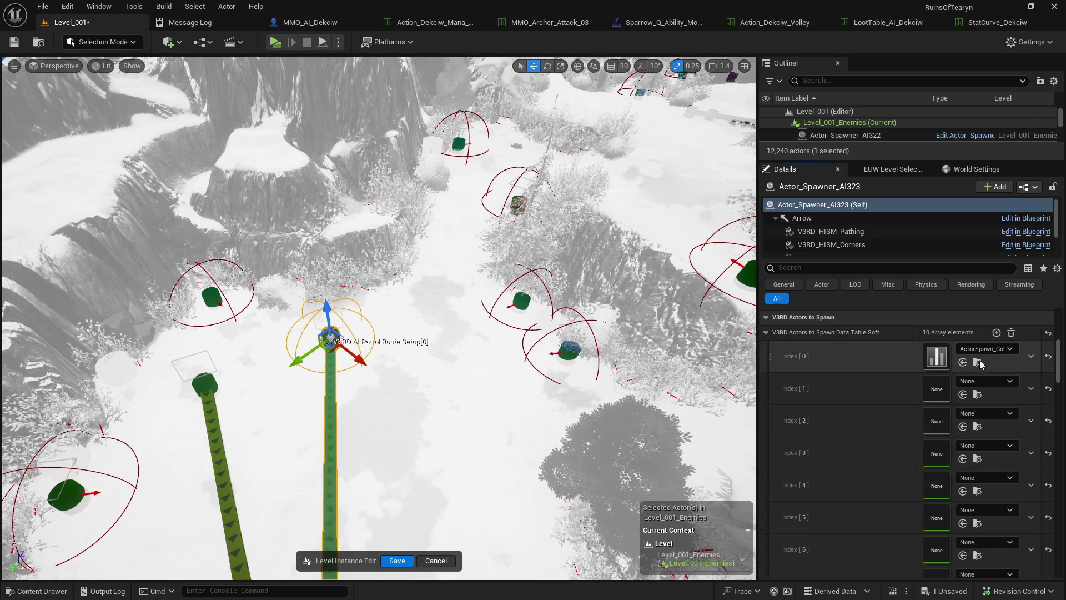
{"action": "scroll", "coordinate": [980, 364], "scroll_direction": "down", "scroll_amount": 7}
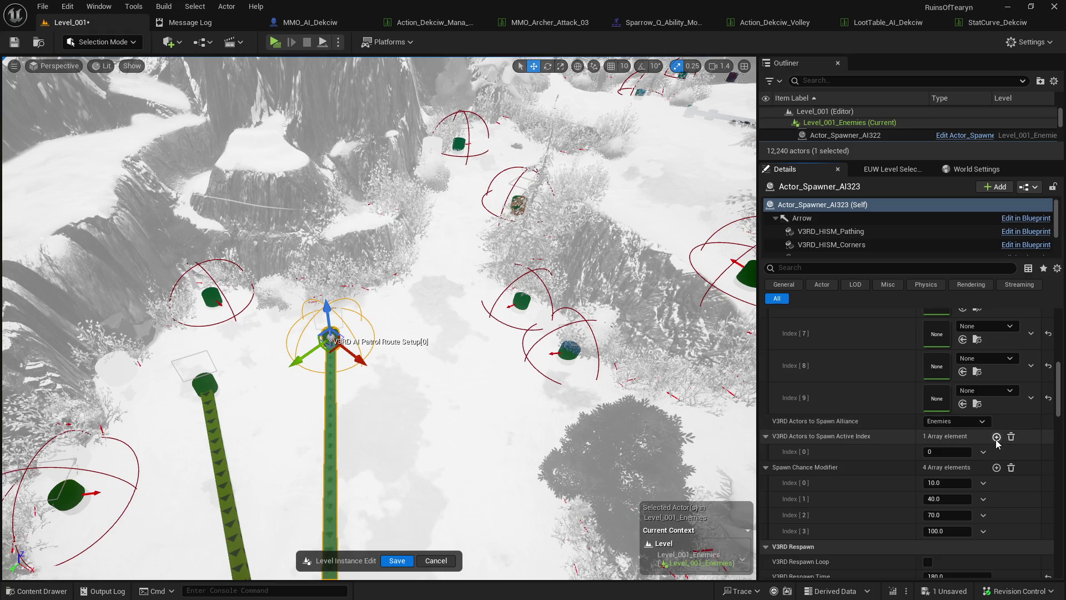
{"action": "double_click", "coordinate": [996, 436]}
{"action": "double_click", "coordinate": [997, 436]}
{"action": "double_click", "coordinate": [996, 437]}
{"action": "double_click", "coordinate": [997, 436]}
{"action": "left_click", "coordinate": [996, 437]}
{"action": "scroll", "coordinate": [997, 443], "scroll_direction": "up", "scroll_amount": 2}
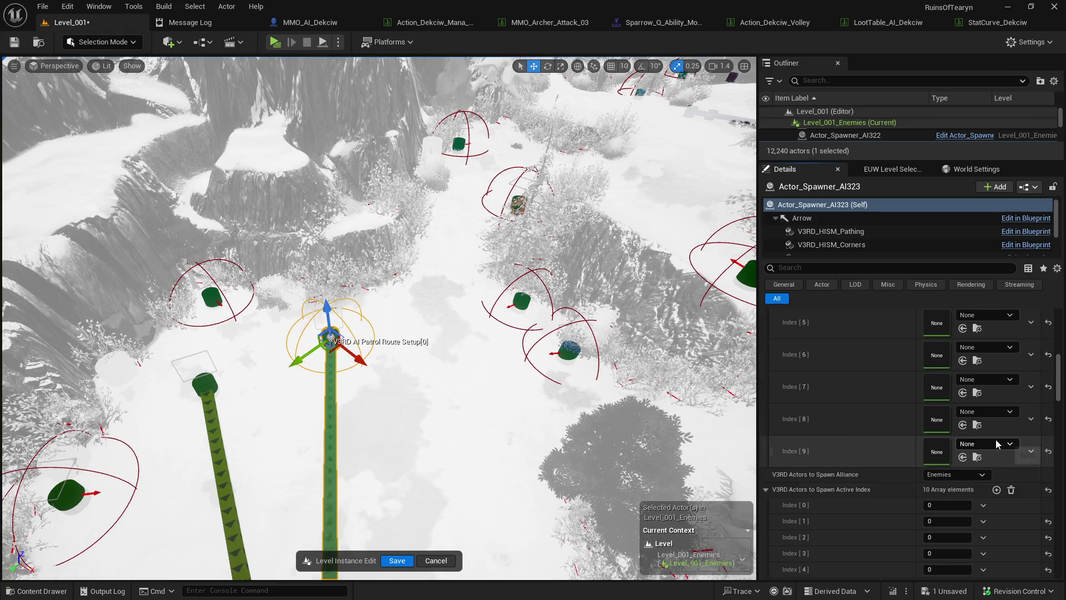
{"action": "scroll", "coordinate": [997, 443], "scroll_direction": "up", "scroll_amount": 5}
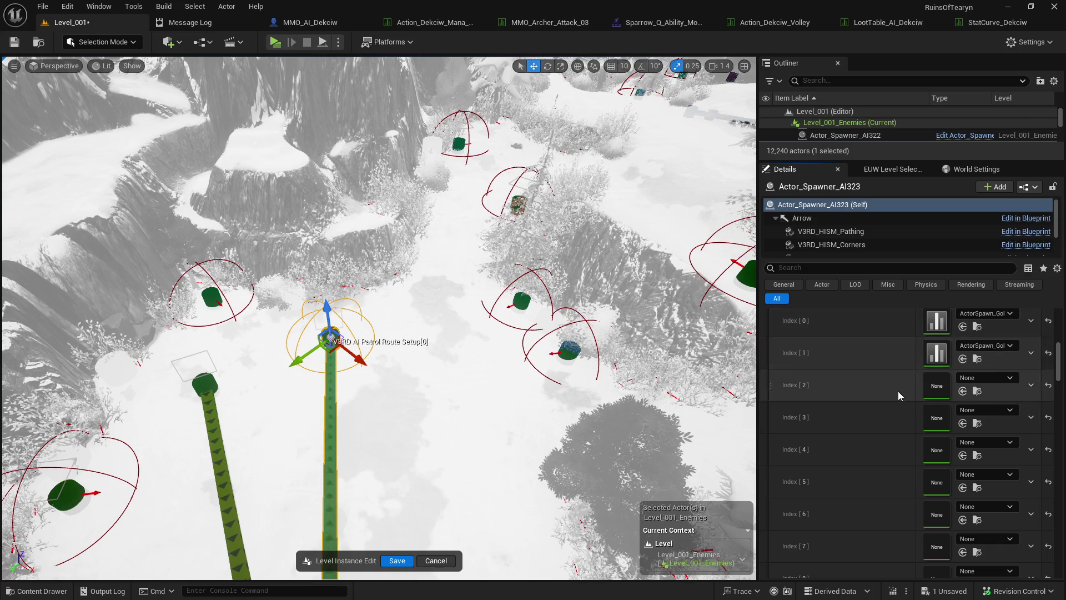
- Set spawn entries 2 through 8 to the goblin spawn table
{"action": "left_click", "coordinate": [898, 391], "text": "shift"}
{"action": "left_click", "coordinate": [905, 422], "text": "shift"}
{"action": "left_click", "coordinate": [908, 447], "text": "shift"}
{"action": "left_click", "coordinate": [901, 472], "text": "shift"}
{"action": "scroll", "coordinate": [902, 501], "scroll_direction": "down", "scroll_amount": 2}
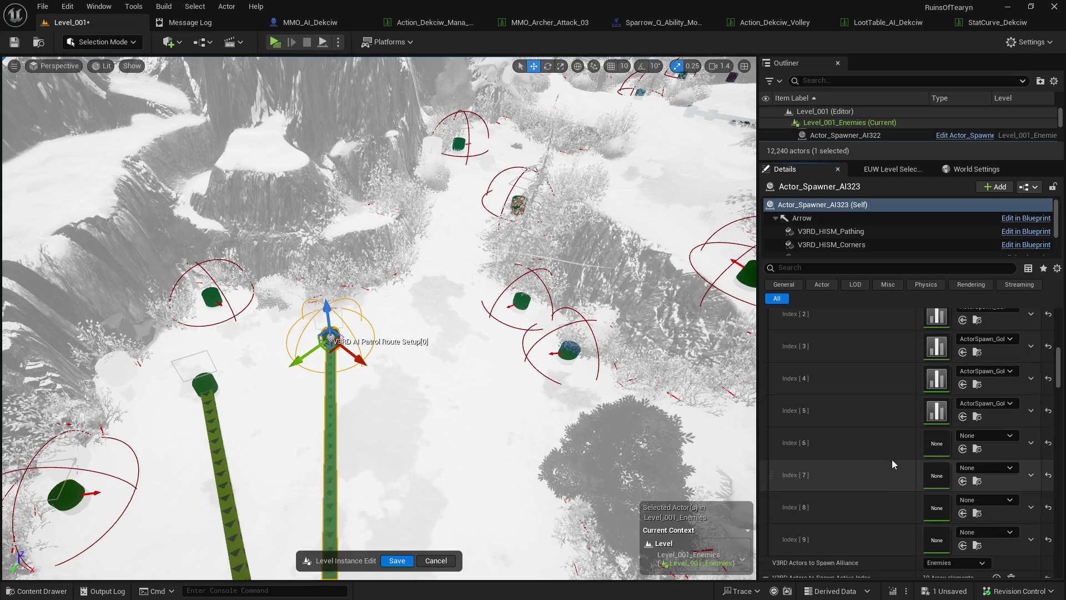
{"action": "left_click", "coordinate": [891, 453], "text": "shift"}
{"action": "left_click", "coordinate": [888, 476], "text": "shift"}
{"action": "left_click", "coordinate": [891, 505], "text": "shift"}
{"action": "scroll", "coordinate": [900, 494], "scroll_direction": "down", "scroll_amount": 2}
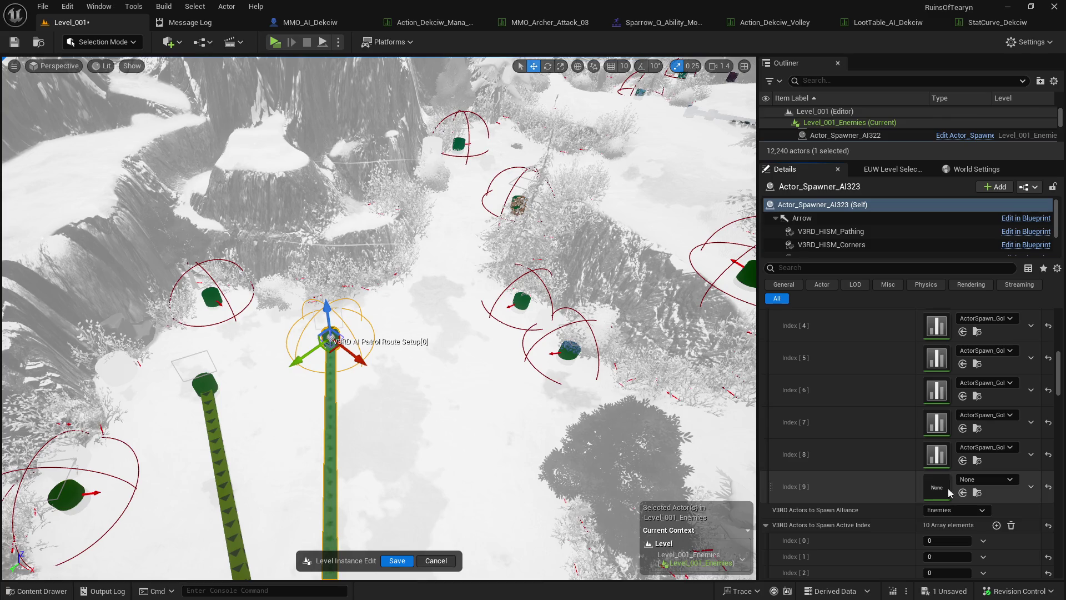
{"action": "scroll", "coordinate": [948, 488], "scroll_direction": "down", "scroll_amount": 3}
- Set spawn entry 9 to ActorSpawn_Dekciw
{"action": "left_click", "coordinate": [984, 392]}
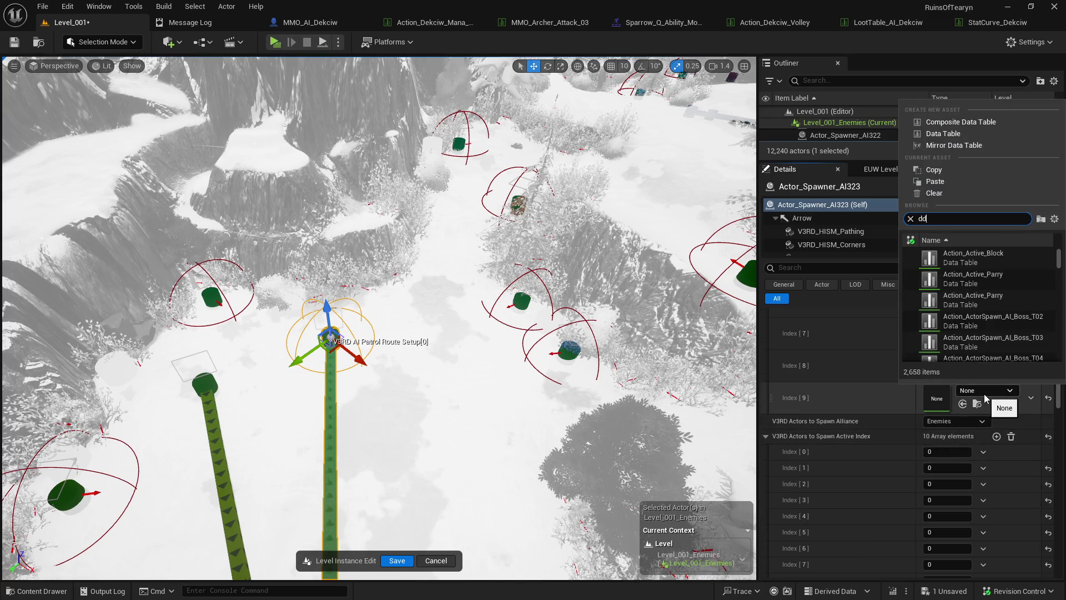
{"action": "type", "text": "ek"}
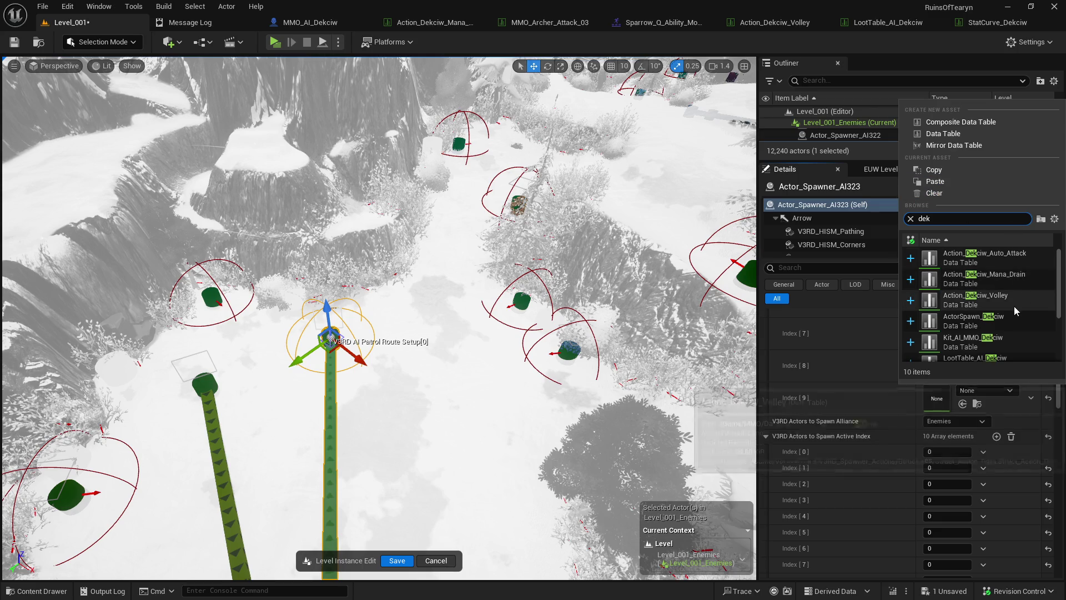
{"action": "left_click", "coordinate": [994, 321]}
{"action": "scroll", "coordinate": [883, 411], "scroll_direction": "up", "scroll_amount": 10}
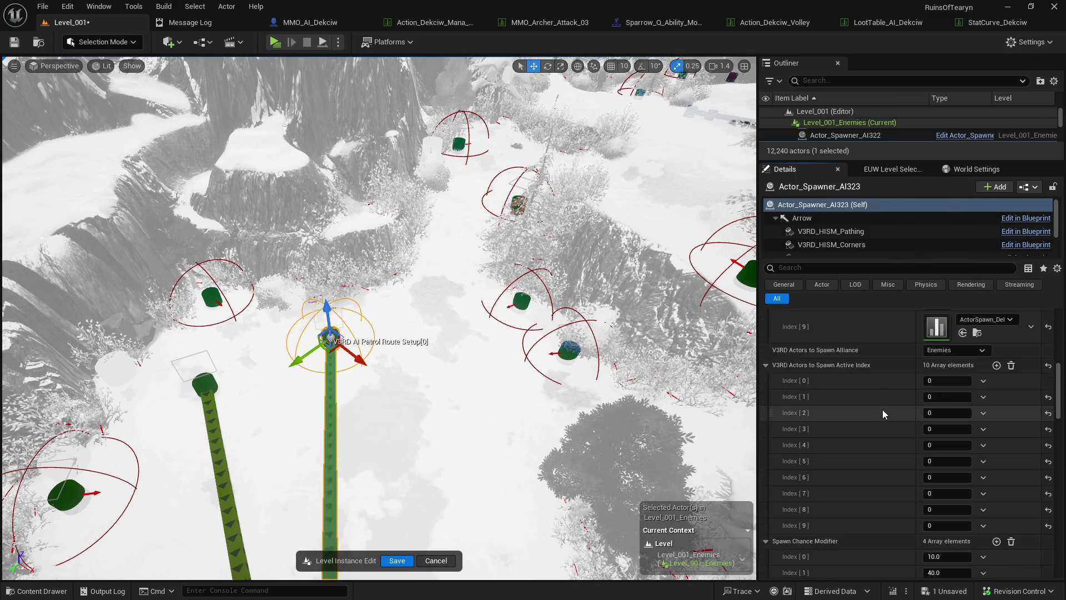
{"action": "scroll", "coordinate": [882, 408], "scroll_direction": "up", "scroll_amount": 2}
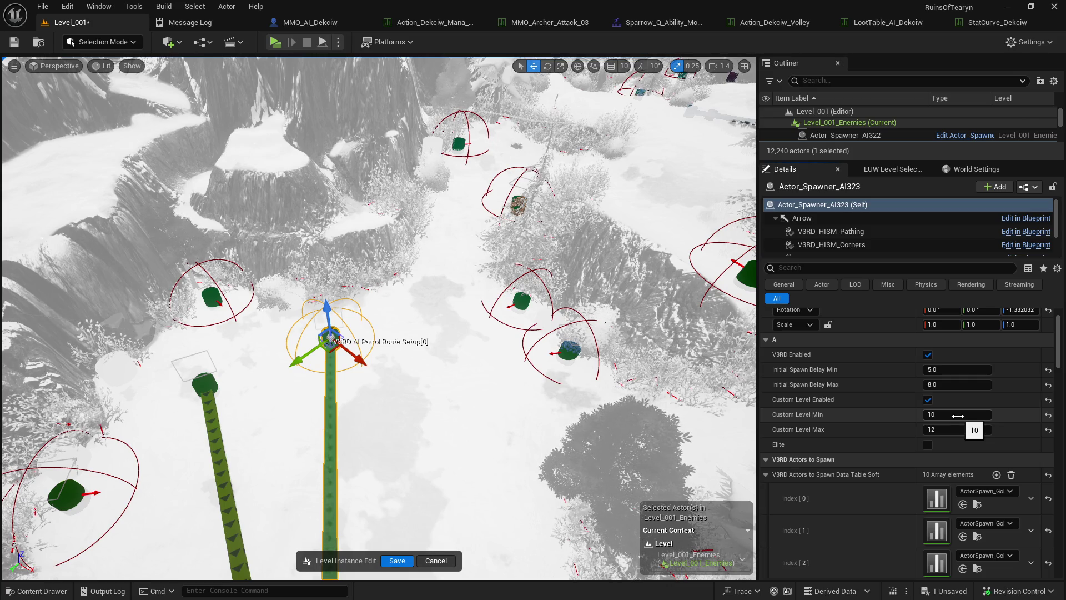
- Set Custom Level Min and Max to 15 and save the enemies level
{"action": "type", "text": "15"}
{"action": "left_click", "coordinate": [963, 430]}
{"action": "type", "text": "15"}
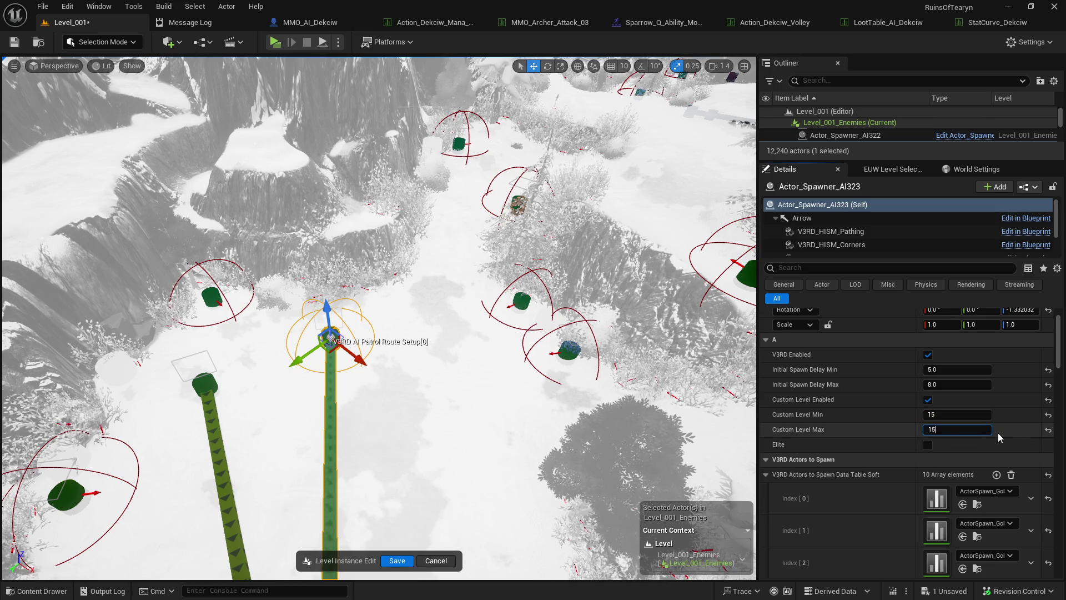
{"action": "key", "text": "Return"}
{"action": "left_click", "coordinate": [18, 46]}
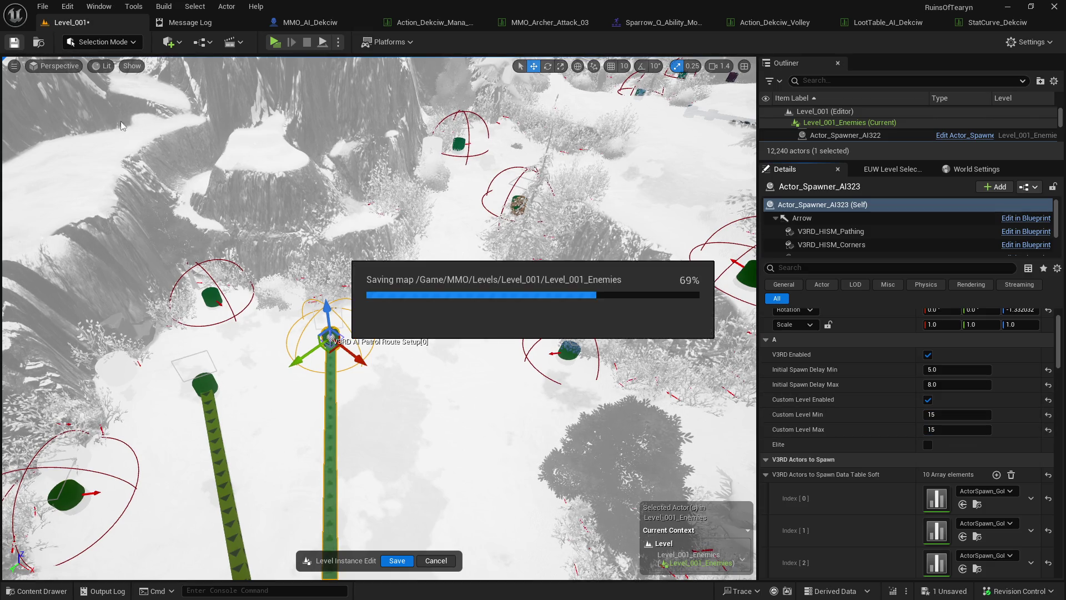
- Review the nearby spawners' patrol routes, then reselect Actor_Spawner_AI323
{"action": "key", "text": "w"}
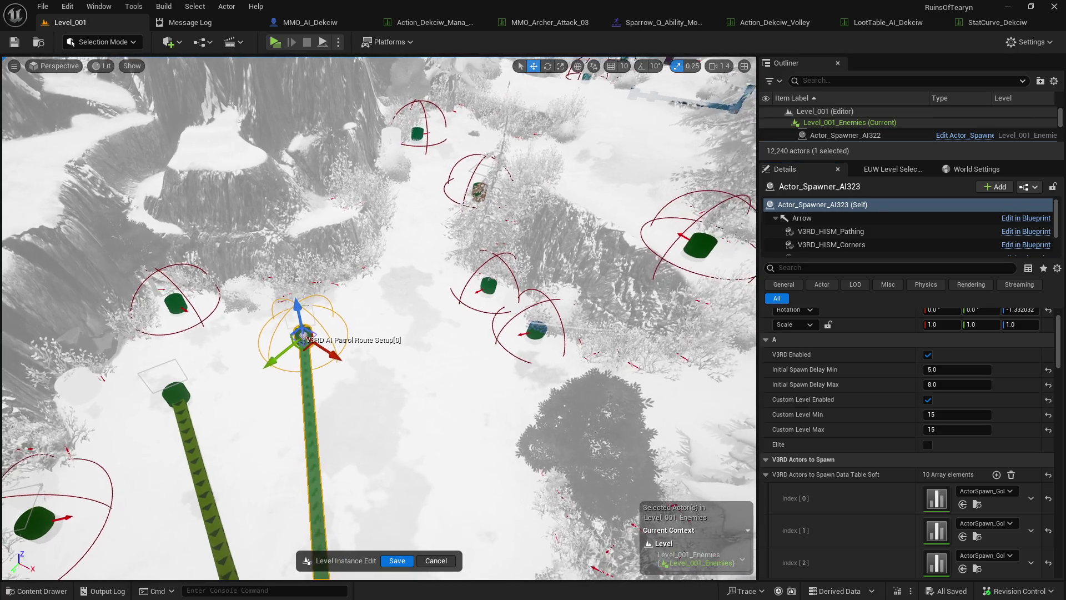
{"action": "key", "text": "w"}
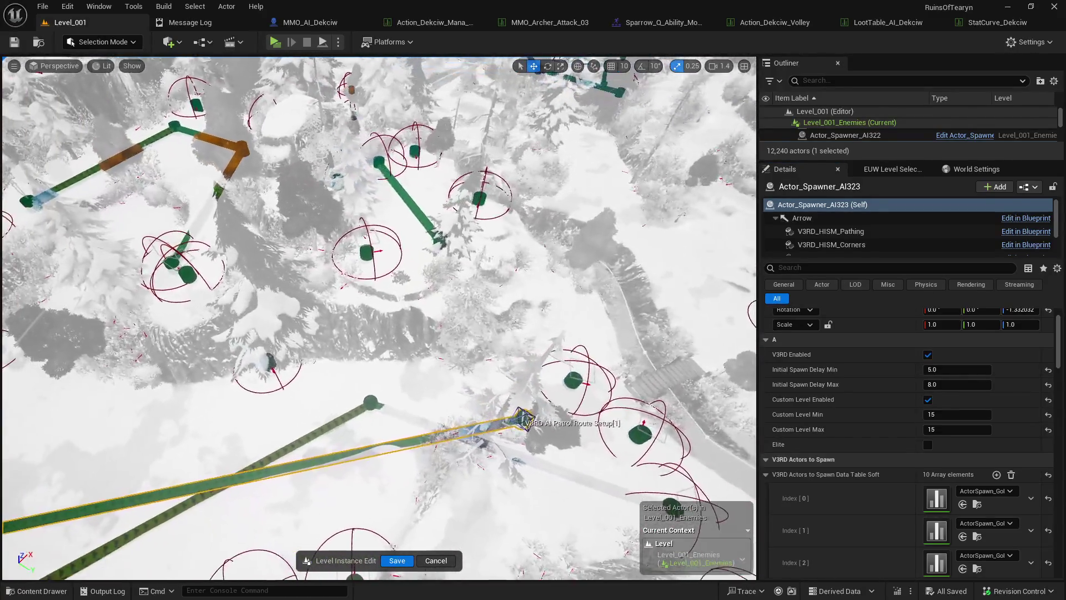
{"action": "key", "text": "w"}
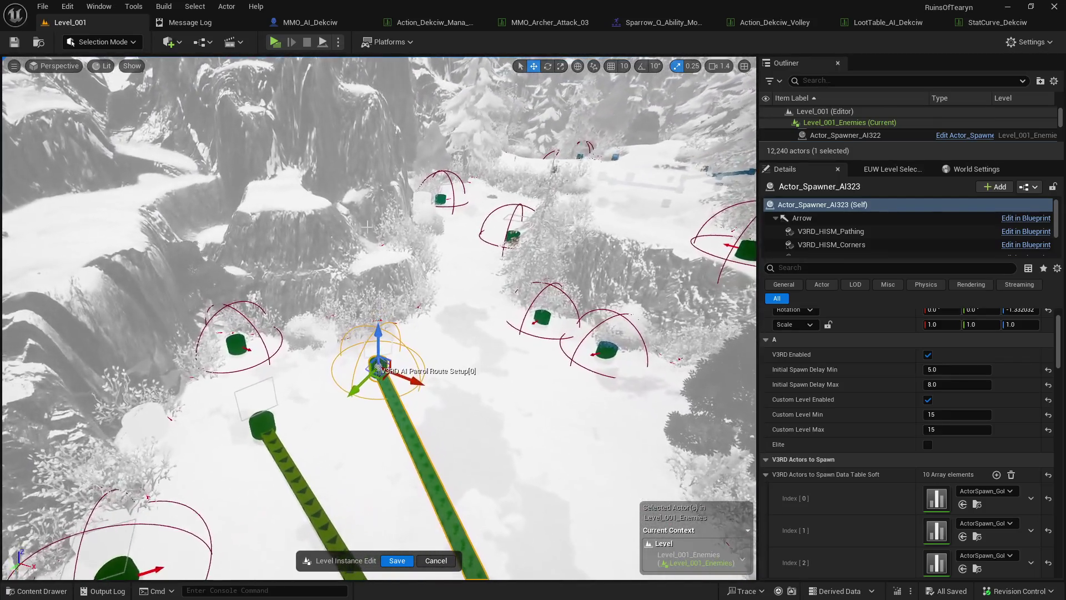
{"action": "left_click", "coordinate": [438, 198]}
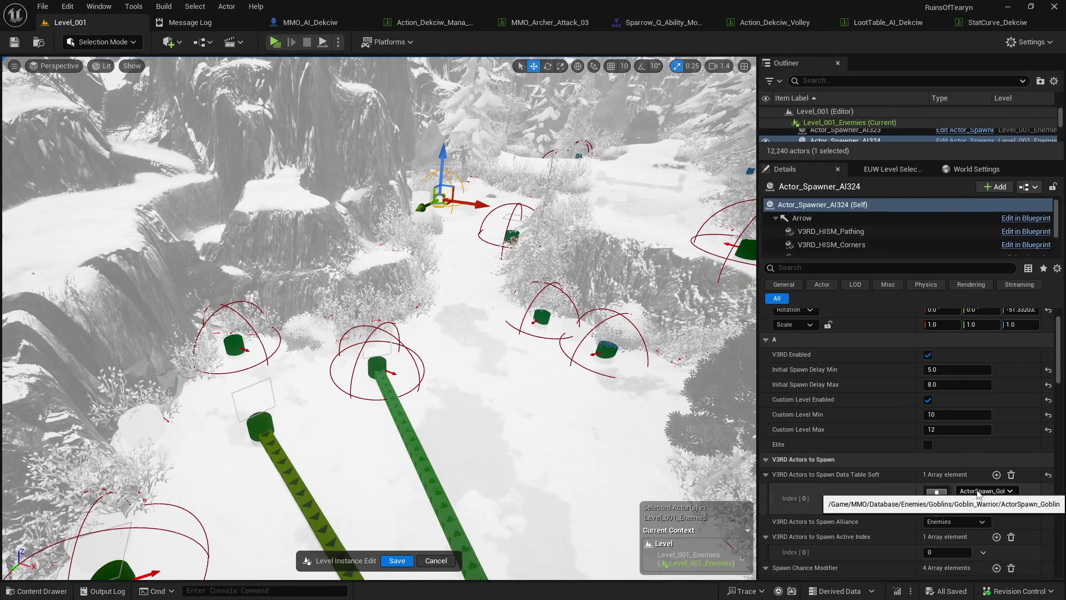
{"action": "left_click", "coordinate": [376, 365]}
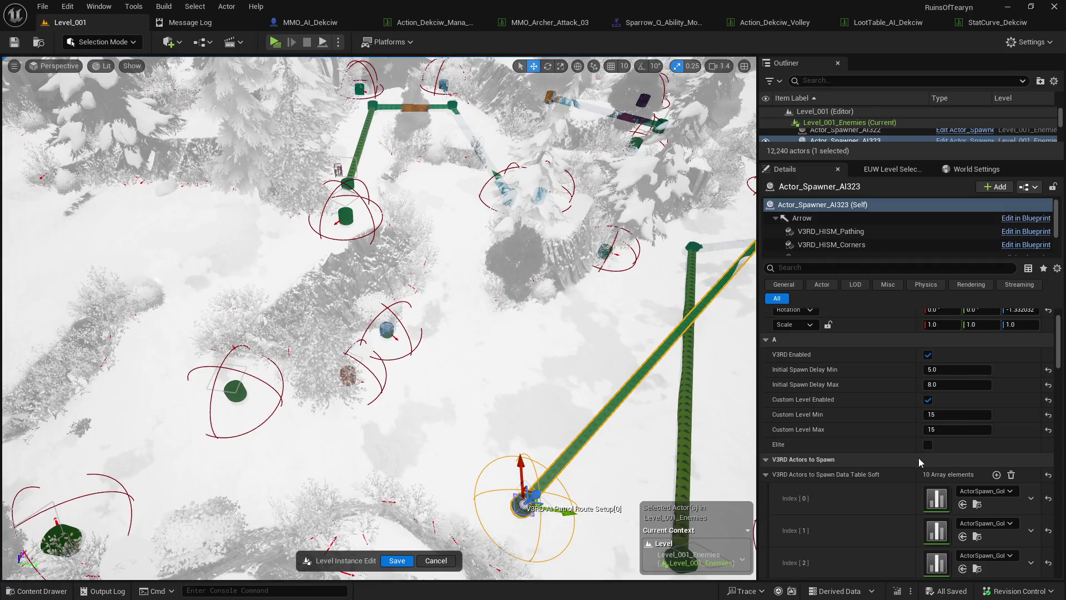
{"action": "scroll", "coordinate": [911, 470], "scroll_direction": "down", "scroll_amount": 3}
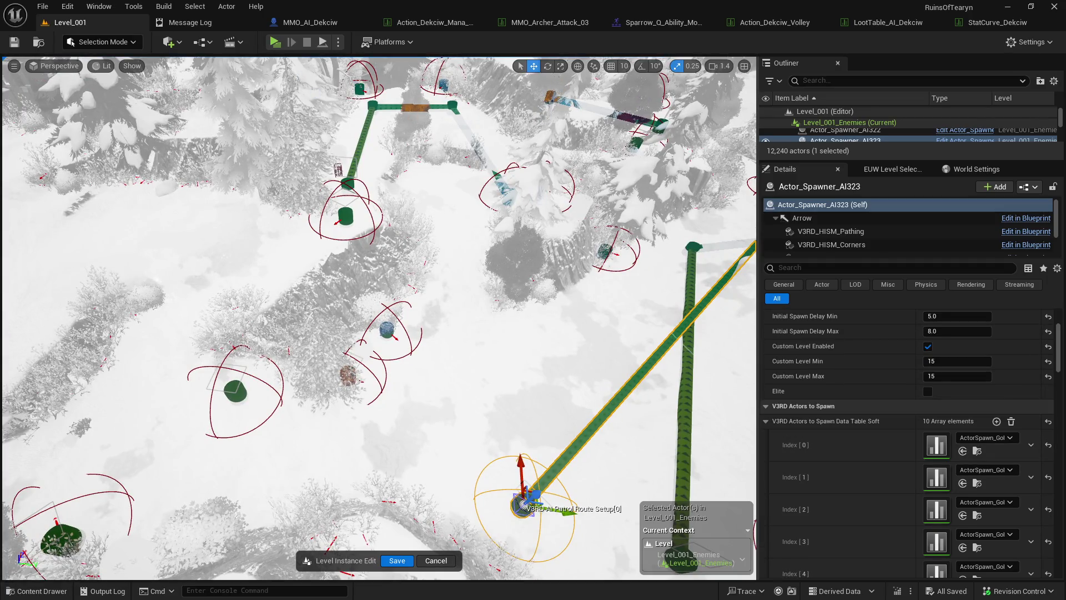
{"action": "left_click", "coordinate": [633, 388]}
{"action": "left_click", "coordinate": [529, 506]}
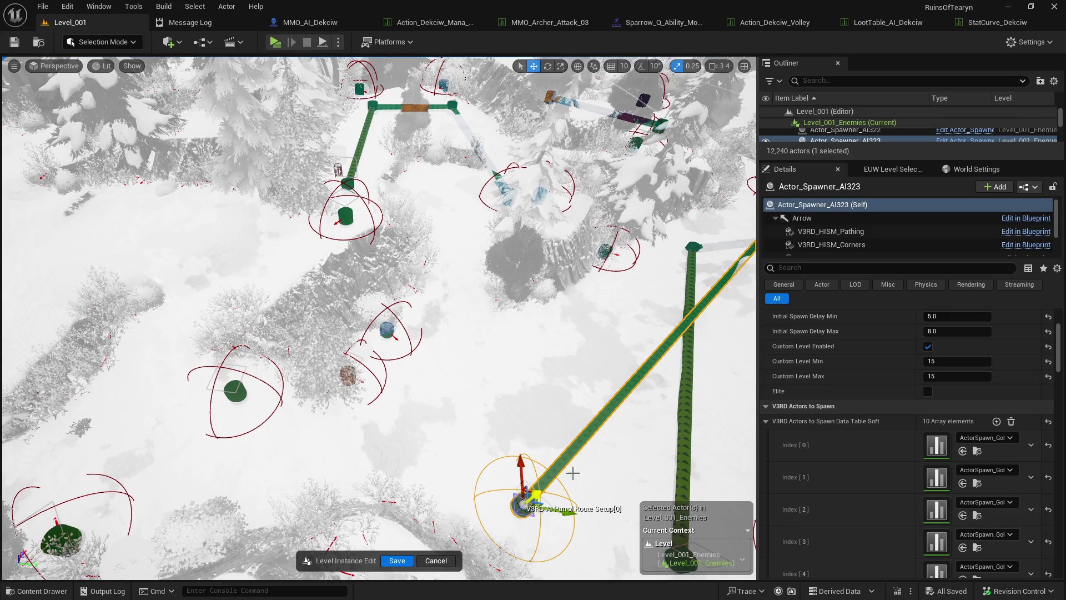
- Move route points [0] and [1] up near the spawners and add a third route point
{"action": "left_click_drag", "start_coordinate": [572, 472], "coordinate": [583, 476]}
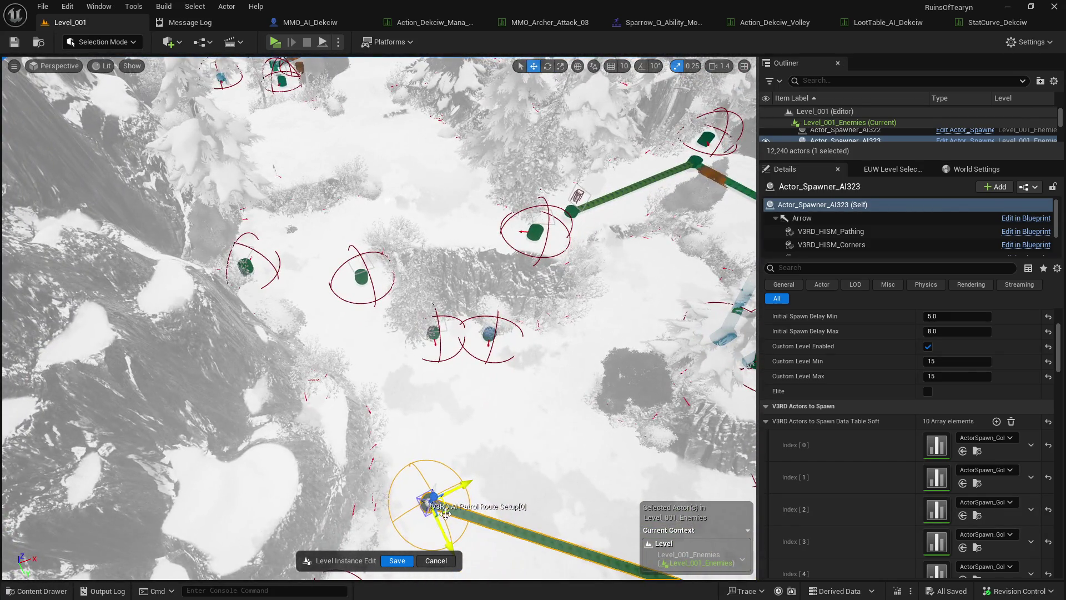
{"action": "mouse_move", "coordinate": [445, 514]}
{"action": "left_mouse_down"}
{"action": "mouse_move", "coordinate": [335, 270]}
{"action": "mouse_move", "coordinate": [316, 257]}
{"action": "left_mouse_up"}
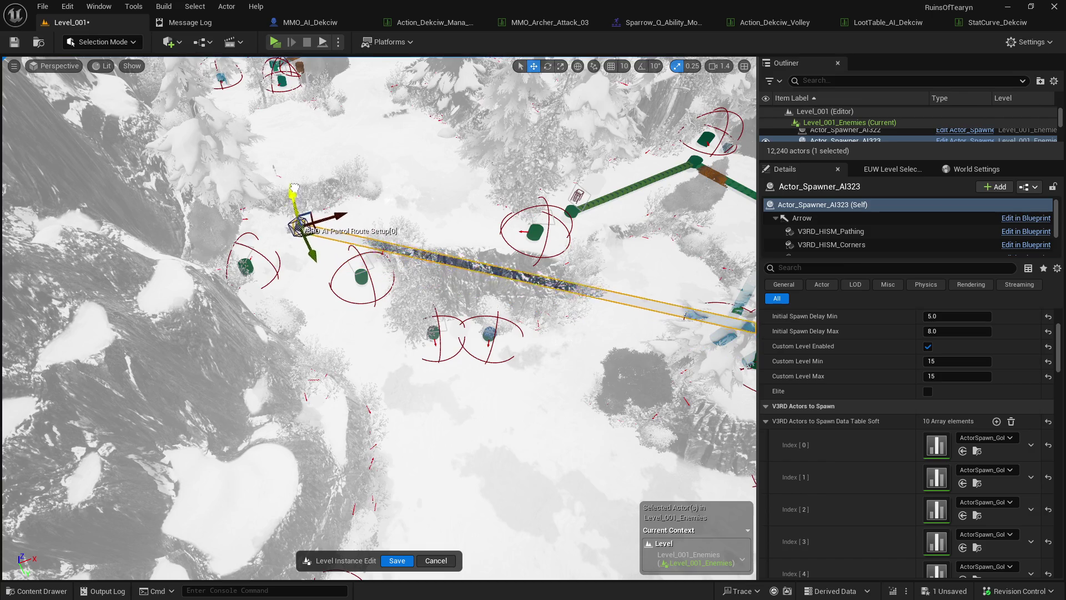
{"action": "key", "text": "f"}
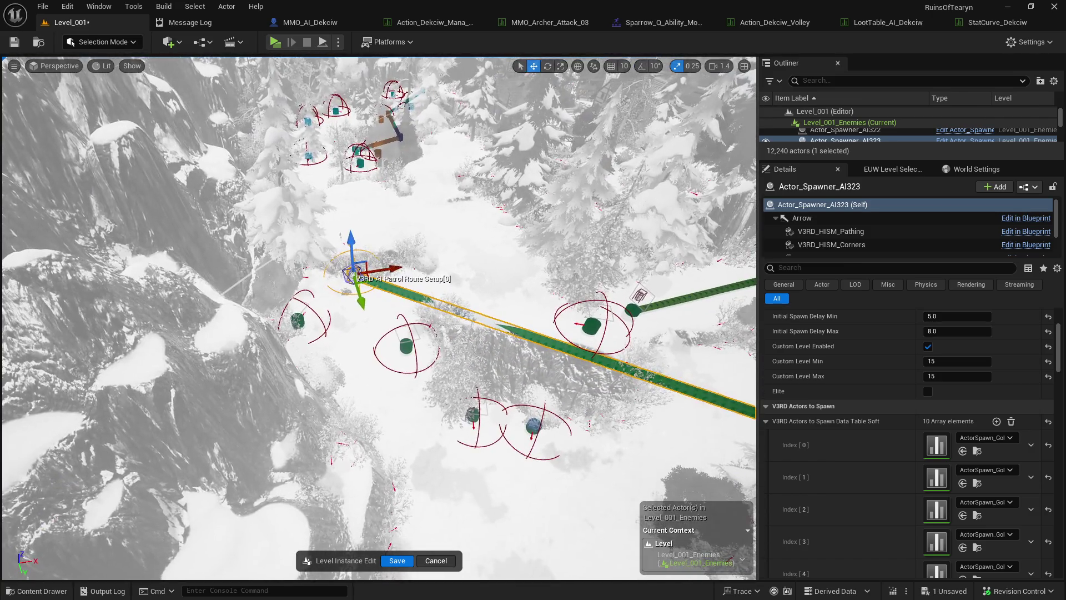
{"action": "scroll", "coordinate": [318, 244], "scroll_direction": "up", "scroll_amount": 2}
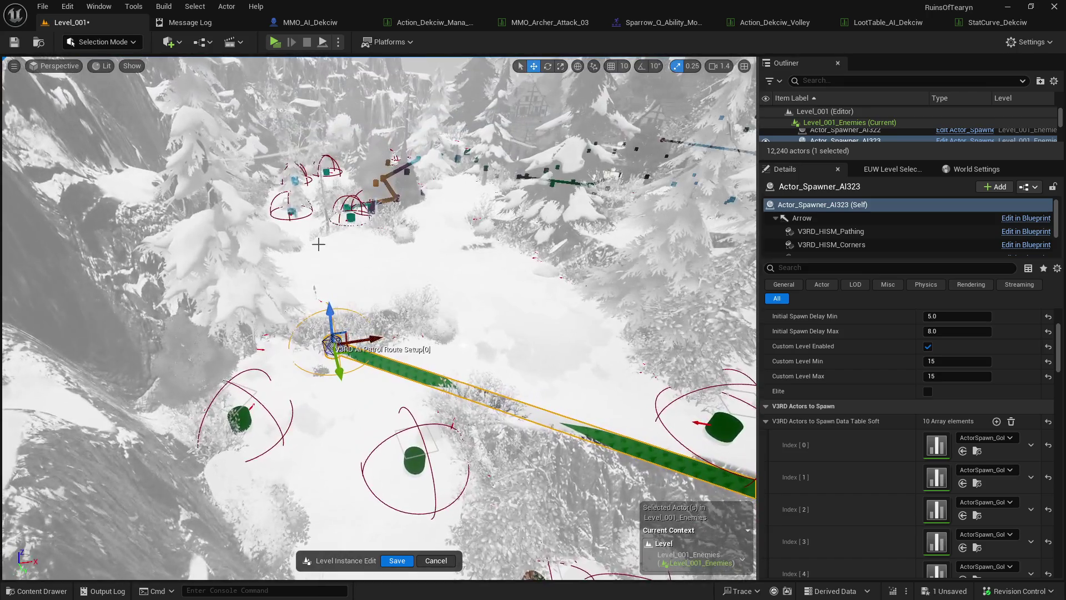
{"action": "left_click_drag", "start_coordinate": [348, 362], "coordinate": [341, 214]}
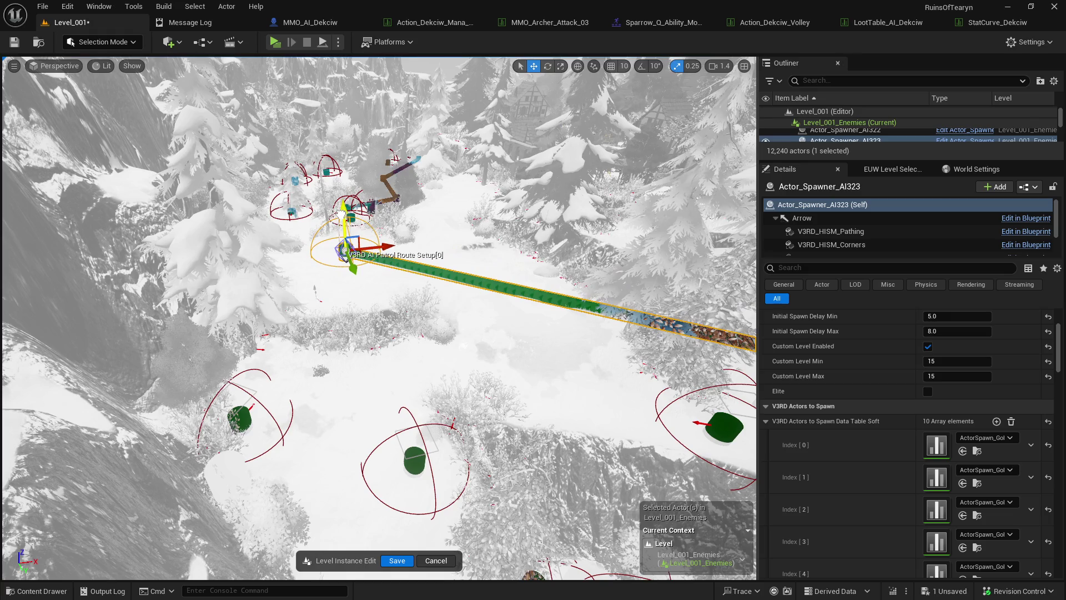
{"action": "scroll", "coordinate": [562, 235], "scroll_direction": "down", "scroll_amount": 3}
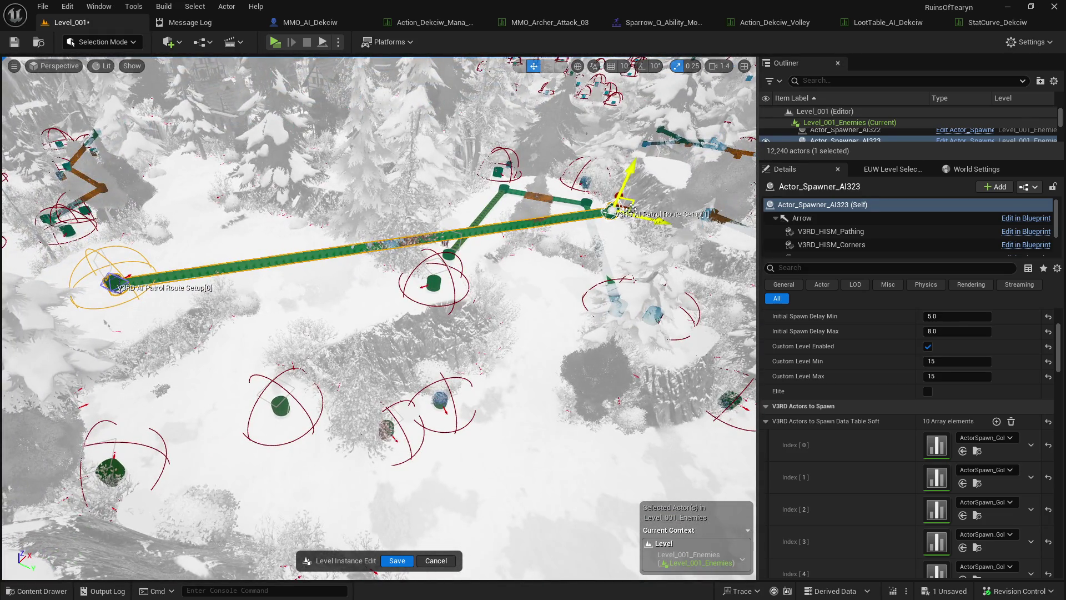
{"action": "left_click_drag", "start_coordinate": [624, 206], "coordinate": [239, 244]}
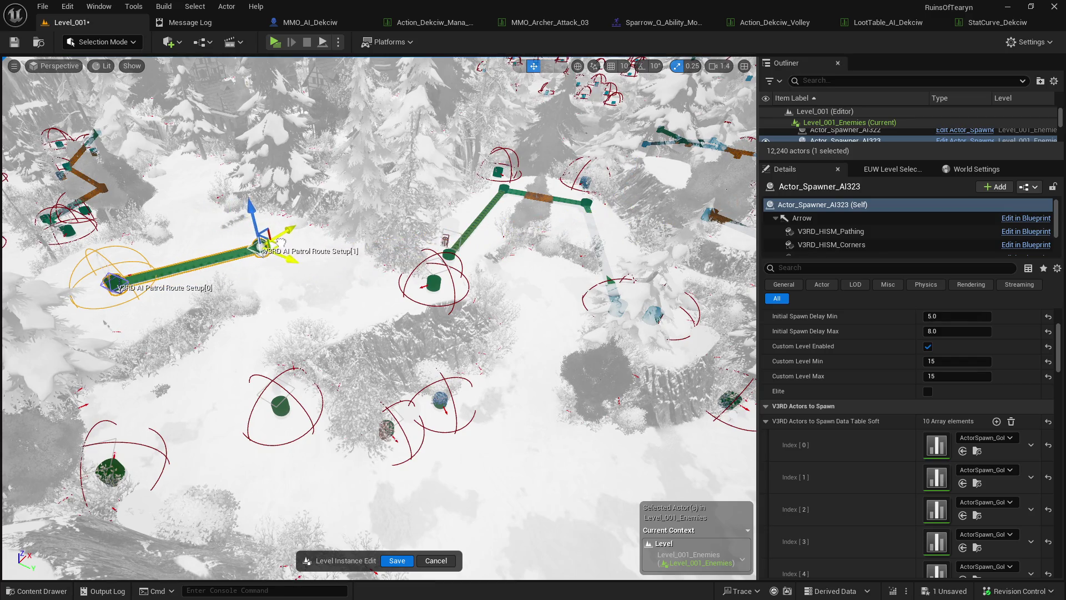
{"action": "key", "text": "f"}
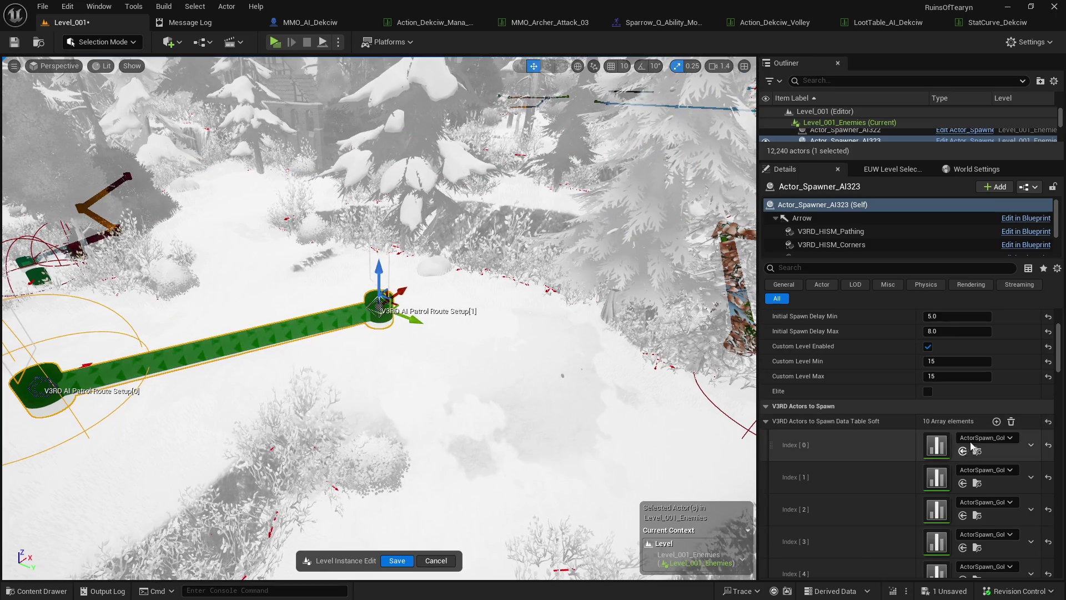
{"action": "left_click_drag", "start_coordinate": [1057, 350], "coordinate": [1058, 471]}
{"action": "left_click", "coordinate": [997, 379]}
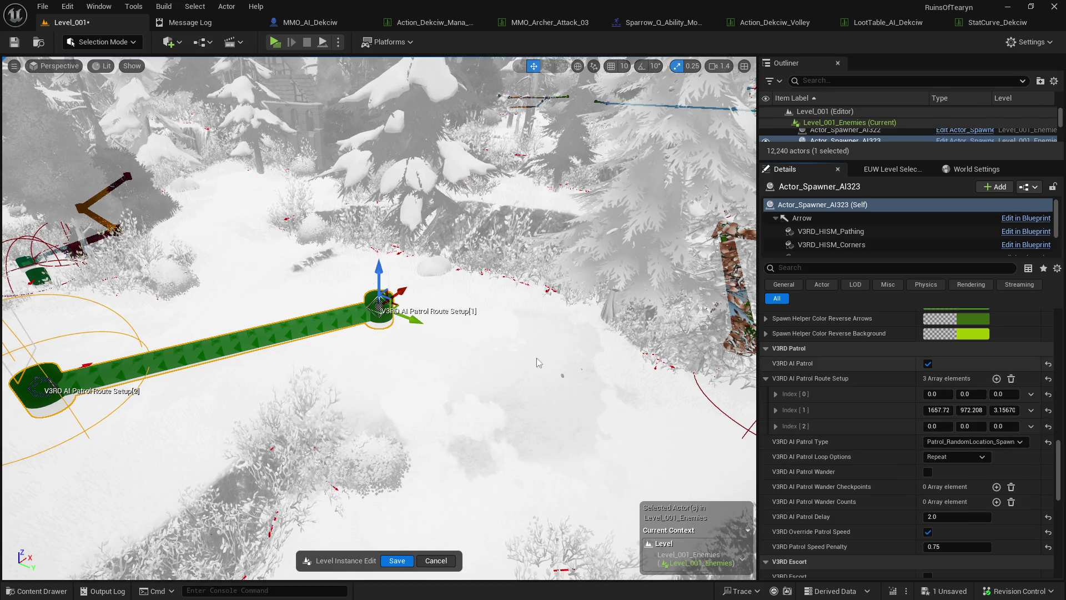
- Place route point [2] right of point [1] and set Patrol Loop Options to Reverse
{"action": "left_click", "coordinate": [49, 373]}
{"action": "mouse_move", "coordinate": [58, 387]}
{"action": "left_mouse_down"}
{"action": "mouse_move", "coordinate": [444, 357]}
{"action": "mouse_move", "coordinate": [66, 365]}
{"action": "left_mouse_up"}
{"action": "key", "text": "ctrl+z"}
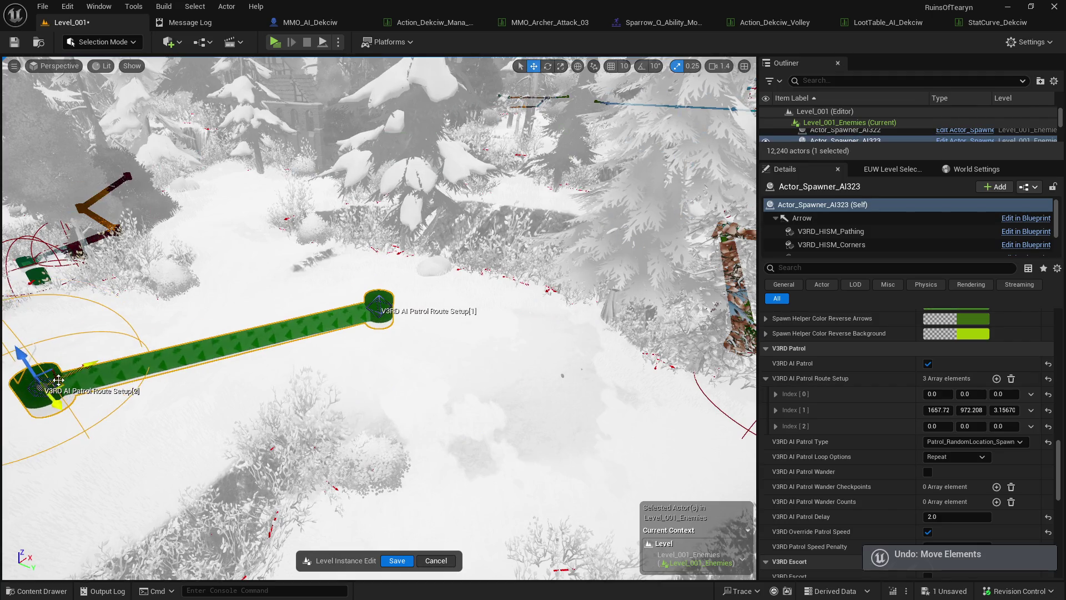
{"action": "mouse_move", "coordinate": [61, 387]}
{"action": "left_mouse_down"}
{"action": "mouse_move", "coordinate": [476, 362]}
{"action": "mouse_move", "coordinate": [579, 369]}
{"action": "left_mouse_up"}
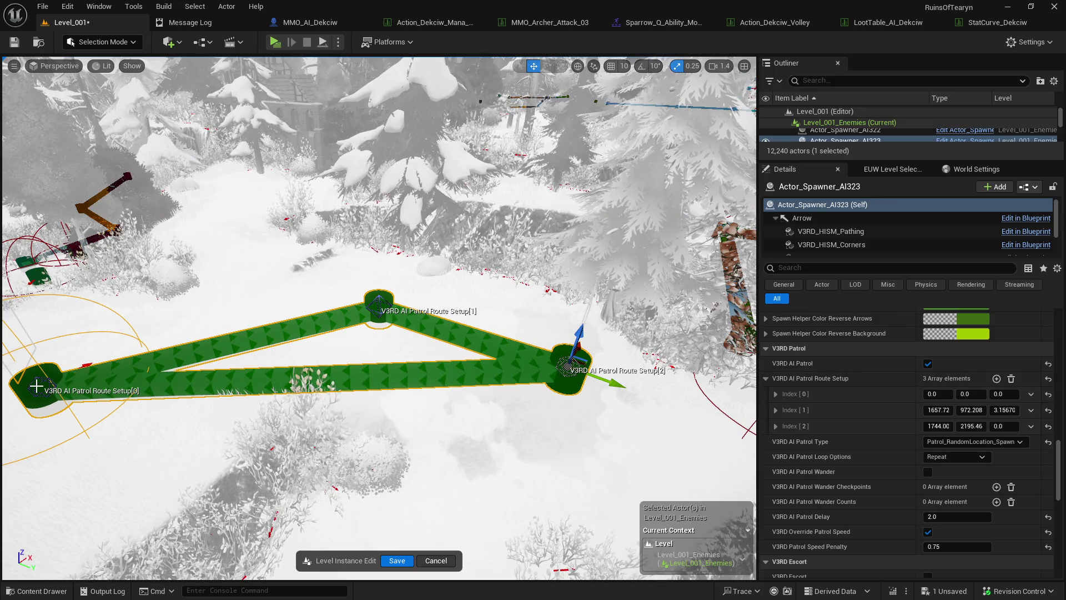
{"action": "left_click", "coordinate": [968, 456]}
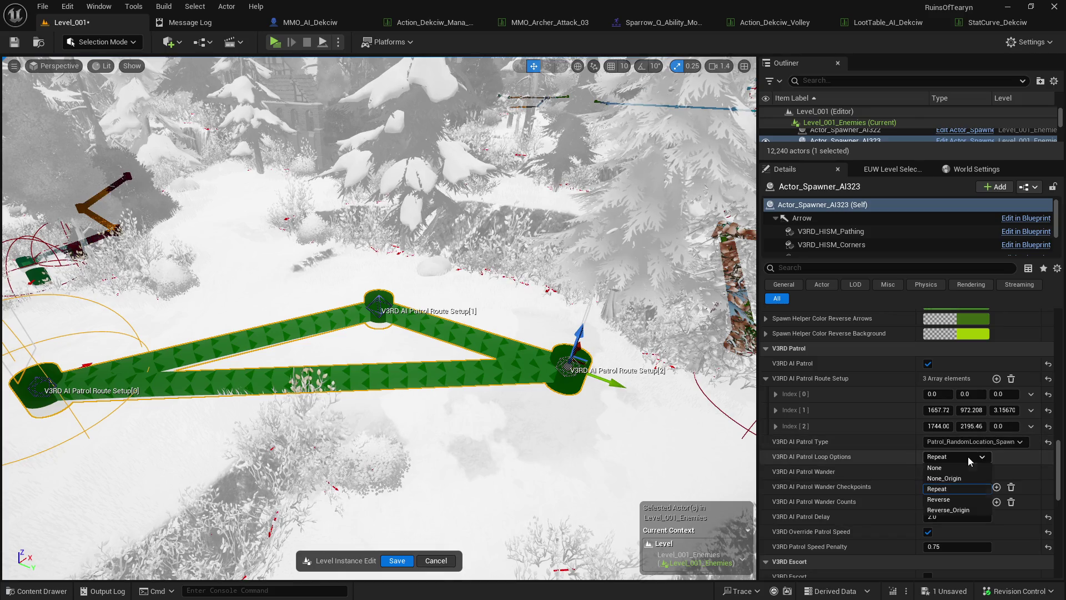
{"action": "left_click", "coordinate": [957, 503]}
- Add route point [3] placed down-left of the others, then add a fifth point
{"action": "scroll", "coordinate": [477, 400], "scroll_direction": "down", "scroll_amount": 2}
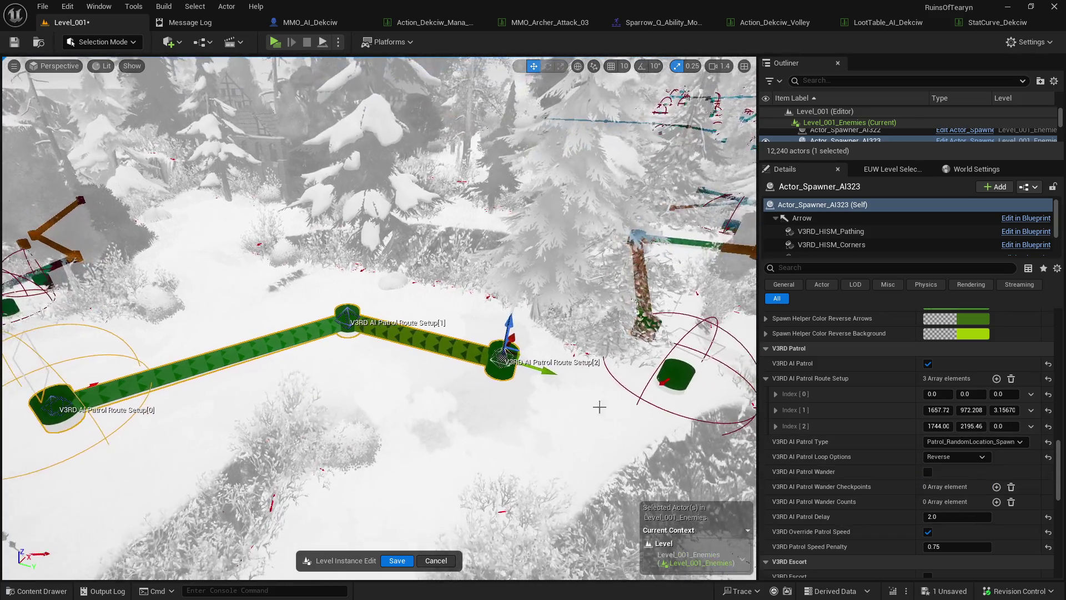
{"action": "left_click", "coordinate": [998, 379]}
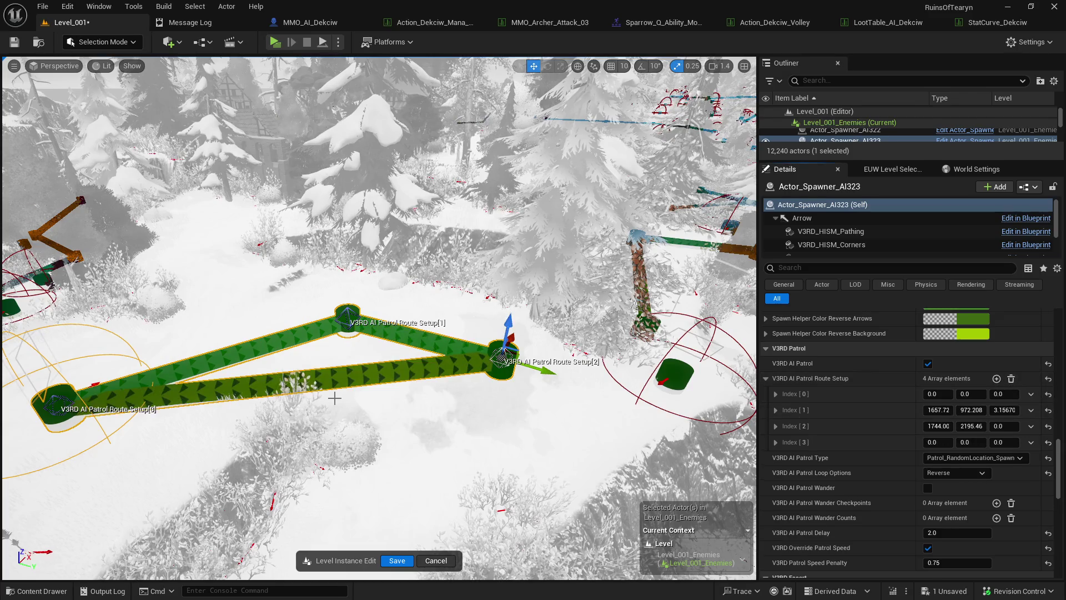
{"action": "mouse_move", "coordinate": [80, 416]}
{"action": "left_mouse_down"}
{"action": "mouse_move", "coordinate": [288, 439]}
{"action": "mouse_move", "coordinate": [488, 427]}
{"action": "left_mouse_up"}
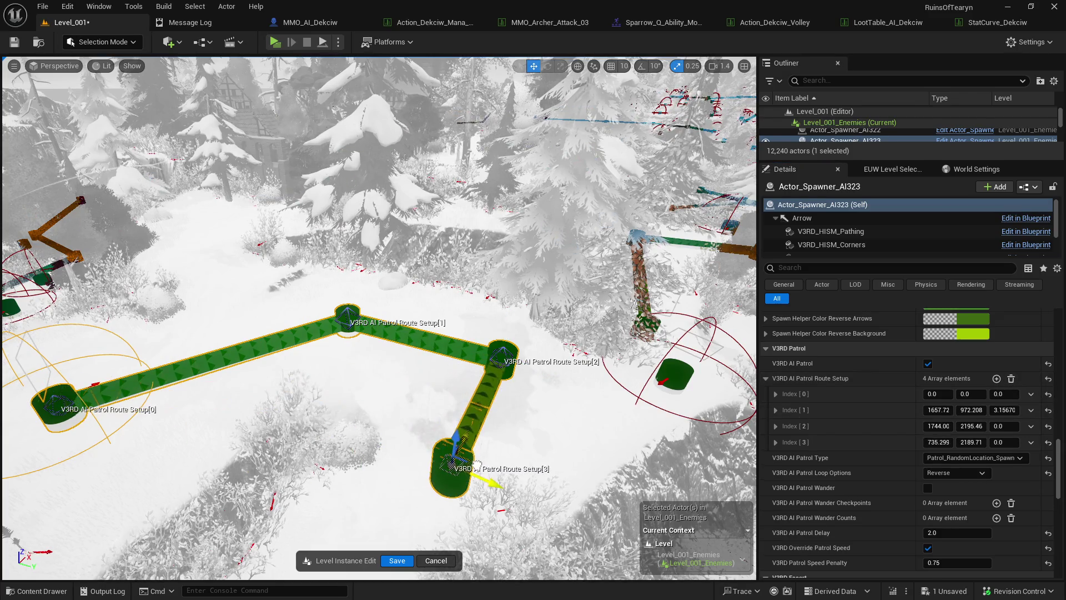
{"action": "key", "text": "f"}
{"action": "scroll", "coordinate": [533, 324], "scroll_direction": "up", "scroll_amount": 3}
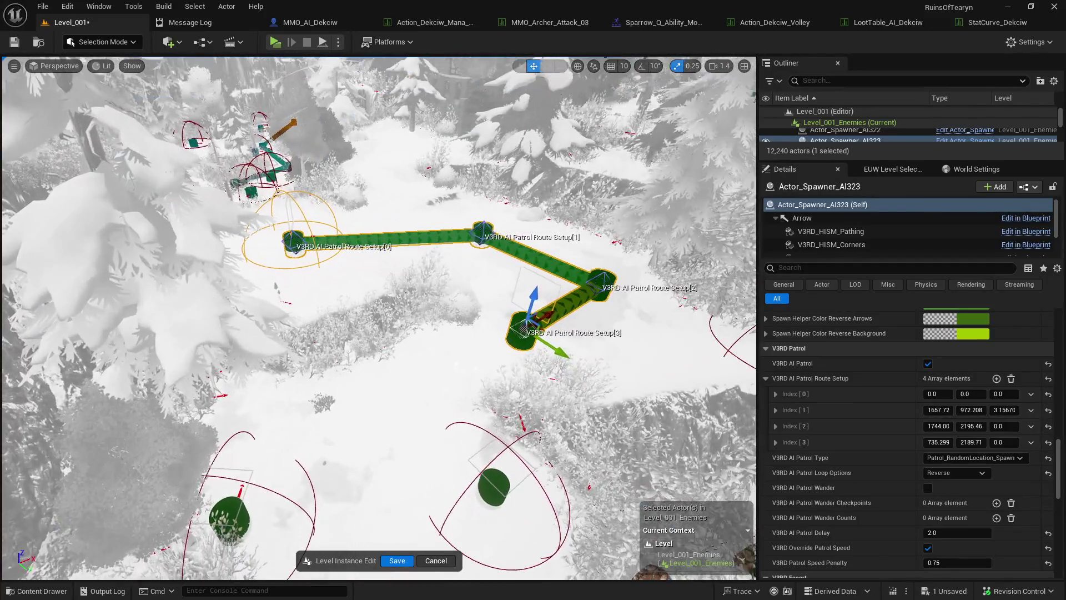
{"action": "mouse_move", "coordinate": [542, 329]}
{"action": "left_mouse_down"}
{"action": "mouse_move", "coordinate": [449, 370]}
{"action": "mouse_move", "coordinate": [417, 361]}
{"action": "mouse_move", "coordinate": [408, 422]}
{"action": "mouse_move", "coordinate": [378, 416]}
{"action": "left_mouse_up"}
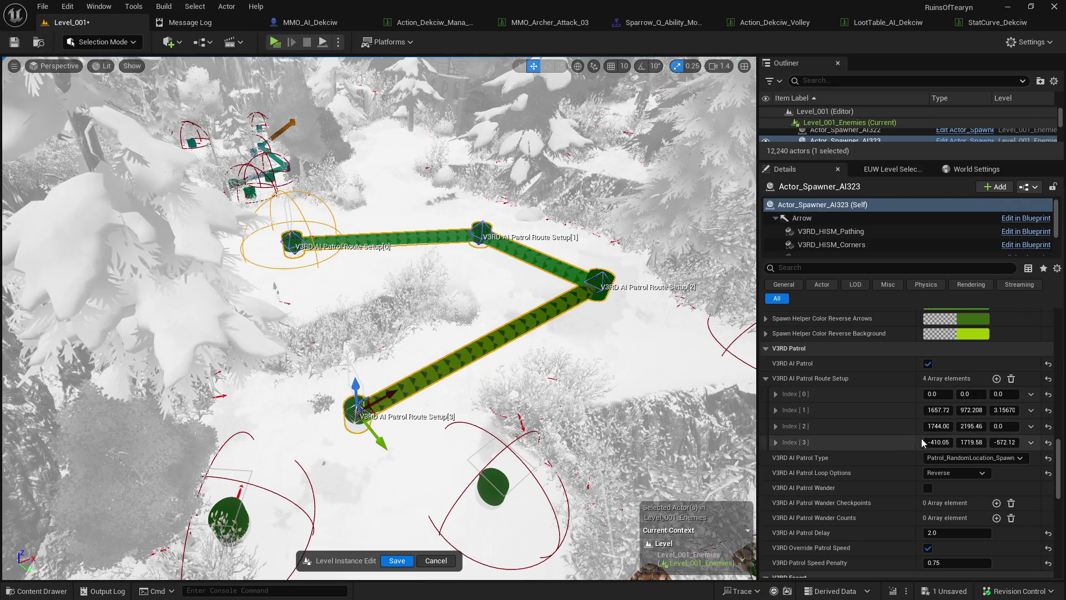
{"action": "left_click", "coordinate": [997, 378]}
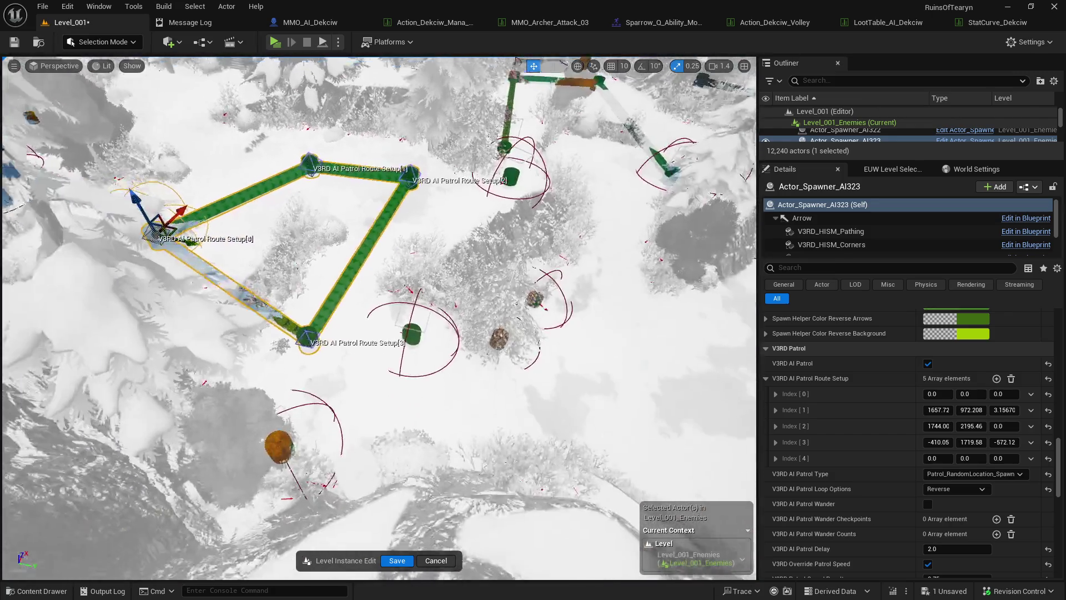
- Place route point [4] away from the start, then add and position point [5]
{"action": "mouse_move", "coordinate": [170, 233]}
{"action": "left_mouse_down"}
{"action": "mouse_move", "coordinate": [452, 381]}
{"action": "mouse_move", "coordinate": [610, 361]}
{"action": "mouse_move", "coordinate": [562, 412]}
{"action": "mouse_move", "coordinate": [404, 441]}
{"action": "mouse_move", "coordinate": [361, 433]}
{"action": "mouse_move", "coordinate": [362, 424]}
{"action": "mouse_move", "coordinate": [413, 418]}
{"action": "mouse_move", "coordinate": [417, 401]}
{"action": "mouse_move", "coordinate": [501, 401]}
{"action": "left_mouse_up"}
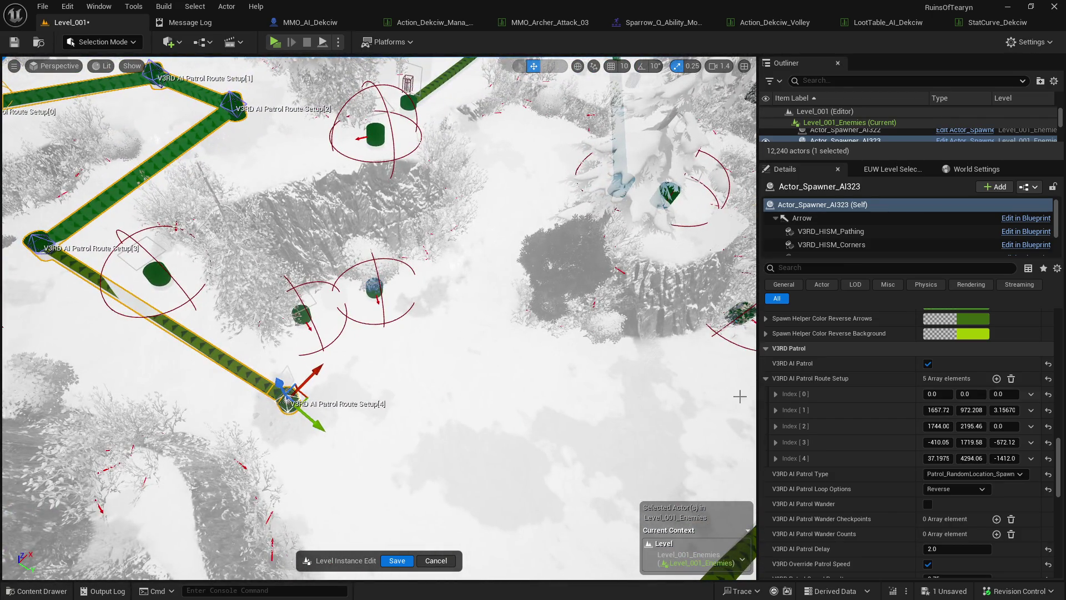
{"action": "left_click", "coordinate": [996, 378]}
{"action": "mouse_move", "coordinate": [388, 333]}
{"action": "left_mouse_down"}
{"action": "mouse_move", "coordinate": [124, 212]}
{"action": "mouse_move", "coordinate": [427, 380]}
{"action": "mouse_move", "coordinate": [531, 391]}
{"action": "mouse_move", "coordinate": [389, 309]}
{"action": "mouse_move", "coordinate": [401, 314]}
{"action": "mouse_move", "coordinate": [412, 382]}
{"action": "left_mouse_up"}
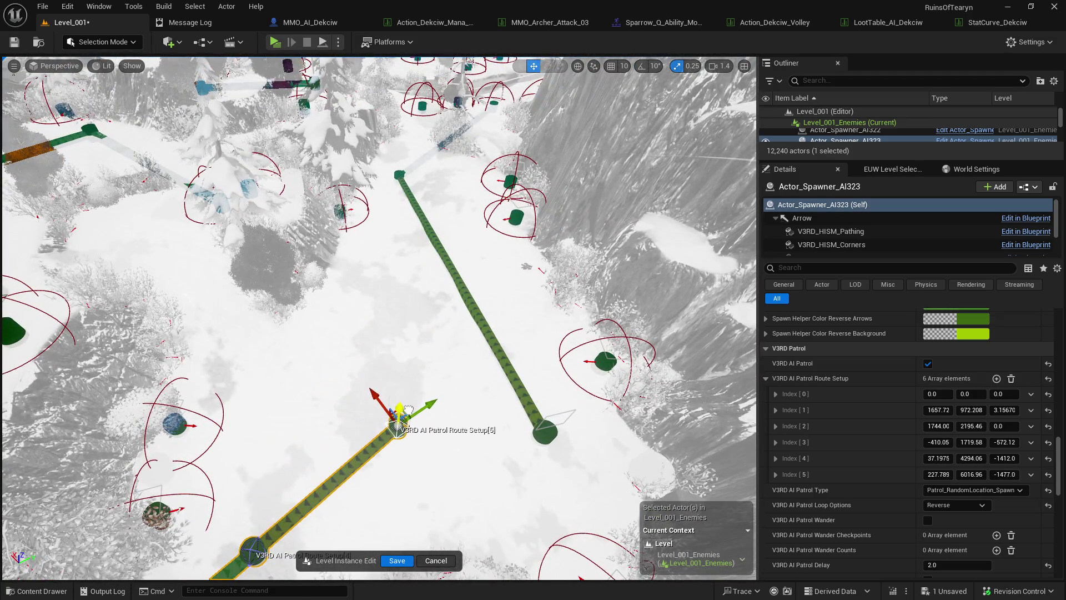
{"action": "mouse_move", "coordinate": [438, 407]}
{"action": "left_mouse_down"}
{"action": "mouse_move", "coordinate": [363, 417]}
{"action": "mouse_move", "coordinate": [424, 433]}
{"action": "mouse_move", "coordinate": [376, 465]}
{"action": "left_mouse_up"}
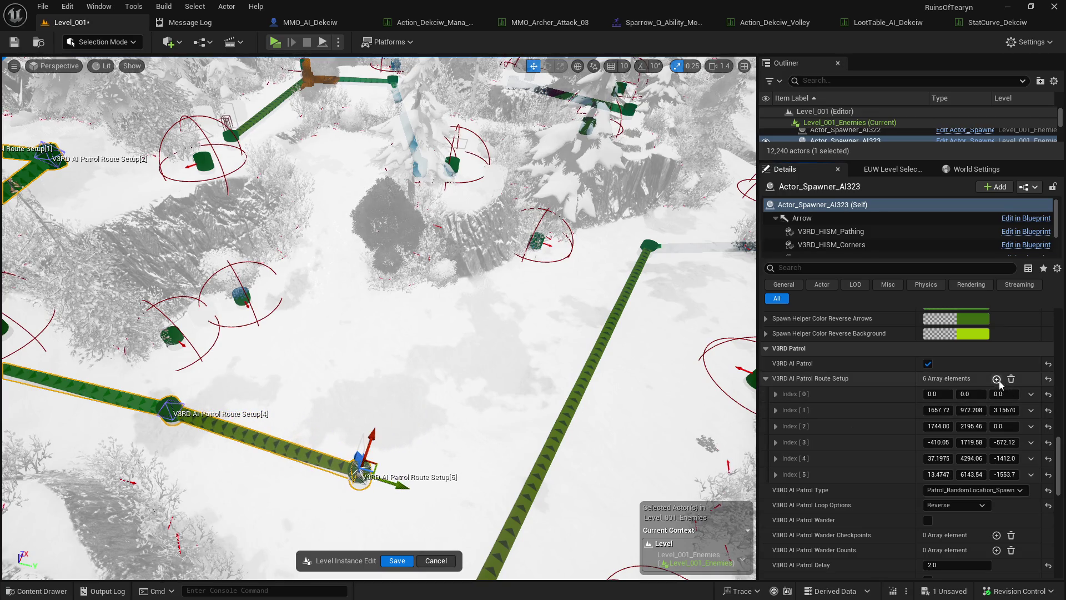
- Add route point [6] and settle it near point [5], undoing a misplaced move
{"action": "left_click", "coordinate": [996, 378]}
{"action": "scroll", "coordinate": [177, 236], "scroll_direction": "down", "scroll_amount": 3}
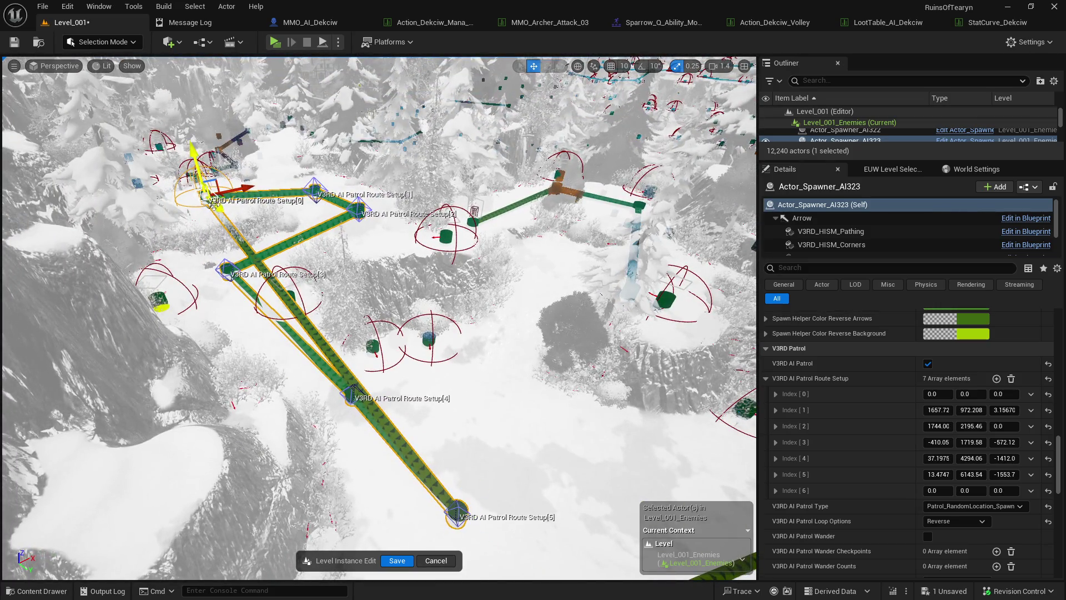
{"action": "left_click_drag", "start_coordinate": [220, 194], "coordinate": [483, 78]}
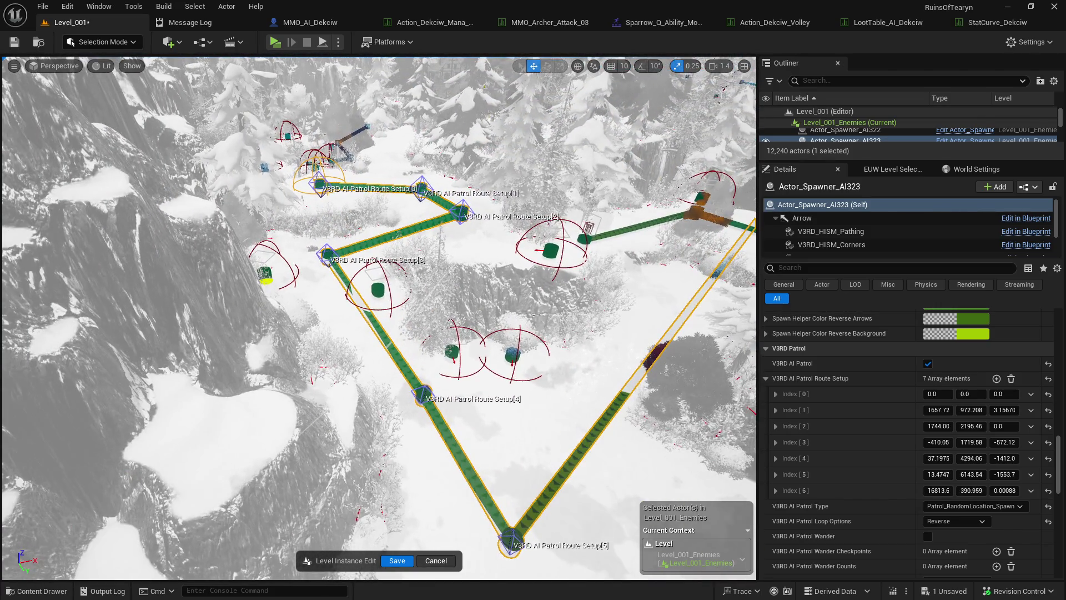
{"action": "key", "text": "ctrl+z"}
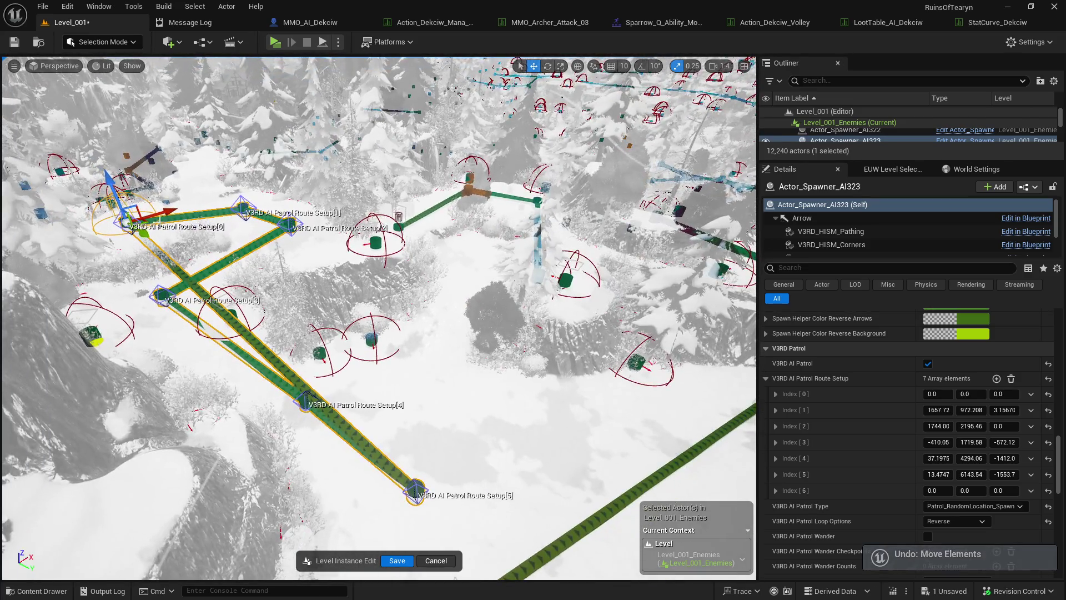
{"action": "key", "text": "f"}
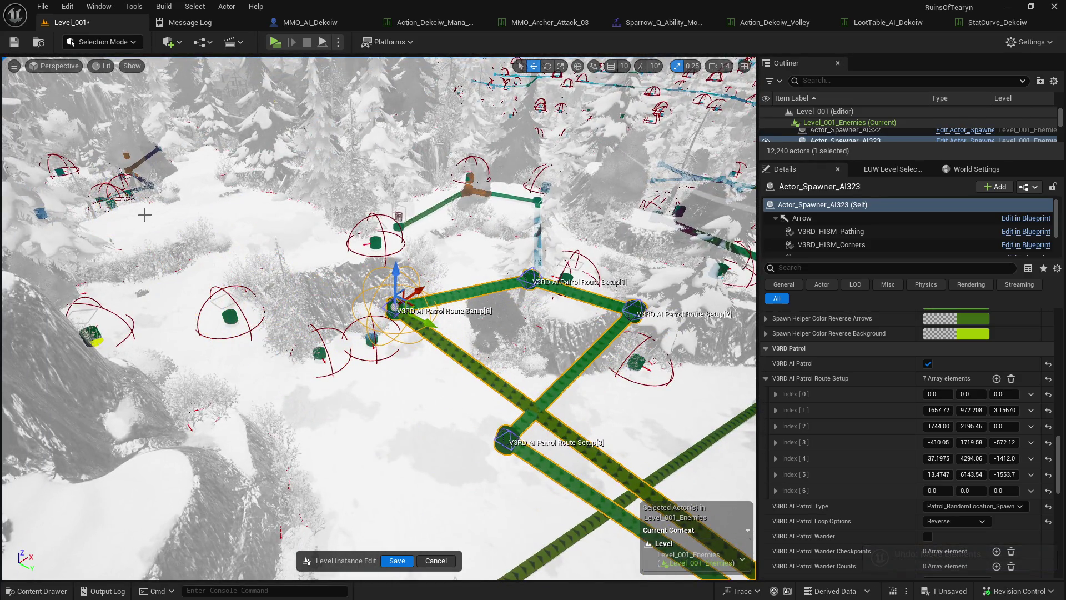
{"action": "key", "text": "ctrl+z"}
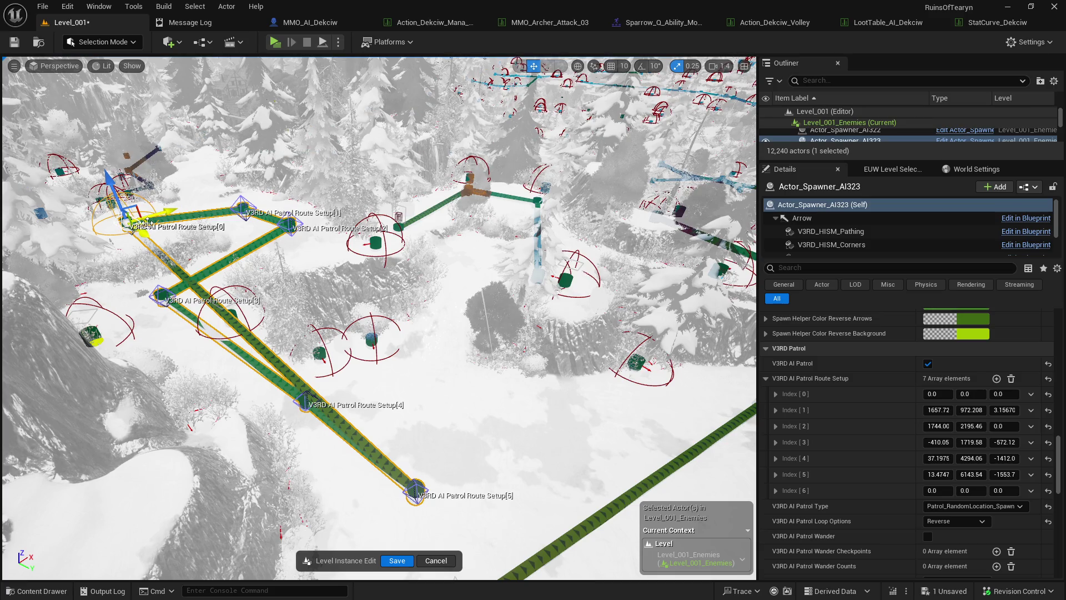
{"action": "mouse_move", "coordinate": [148, 223]}
{"action": "left_mouse_down"}
{"action": "mouse_move", "coordinate": [327, 242]}
{"action": "mouse_move", "coordinate": [528, 310]}
{"action": "left_mouse_up"}
{"action": "scroll", "coordinate": [497, 269], "scroll_direction": "down", "scroll_amount": 2}
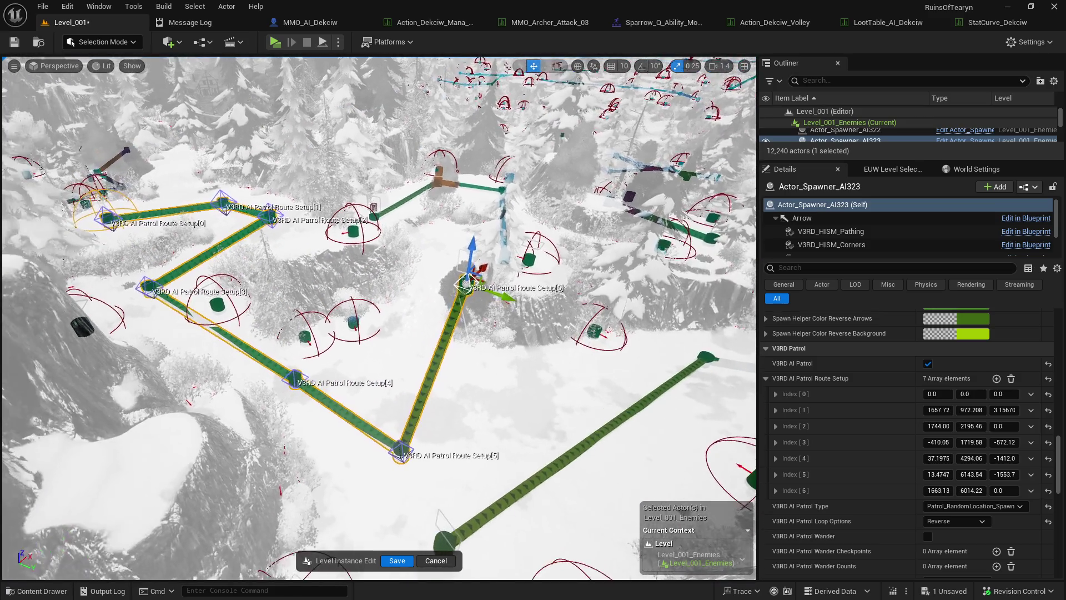
{"action": "left_click_drag", "start_coordinate": [457, 249], "coordinate": [493, 399]}
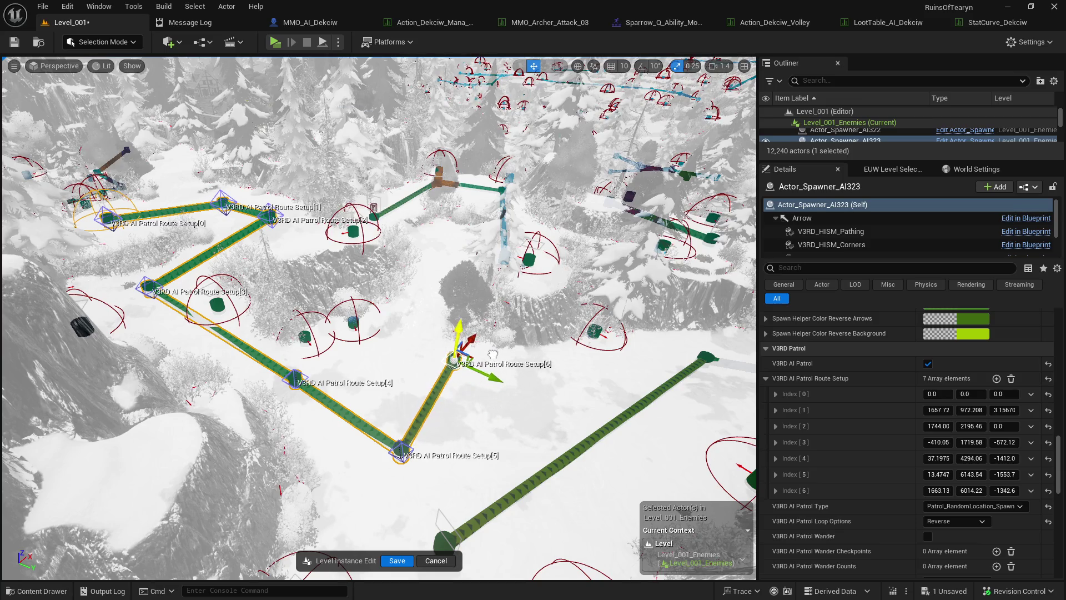
{"action": "scroll", "coordinate": [494, 371], "scroll_direction": "up", "scroll_amount": 2}
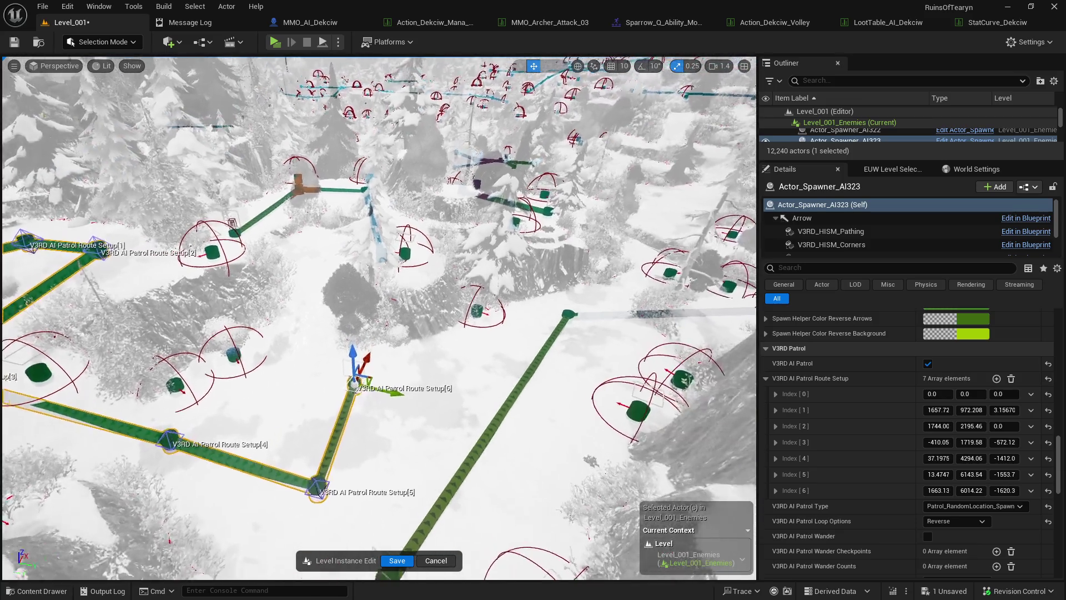
{"action": "left_click_drag", "start_coordinate": [379, 363], "coordinate": [481, 356]}
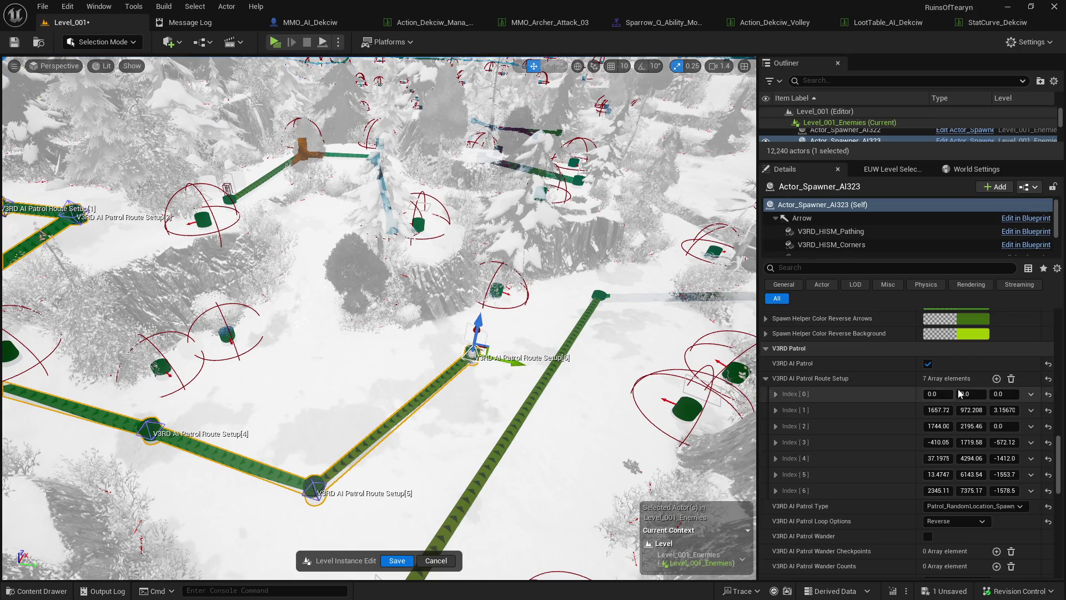
- Add route point [7] and move it far across the snow
{"action": "left_click", "coordinate": [997, 378]}
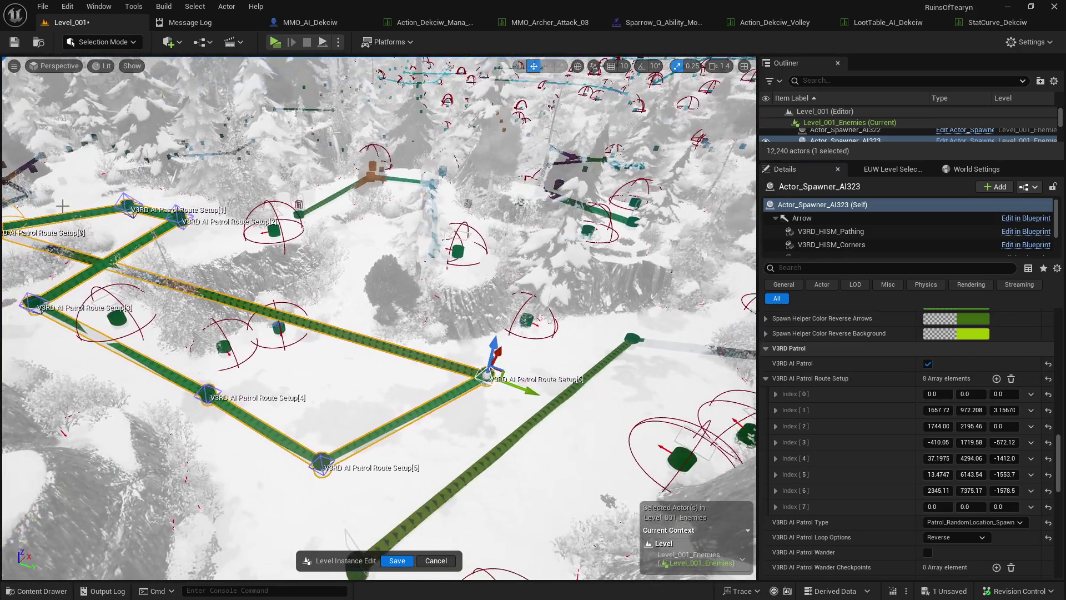
{"action": "mouse_move", "coordinate": [62, 206]}
{"action": "left_mouse_down"}
{"action": "mouse_move", "coordinate": [158, 214]}
{"action": "mouse_move", "coordinate": [436, 358]}
{"action": "mouse_move", "coordinate": [548, 357]}
{"action": "left_mouse_up"}
{"action": "key", "text": "f"}
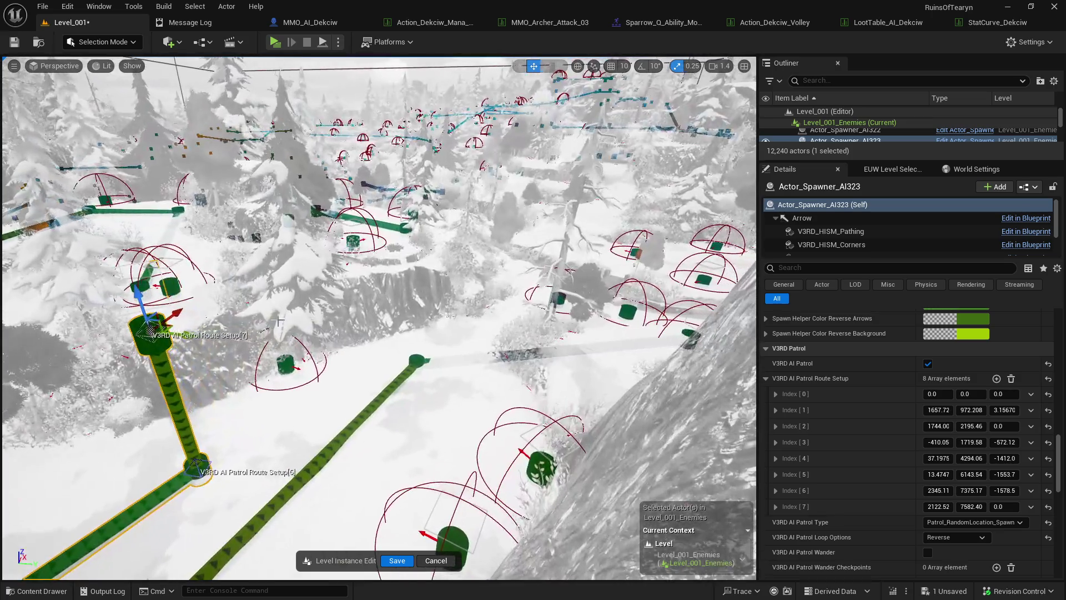
{"action": "mouse_move", "coordinate": [155, 320]}
{"action": "left_mouse_down"}
{"action": "mouse_move", "coordinate": [503, 259]}
{"action": "mouse_move", "coordinate": [505, 233]}
{"action": "mouse_move", "coordinate": [492, 353]}
{"action": "mouse_move", "coordinate": [477, 368]}
{"action": "mouse_move", "coordinate": [469, 360]}
{"action": "left_mouse_up"}
{"action": "key", "text": "f"}
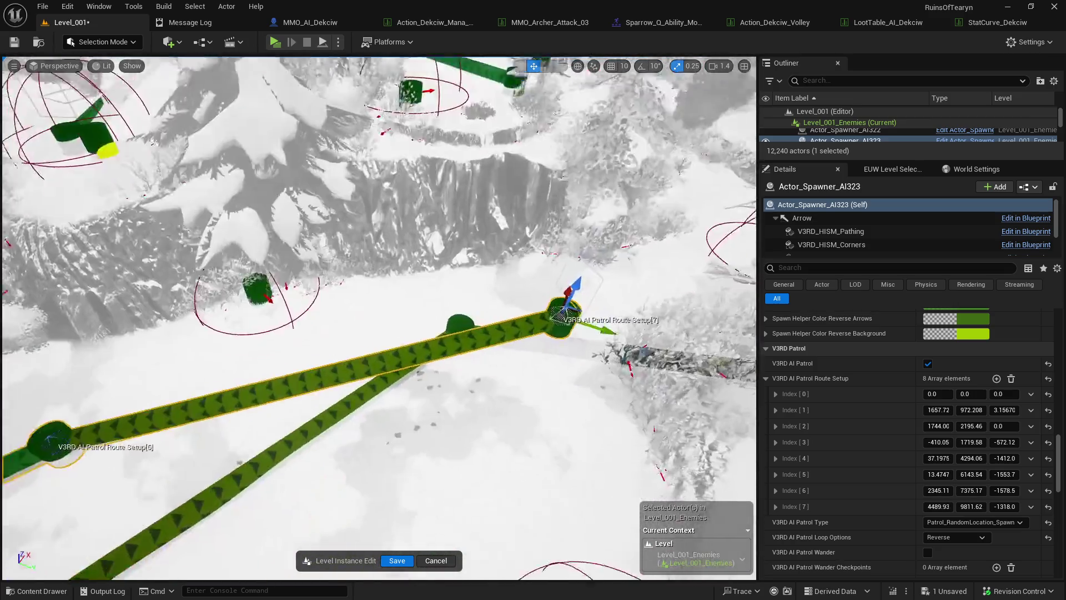
{"action": "mouse_move", "coordinate": [406, 295]}
{"action": "left_mouse_down"}
{"action": "mouse_move", "coordinate": [400, 345]}
{"action": "mouse_move", "coordinate": [406, 295]}
{"action": "mouse_move", "coordinate": [342, 318]}
{"action": "mouse_move", "coordinate": [311, 316]}
{"action": "mouse_move", "coordinate": [312, 304]}
{"action": "left_mouse_up"}
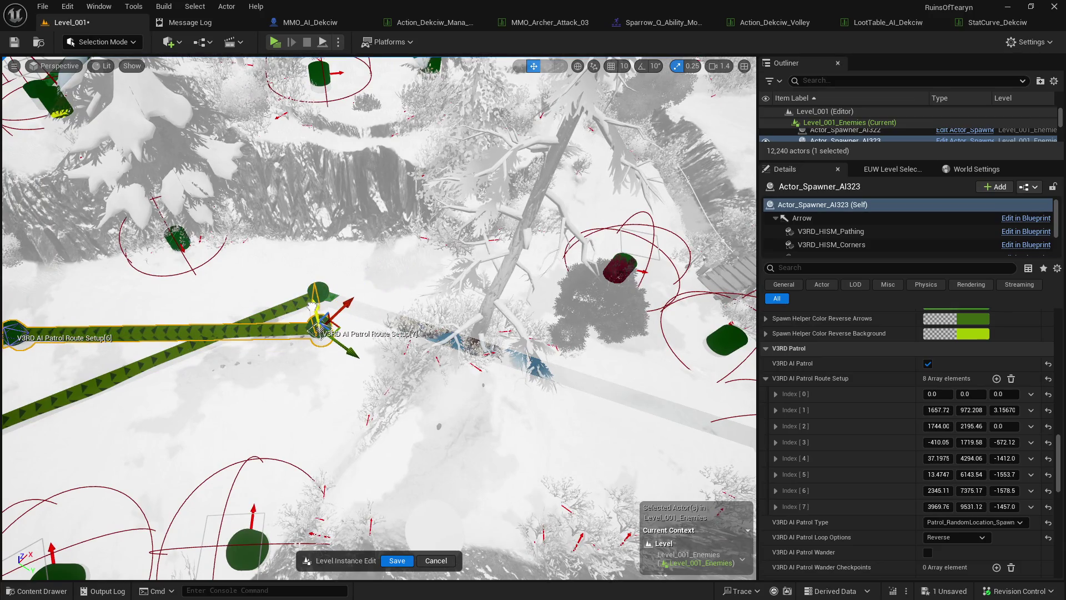
- Add route point [8], place it past point 7, then add a tenth point
{"action": "left_click", "coordinate": [996, 379]}
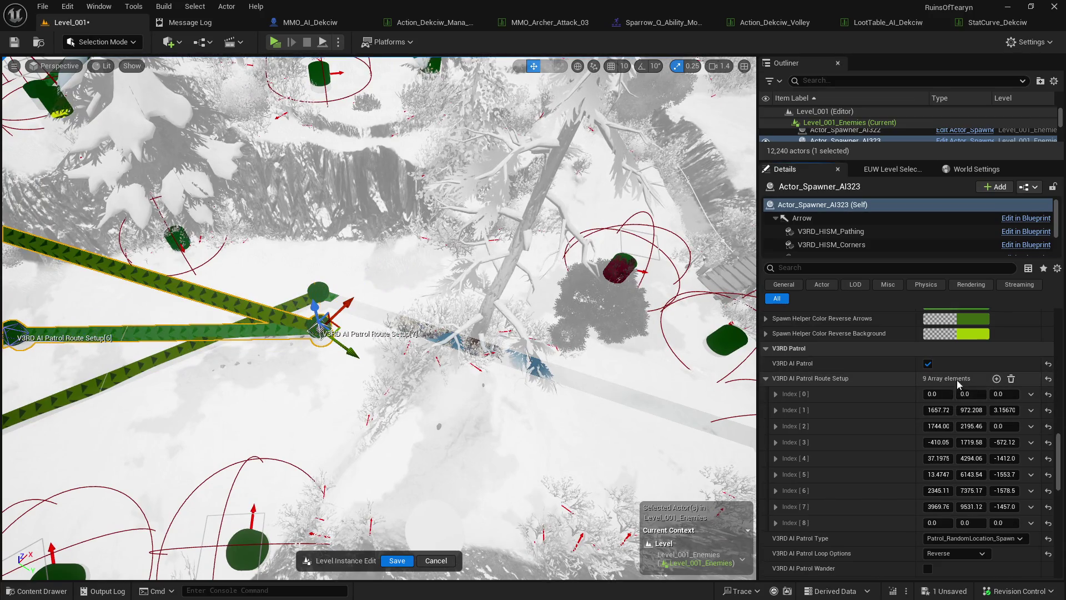
{"action": "key", "text": "f"}
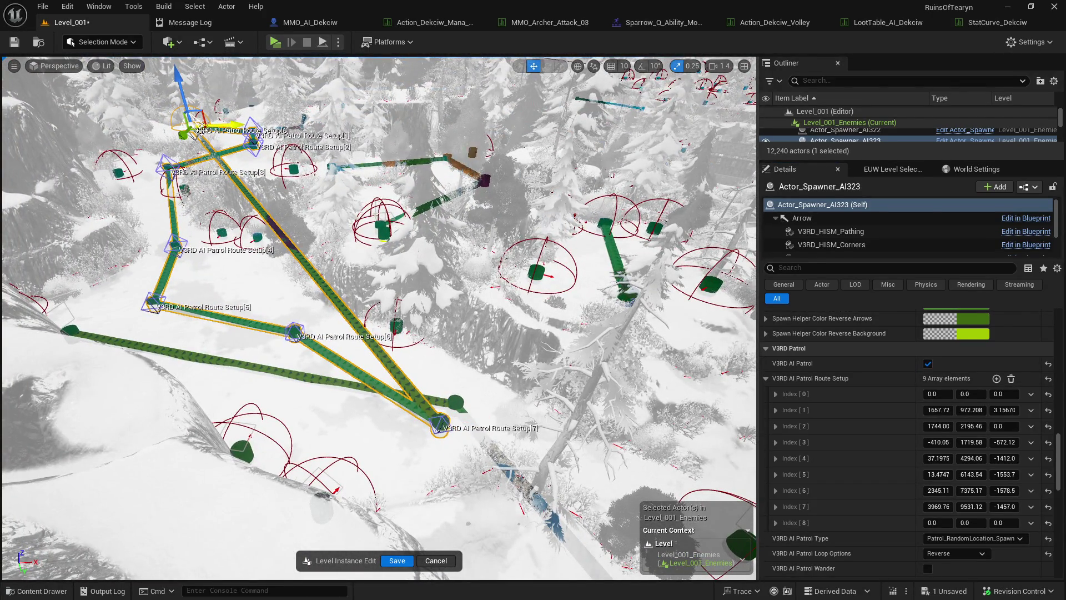
{"action": "left_click_drag", "start_coordinate": [198, 130], "coordinate": [255, 133]}
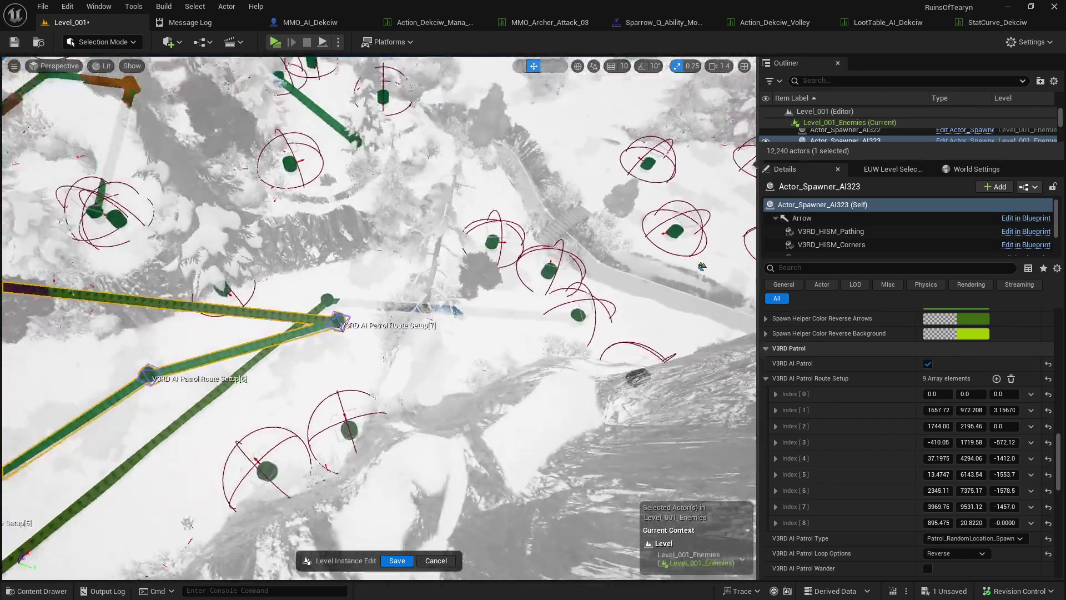
{"action": "left_click_drag", "start_coordinate": [107, 143], "coordinate": [614, 273]}
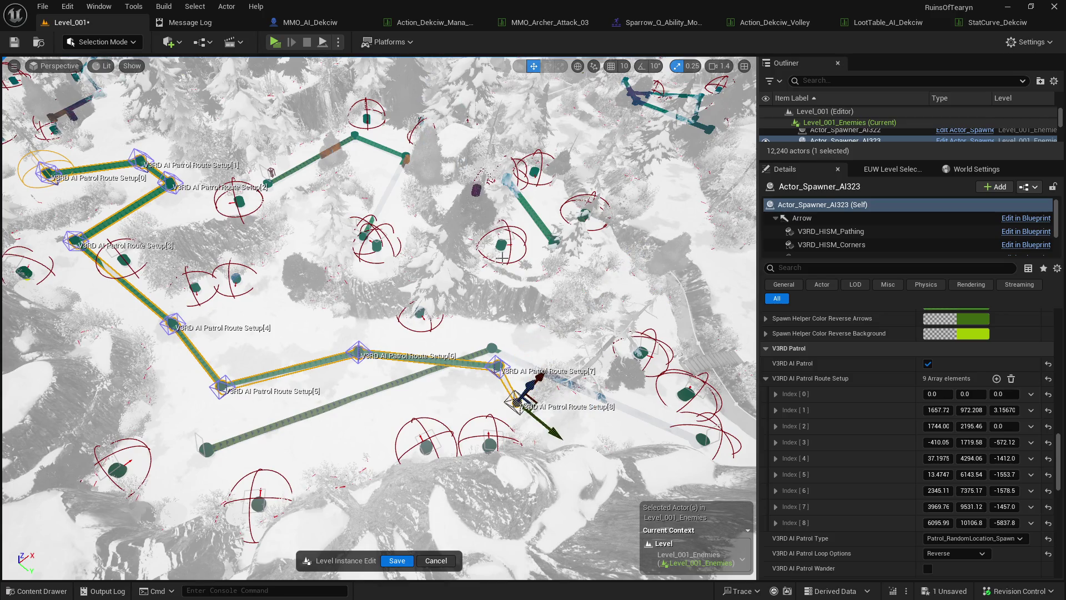
{"action": "key", "text": "ctrl+z"}
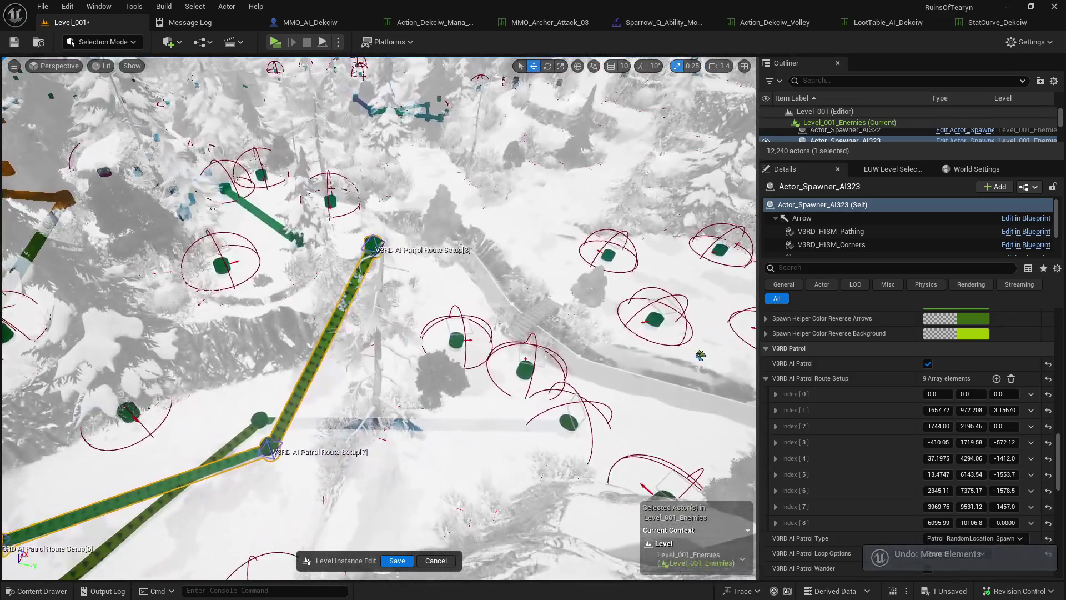
{"action": "mouse_move", "coordinate": [382, 228]}
{"action": "left_mouse_down"}
{"action": "mouse_move", "coordinate": [498, 362]}
{"action": "mouse_move", "coordinate": [488, 388]}
{"action": "mouse_move", "coordinate": [476, 358]}
{"action": "left_mouse_up"}
{"action": "key", "text": "f"}
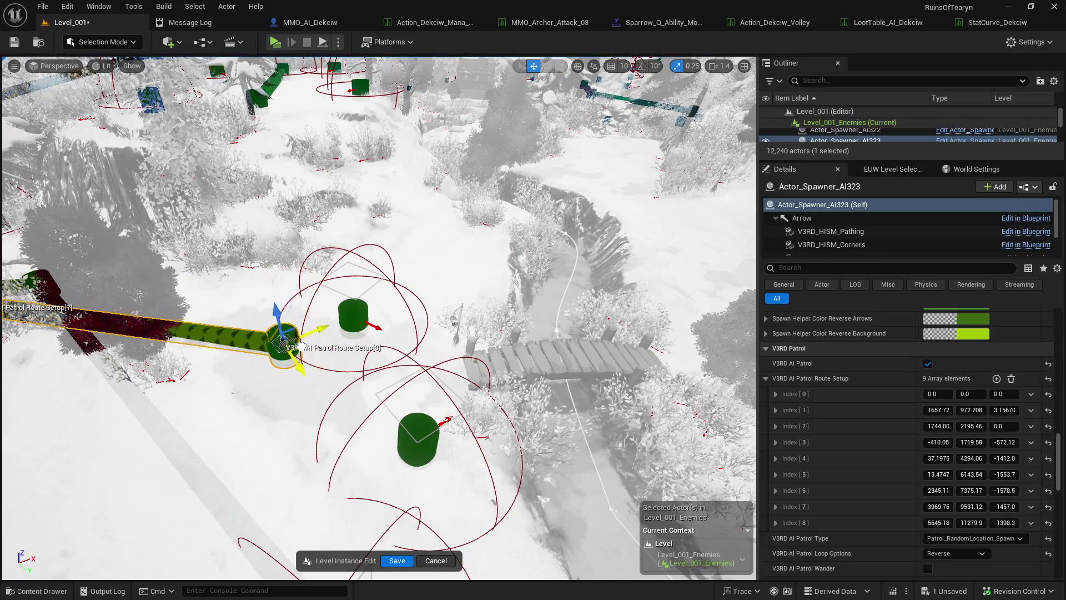
{"action": "left_click_drag", "start_coordinate": [333, 278], "coordinate": [414, 269]}
{"action": "left_click", "coordinate": [381, 267]}
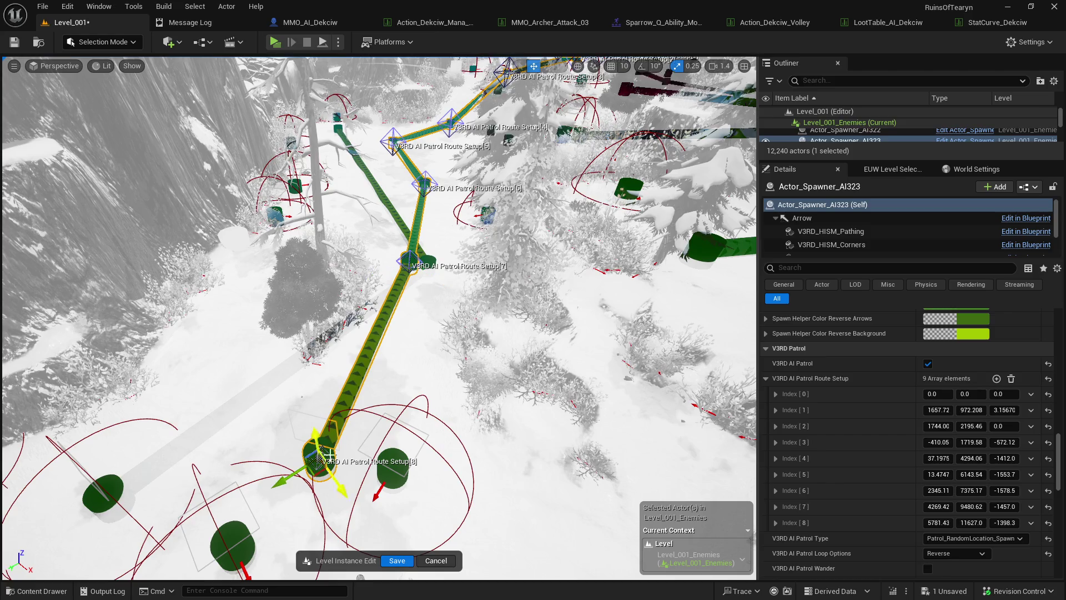
{"action": "mouse_move", "coordinate": [303, 400]}
{"action": "left_mouse_down"}
{"action": "mouse_move", "coordinate": [398, 332]}
{"action": "mouse_move", "coordinate": [298, 517]}
{"action": "mouse_move", "coordinate": [317, 404]}
{"action": "mouse_move", "coordinate": [386, 385]}
{"action": "mouse_move", "coordinate": [231, 436]}
{"action": "left_mouse_up"}
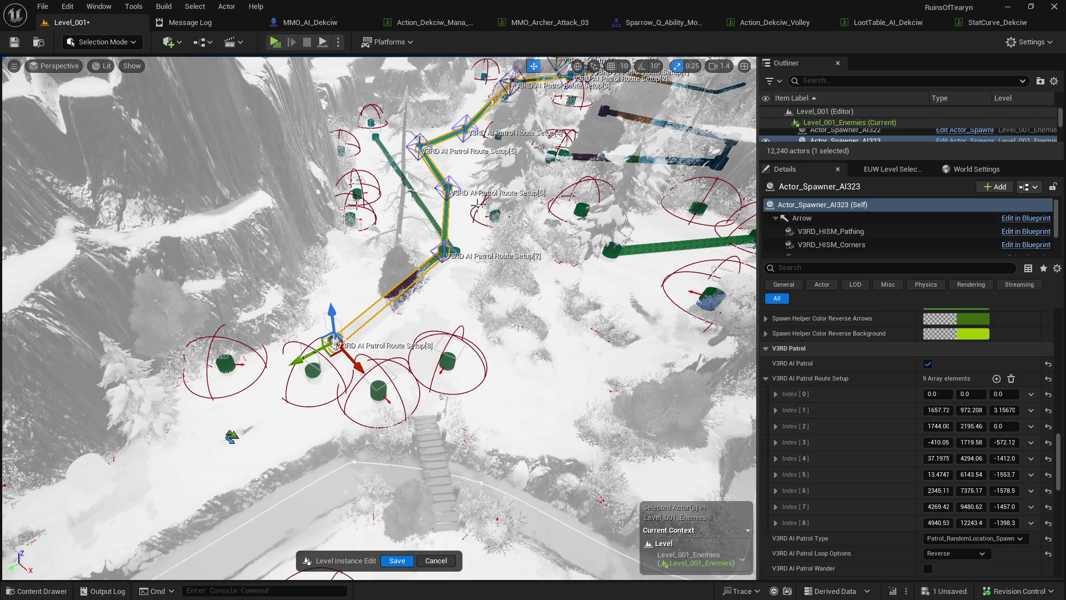
{"action": "left_click_drag", "start_coordinate": [231, 436], "coordinate": [522, 397]}
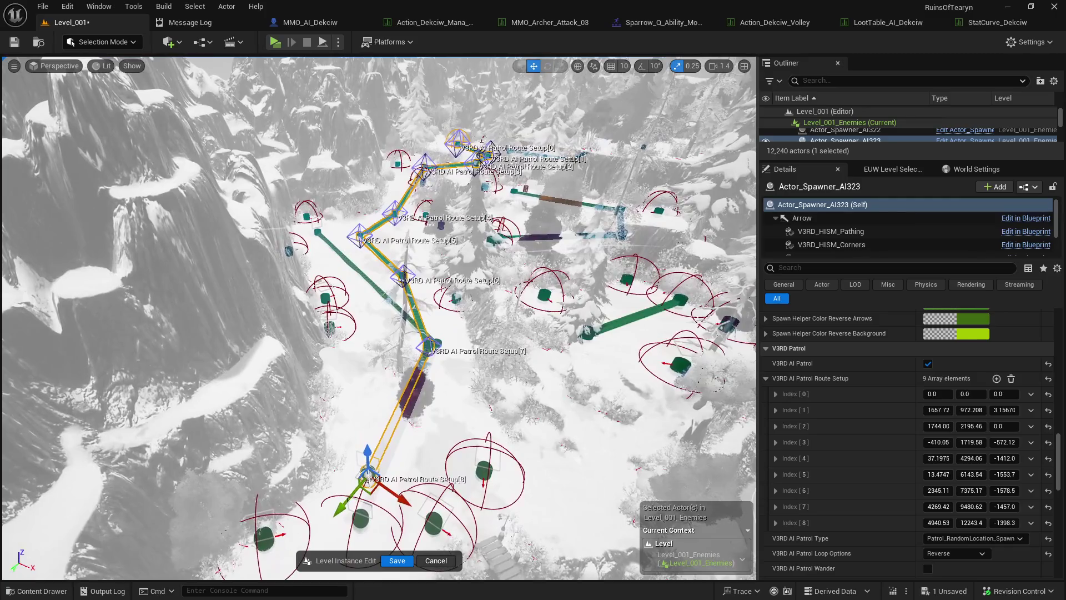
{"action": "left_click", "coordinate": [996, 378]}
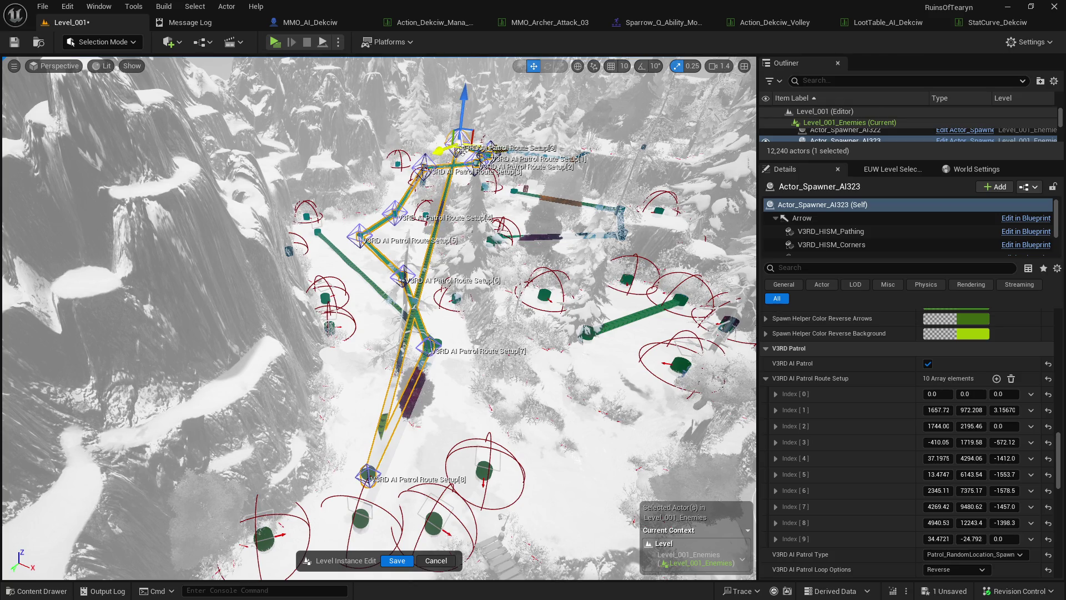
- Settle route point [9] on the terrain beside point [8] at 7102.58, 11020.0, -1343.9
{"action": "mouse_move", "coordinate": [484, 206]}
{"action": "left_mouse_down"}
{"action": "mouse_move", "coordinate": [547, 355]}
{"action": "mouse_move", "coordinate": [565, 510]}
{"action": "left_mouse_up"}
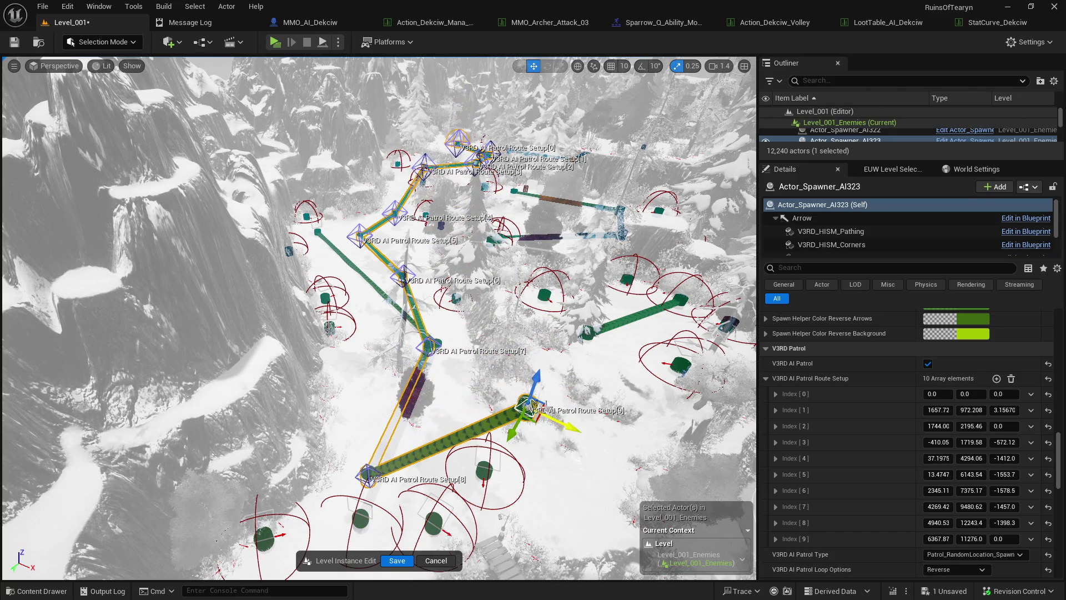
{"action": "mouse_move", "coordinate": [532, 403]}
{"action": "left_mouse_down"}
{"action": "mouse_move", "coordinate": [517, 422]}
{"action": "mouse_move", "coordinate": [519, 496]}
{"action": "mouse_move", "coordinate": [577, 500]}
{"action": "left_mouse_up"}
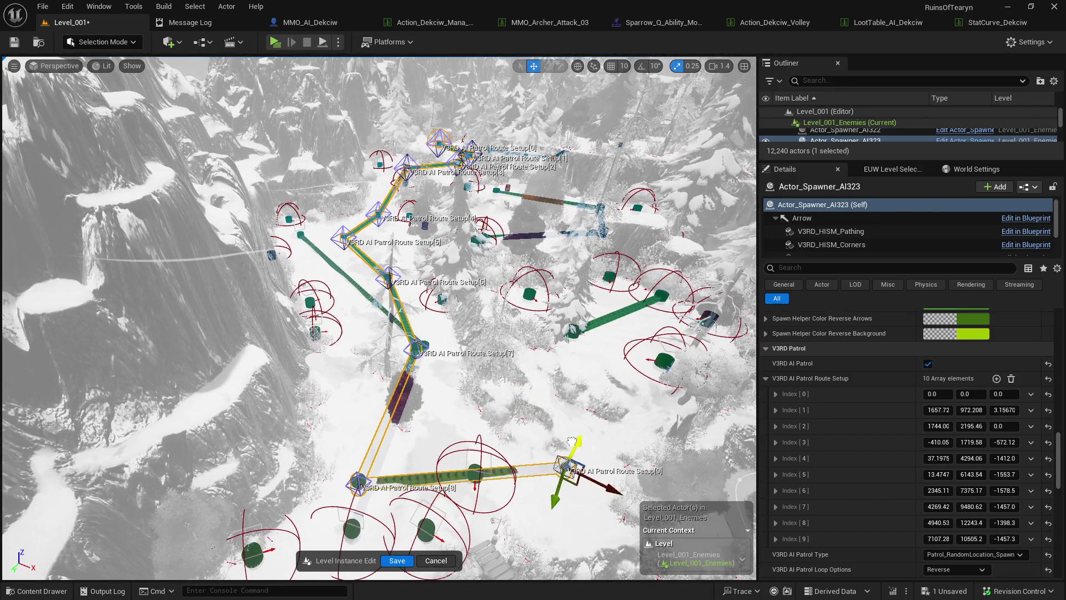
{"action": "left_click_drag", "start_coordinate": [572, 442], "coordinate": [577, 427]}
{"action": "left_click_drag", "start_coordinate": [586, 472], "coordinate": [578, 506]}
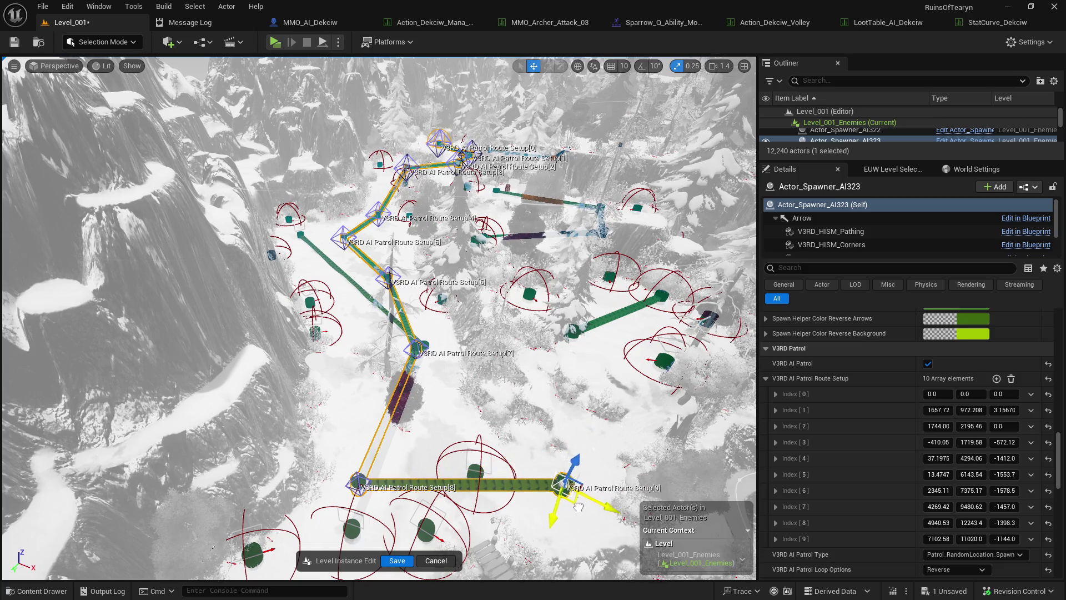
{"action": "mouse_move", "coordinate": [575, 462]}
{"action": "left_mouse_down"}
{"action": "mouse_move", "coordinate": [570, 480]}
{"action": "mouse_move", "coordinate": [572, 456]}
{"action": "mouse_move", "coordinate": [544, 427]}
{"action": "mouse_move", "coordinate": [533, 350]}
{"action": "left_mouse_up"}
{"action": "scroll", "coordinate": [984, 449], "scroll_direction": "up", "scroll_amount": 1}
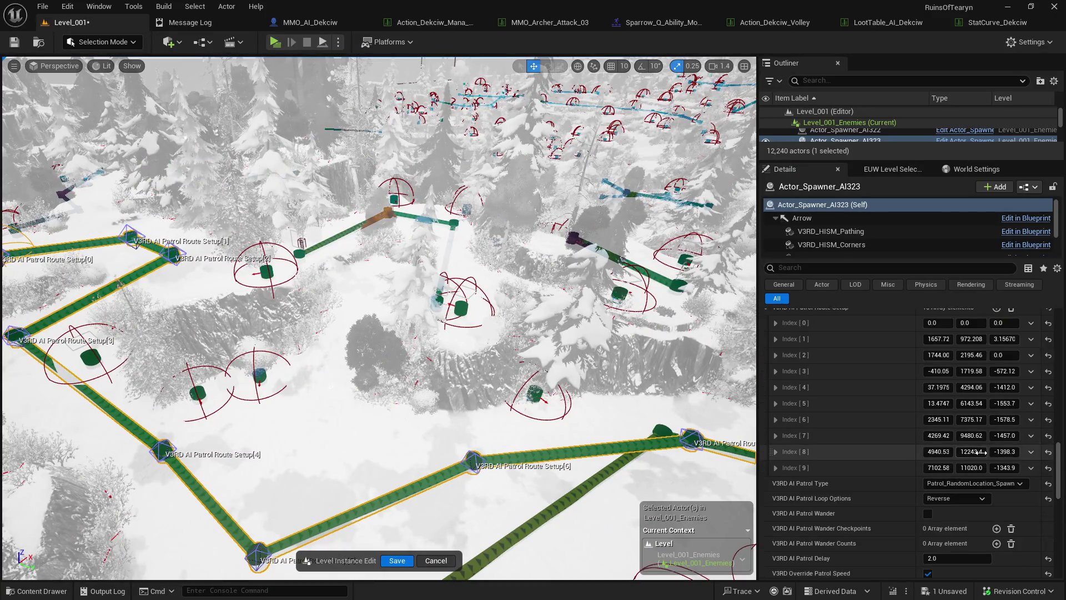
- Save the level
{"action": "scroll", "coordinate": [976, 450], "scroll_direction": "down", "scroll_amount": 15}
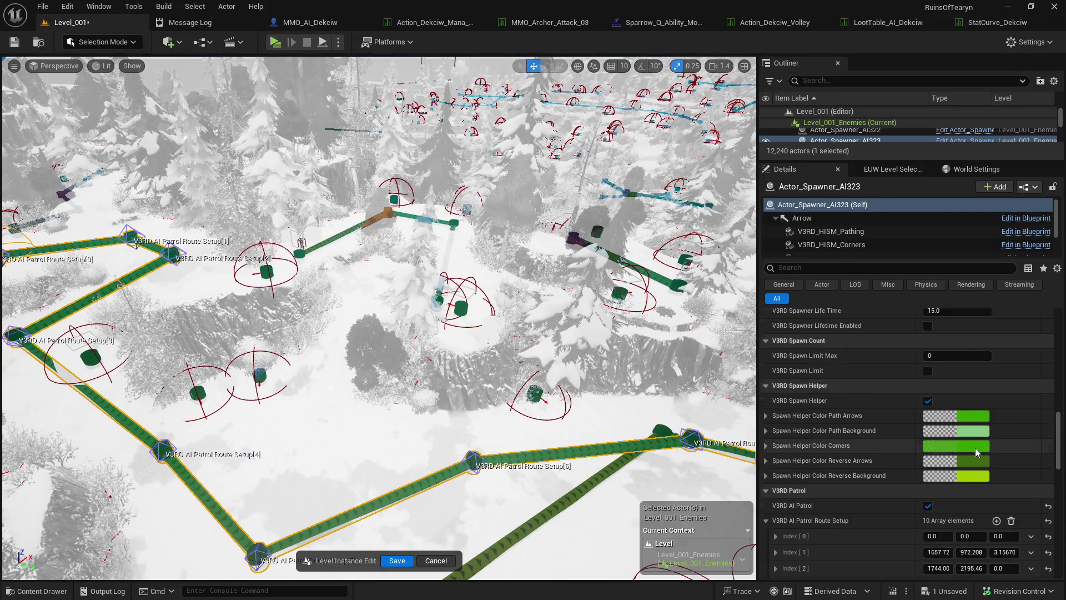
{"action": "scroll", "coordinate": [978, 436], "scroll_direction": "up", "scroll_amount": 15}
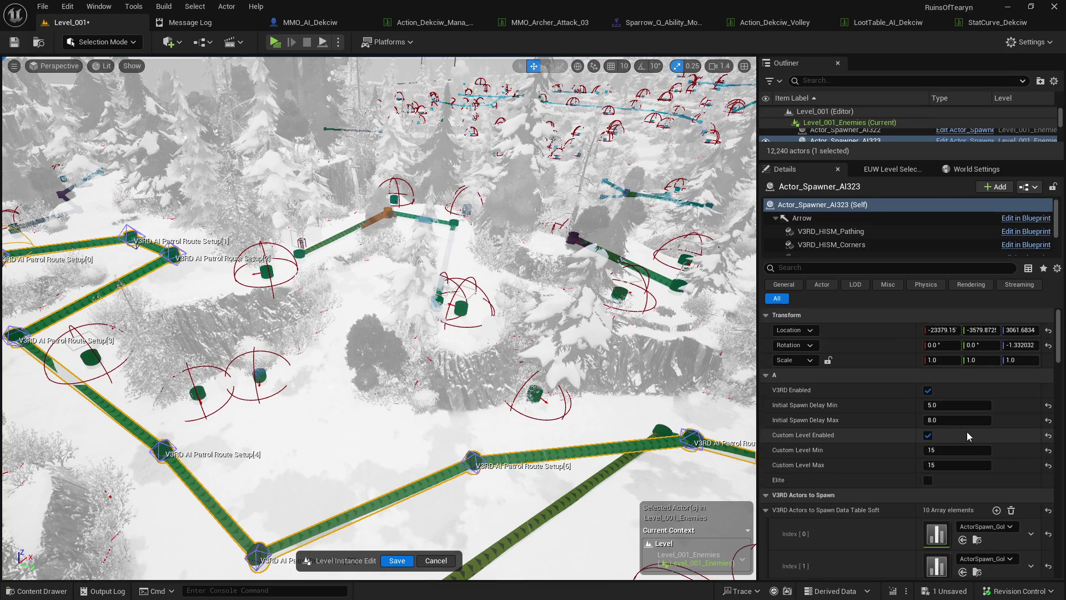
{"action": "left_click", "coordinate": [15, 42]}
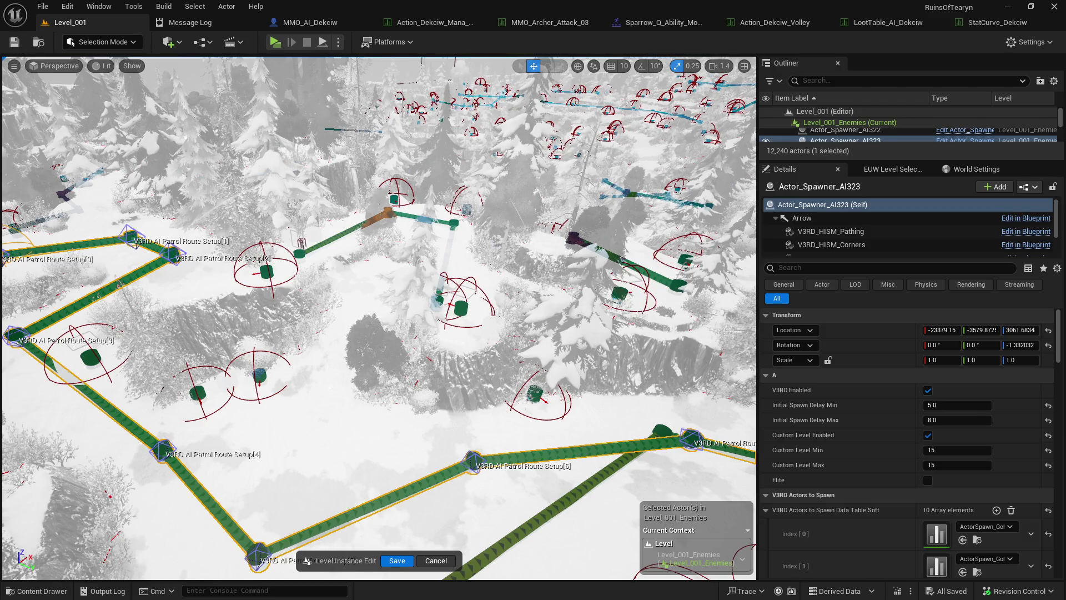
- Delete Actor_Spawner_AI280 together with its grey patrol route
{"action": "mouse_move", "coordinate": [378, 317]}
{"action": "left_mouse_down"}
{"action": "mouse_move", "coordinate": [377, 244]}
{"action": "mouse_move", "coordinate": [383, 271]}
{"action": "mouse_move", "coordinate": [366, 271]}
{"action": "mouse_move", "coordinate": [395, 269]}
{"action": "left_mouse_up"}
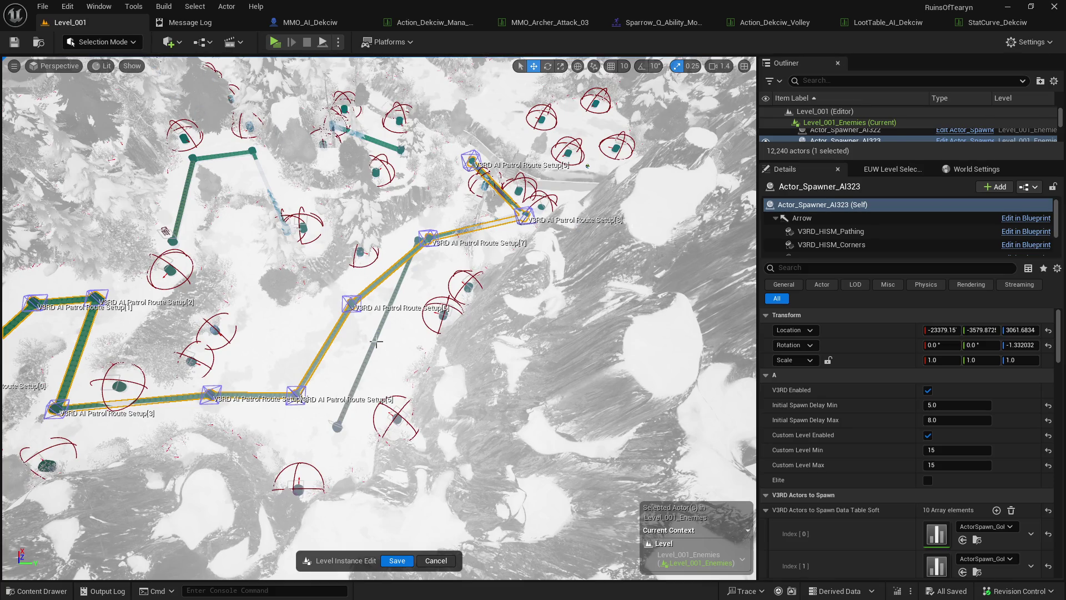
{"action": "left_click_drag", "start_coordinate": [377, 342], "coordinate": [391, 330]}
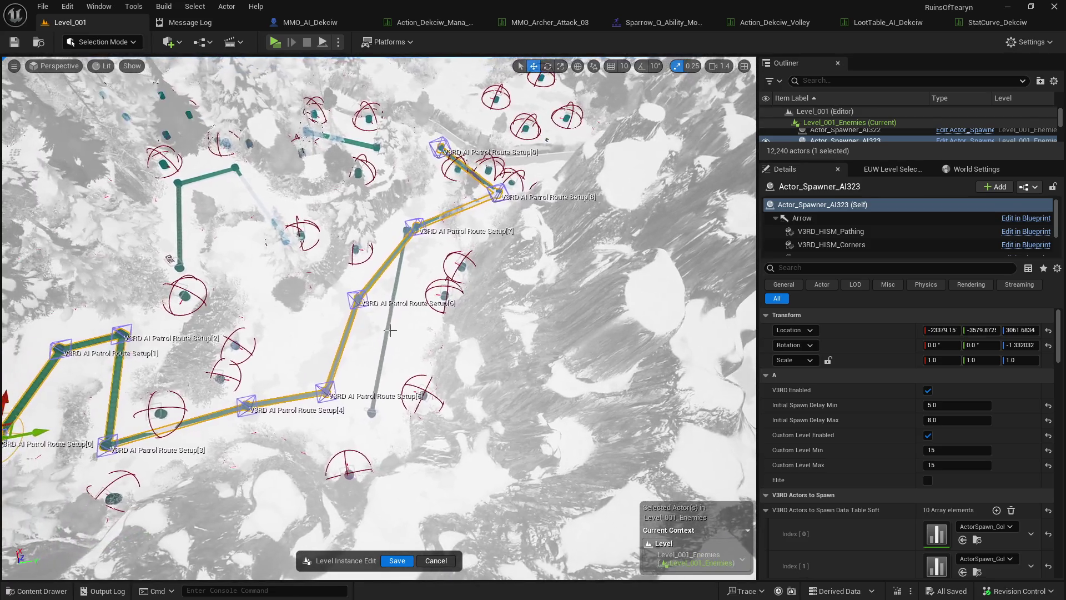
{"action": "left_click", "coordinate": [388, 332]}
{"action": "key", "text": "Delete"}
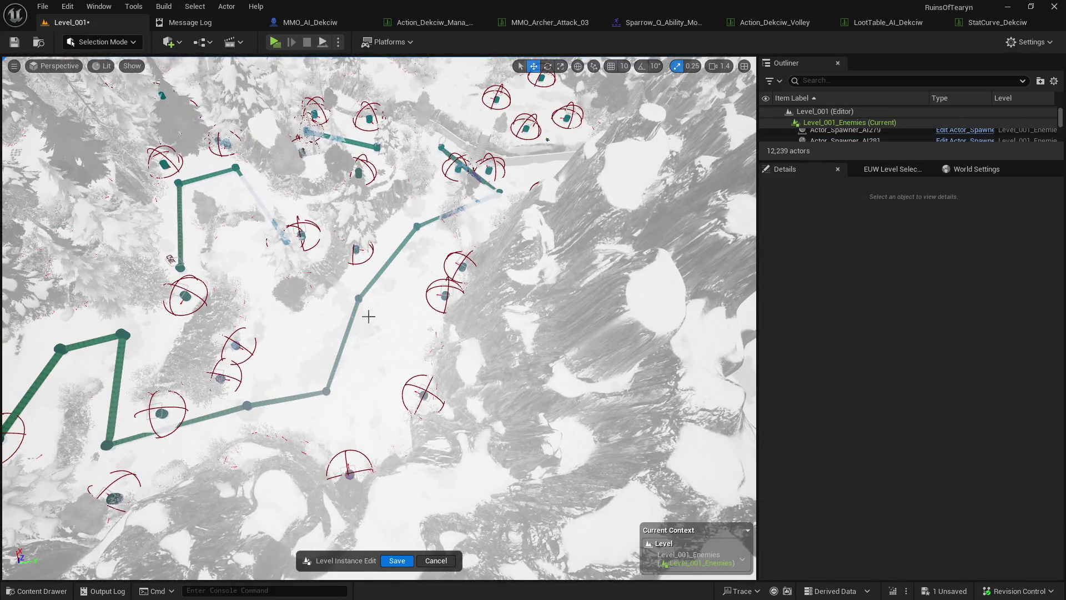
- Duplicate the AI323 route, rotate it to 170.23°, and move it to -17709.23, 9690.75, 1103.36
{"action": "left_click", "coordinate": [352, 314]}
{"action": "left_click_drag", "start_coordinate": [377, 331], "coordinate": [384, 324]}
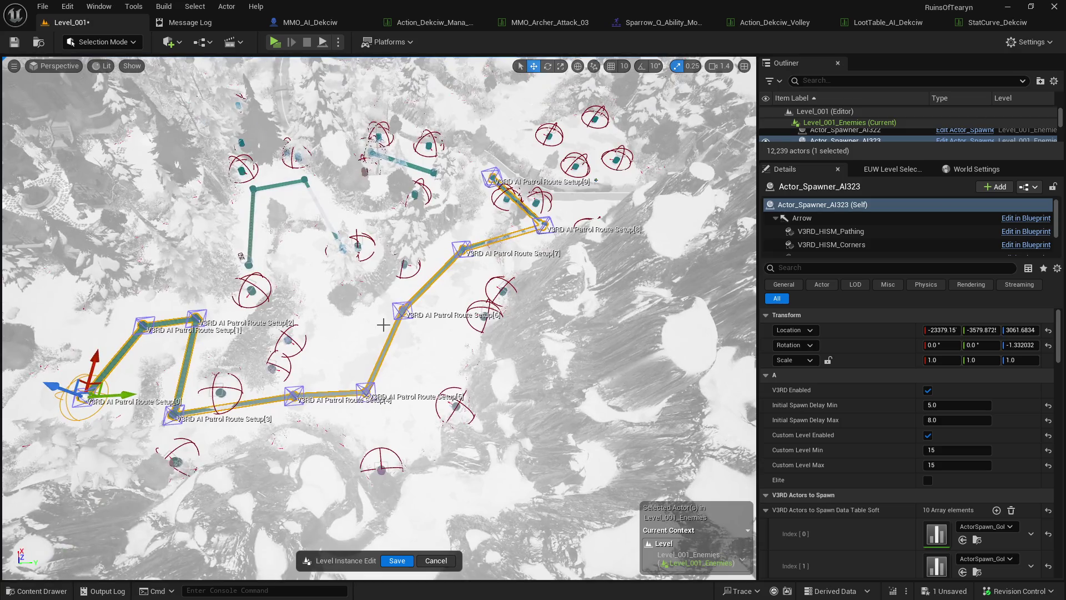
{"action": "left_click_drag", "start_coordinate": [100, 384], "coordinate": [252, 314]}
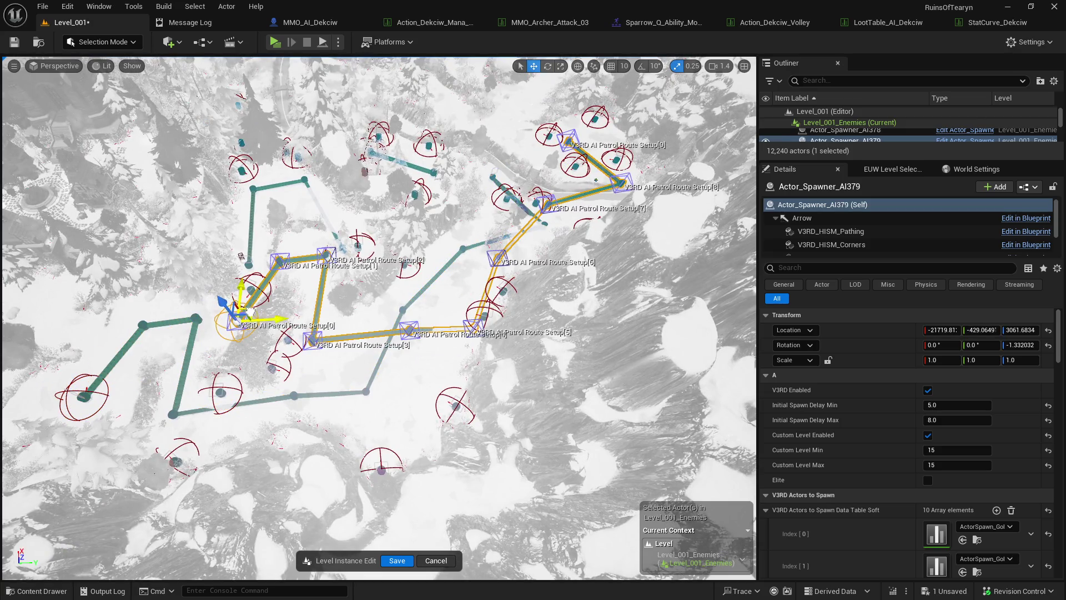
{"action": "key", "text": "e"}
{"action": "mouse_move", "coordinate": [289, 280]}
{"action": "left_mouse_down"}
{"action": "mouse_move", "coordinate": [303, 307]}
{"action": "mouse_move", "coordinate": [278, 378]}
{"action": "left_mouse_up"}
{"action": "key", "text": "w"}
{"action": "mouse_move", "coordinate": [254, 310]}
{"action": "left_mouse_down"}
{"action": "mouse_move", "coordinate": [507, 185]}
{"action": "mouse_move", "coordinate": [572, 119]}
{"action": "mouse_move", "coordinate": [556, 194]}
{"action": "mouse_move", "coordinate": [575, 197]}
{"action": "mouse_move", "coordinate": [550, 314]}
{"action": "left_mouse_up"}
{"action": "key", "text": "e"}
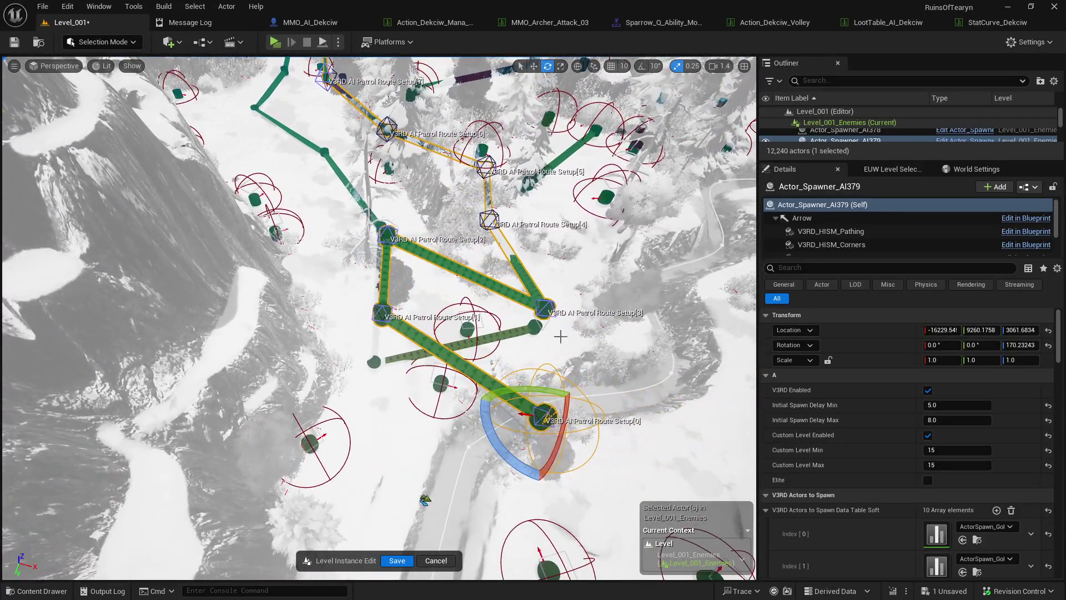
{"action": "key", "text": "w"}
{"action": "mouse_move", "coordinate": [557, 403]}
{"action": "left_mouse_down"}
{"action": "mouse_move", "coordinate": [497, 454]}
{"action": "mouse_move", "coordinate": [387, 479]}
{"action": "left_mouse_up"}
{"action": "key", "text": "End"}
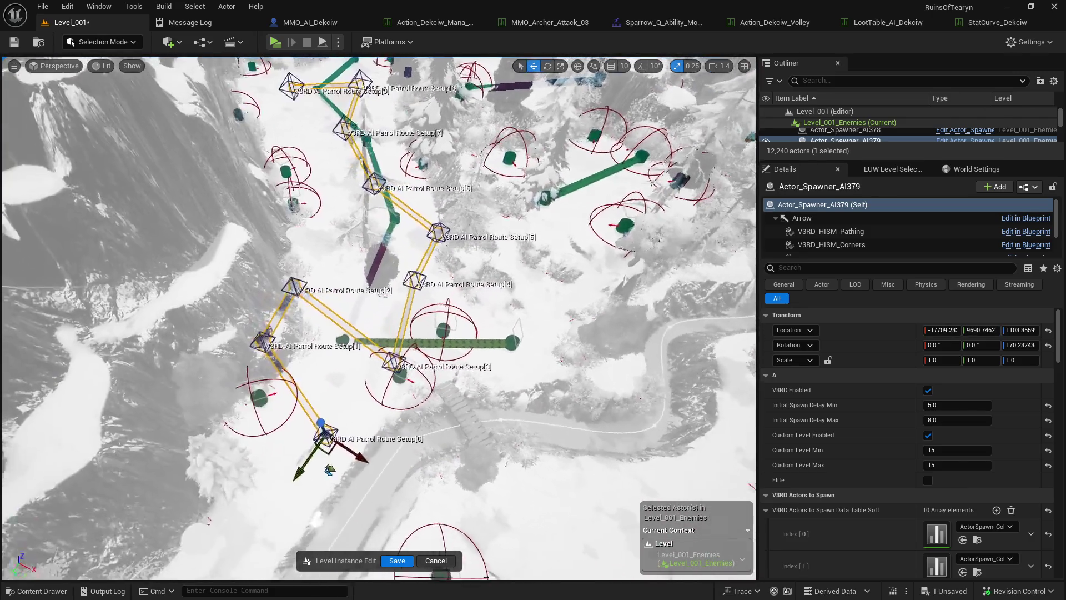
- Lift and nudge the copied spawner, then reposition route points 1 and 3
{"action": "key", "text": "End"}
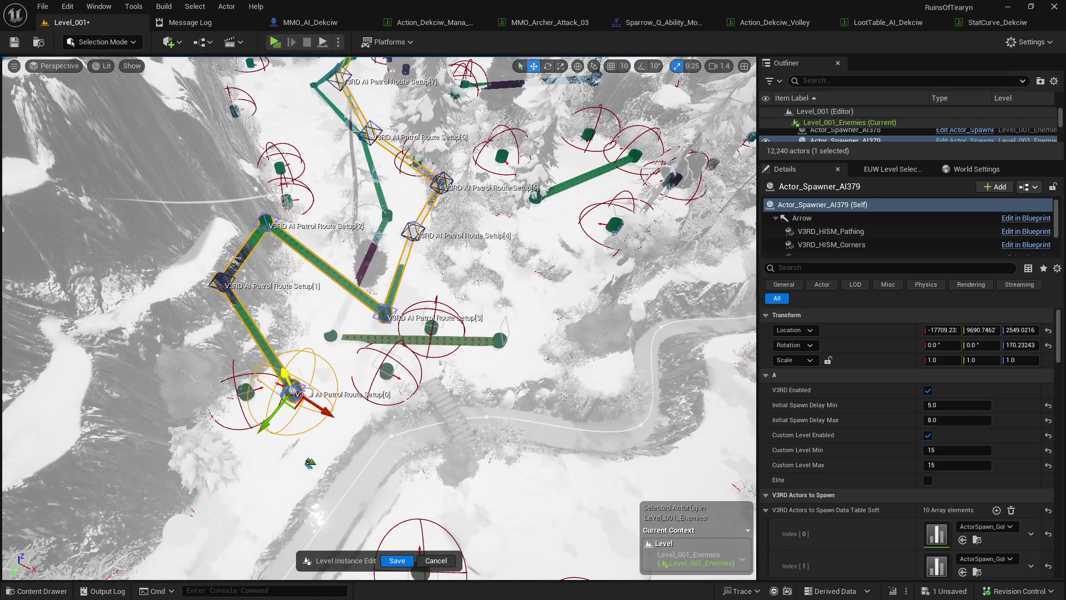
{"action": "mouse_move", "coordinate": [292, 408]}
{"action": "left_mouse_down"}
{"action": "mouse_move", "coordinate": [381, 371]}
{"action": "mouse_move", "coordinate": [489, 359]}
{"action": "mouse_move", "coordinate": [357, 384]}
{"action": "mouse_move", "coordinate": [307, 424]}
{"action": "mouse_move", "coordinate": [314, 410]}
{"action": "mouse_move", "coordinate": [341, 497]}
{"action": "mouse_move", "coordinate": [348, 488]}
{"action": "left_mouse_up"}
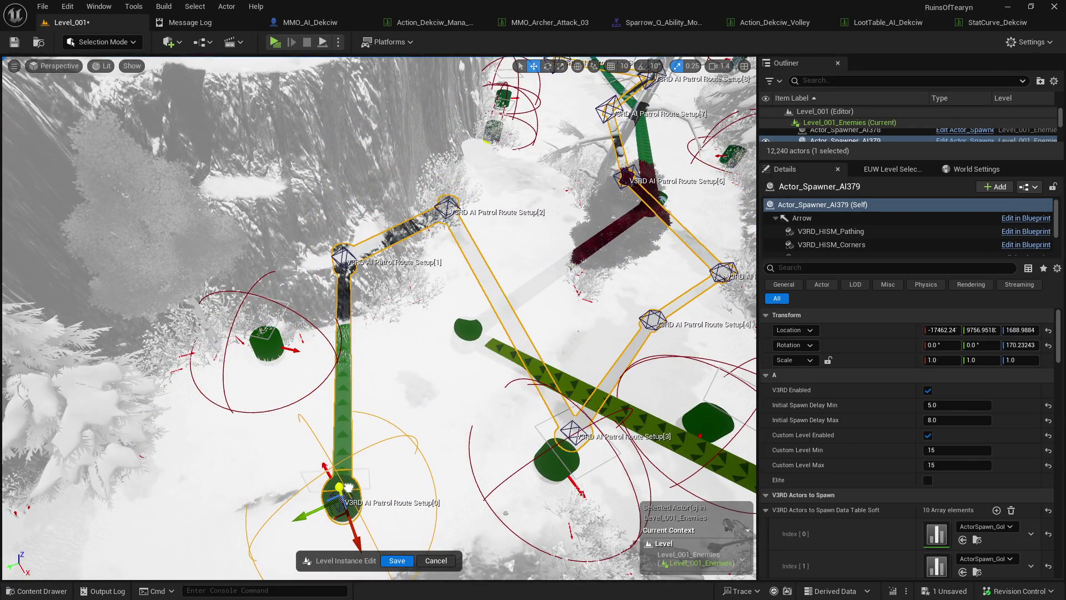
{"action": "left_click_drag", "start_coordinate": [431, 438], "coordinate": [430, 438]}
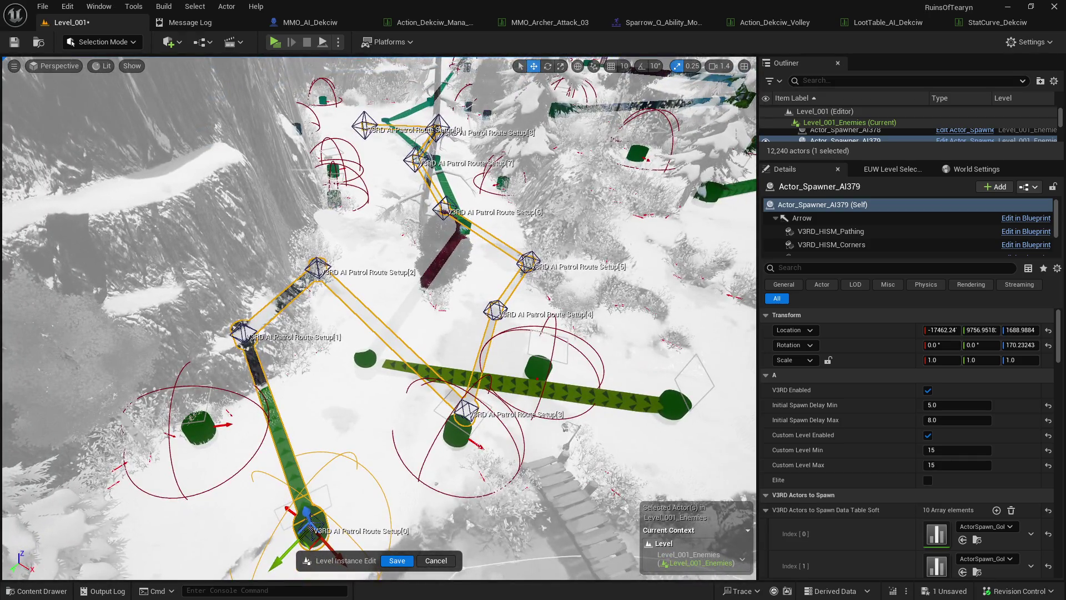
{"action": "mouse_move", "coordinate": [237, 348]}
{"action": "left_mouse_down"}
{"action": "mouse_move", "coordinate": [375, 370]}
{"action": "mouse_move", "coordinate": [332, 284]}
{"action": "mouse_move", "coordinate": [409, 280]}
{"action": "left_mouse_up"}
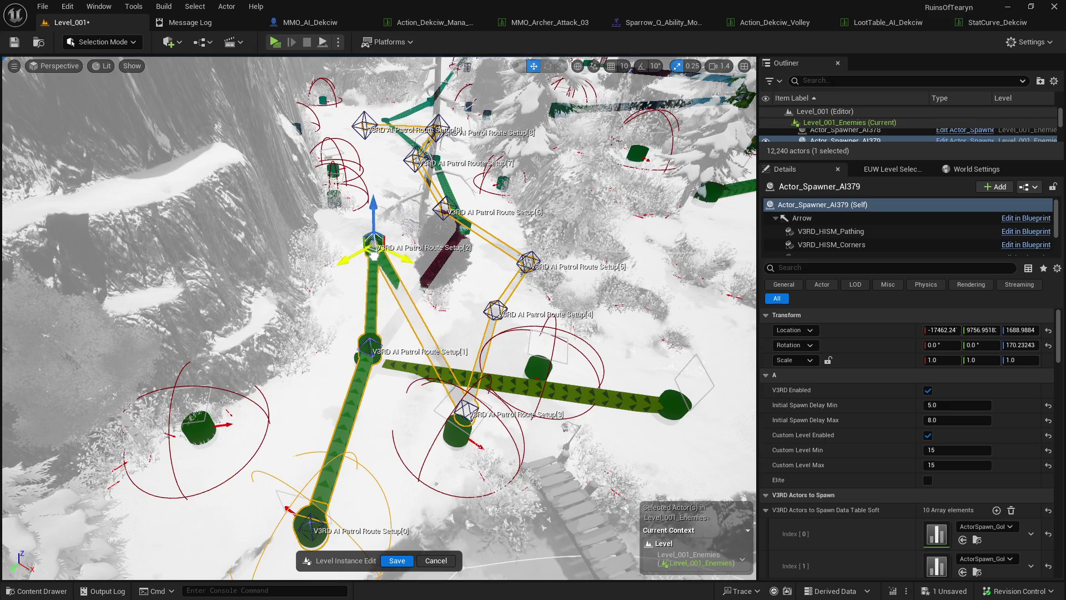
{"action": "left_click", "coordinate": [464, 408]}
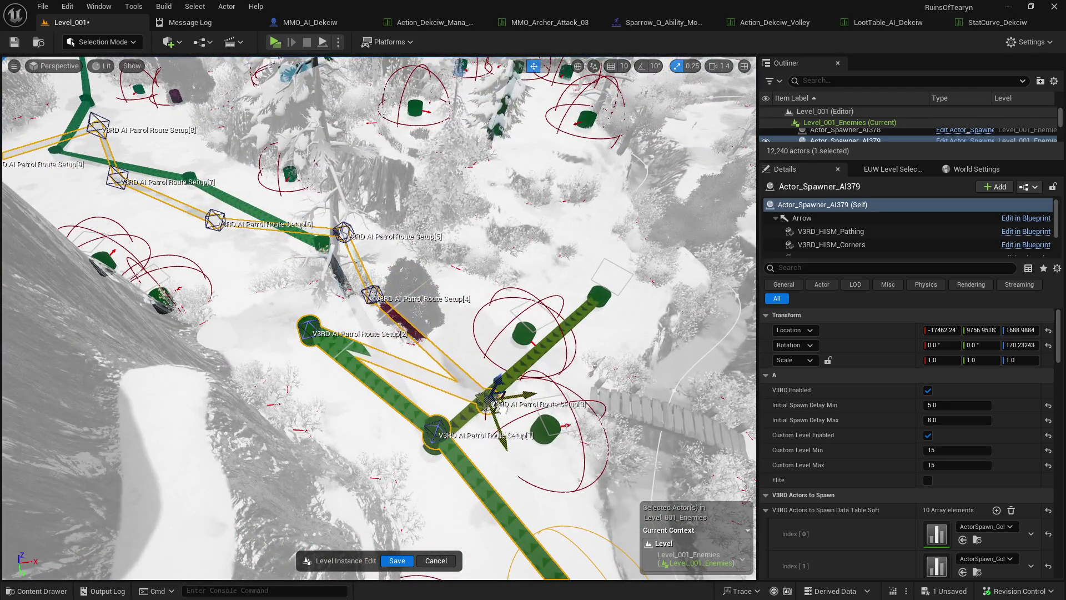
{"action": "left_click_drag", "start_coordinate": [486, 400], "coordinate": [277, 312]}
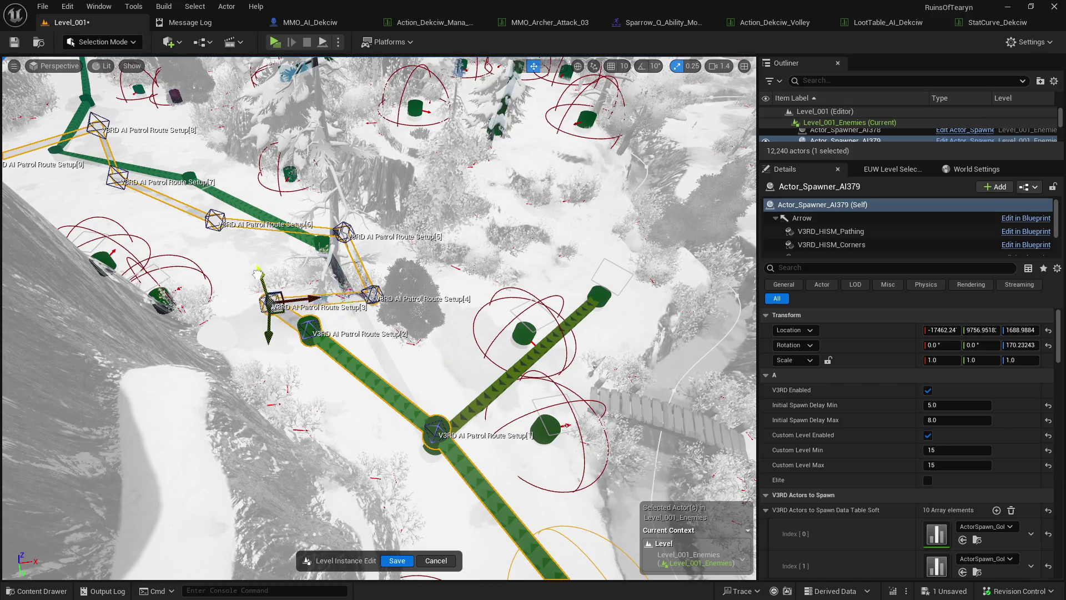
{"action": "left_click_drag", "start_coordinate": [258, 272], "coordinate": [239, 228]}
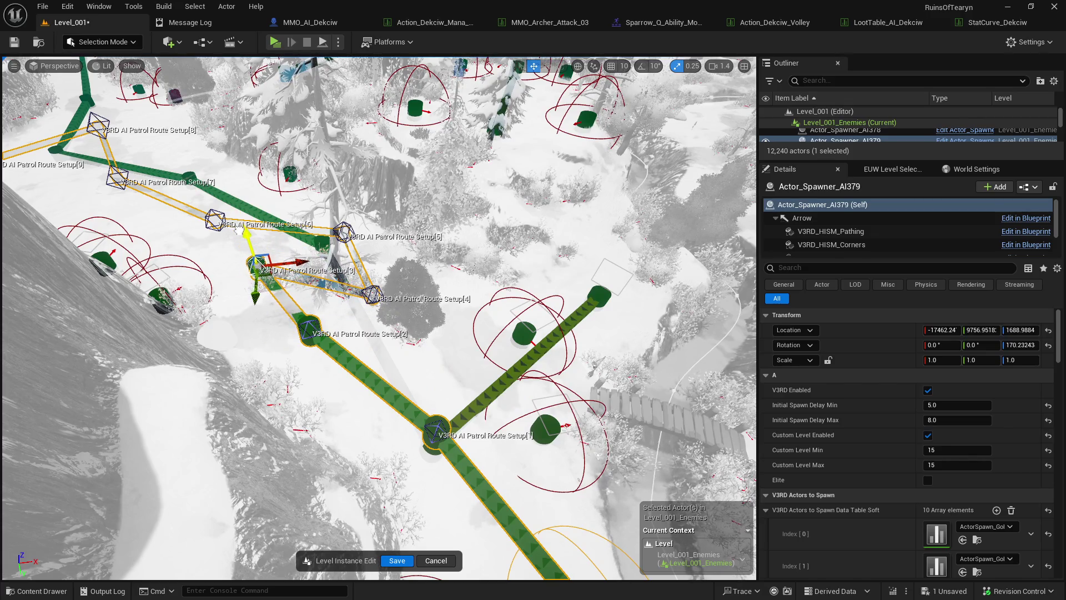
- Move patrol points 4, 5 and 6 to new spots across the snow
{"action": "left_click_drag", "start_coordinate": [386, 306], "coordinate": [404, 281]}
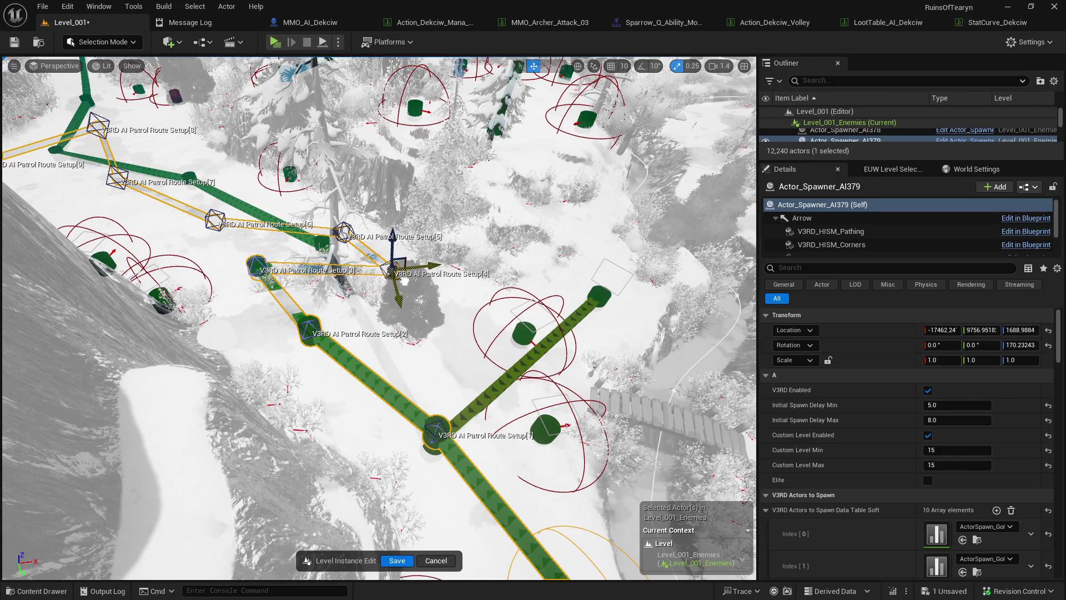
{"action": "mouse_move", "coordinate": [392, 233]}
{"action": "left_mouse_down"}
{"action": "mouse_move", "coordinate": [377, 199]}
{"action": "mouse_move", "coordinate": [356, 189]}
{"action": "left_mouse_up"}
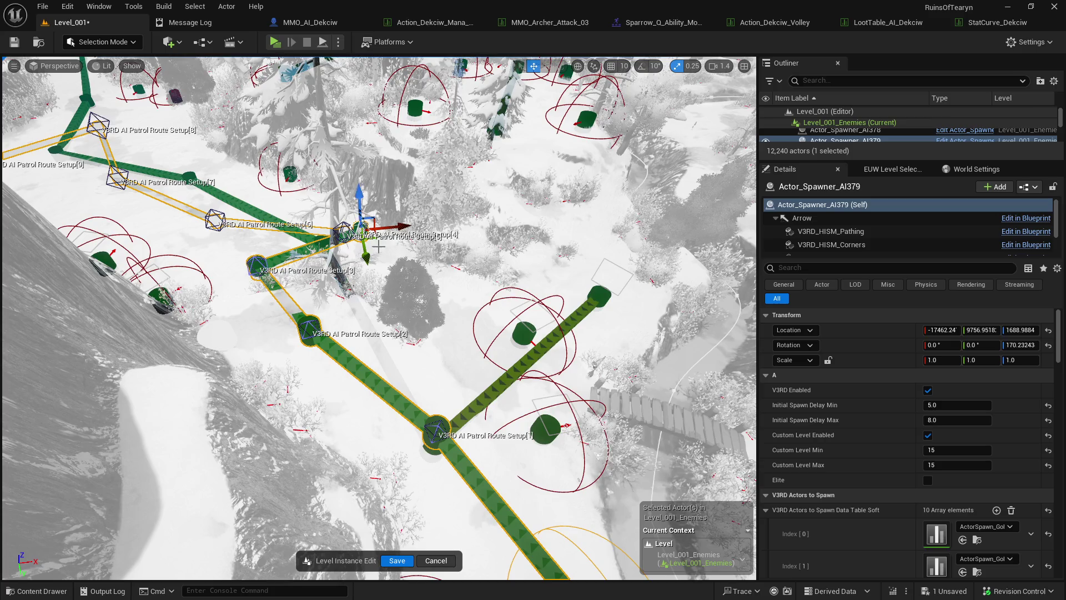
{"action": "left_click_drag", "start_coordinate": [378, 247], "coordinate": [387, 259]}
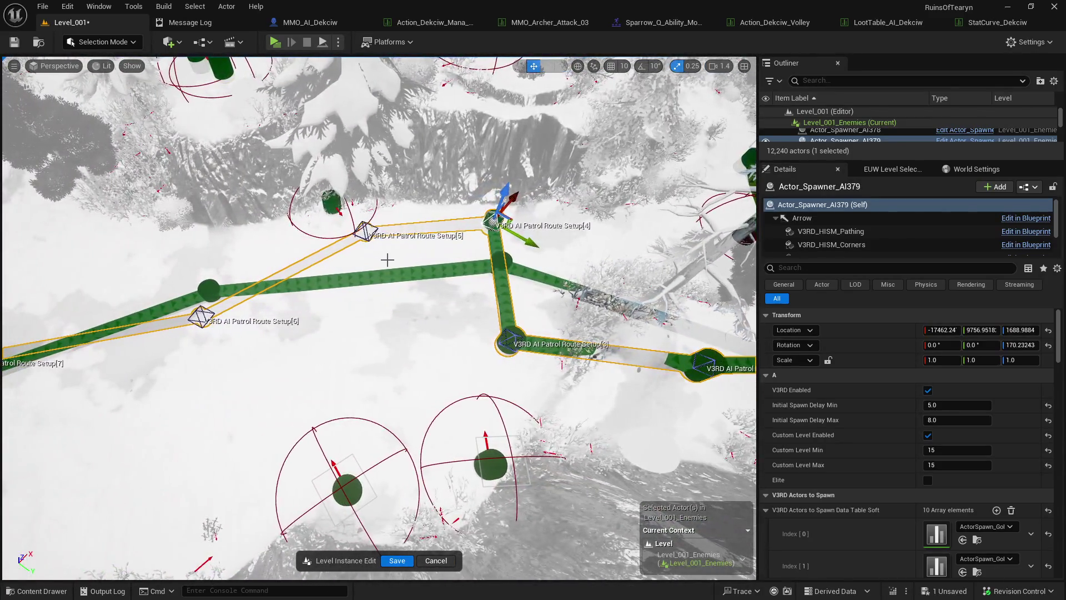
{"action": "mouse_move", "coordinate": [515, 218]}
{"action": "left_mouse_down"}
{"action": "mouse_move", "coordinate": [469, 263]}
{"action": "mouse_move", "coordinate": [428, 277]}
{"action": "mouse_move", "coordinate": [411, 269]}
{"action": "left_mouse_up"}
{"action": "left_click", "coordinate": [384, 332]}
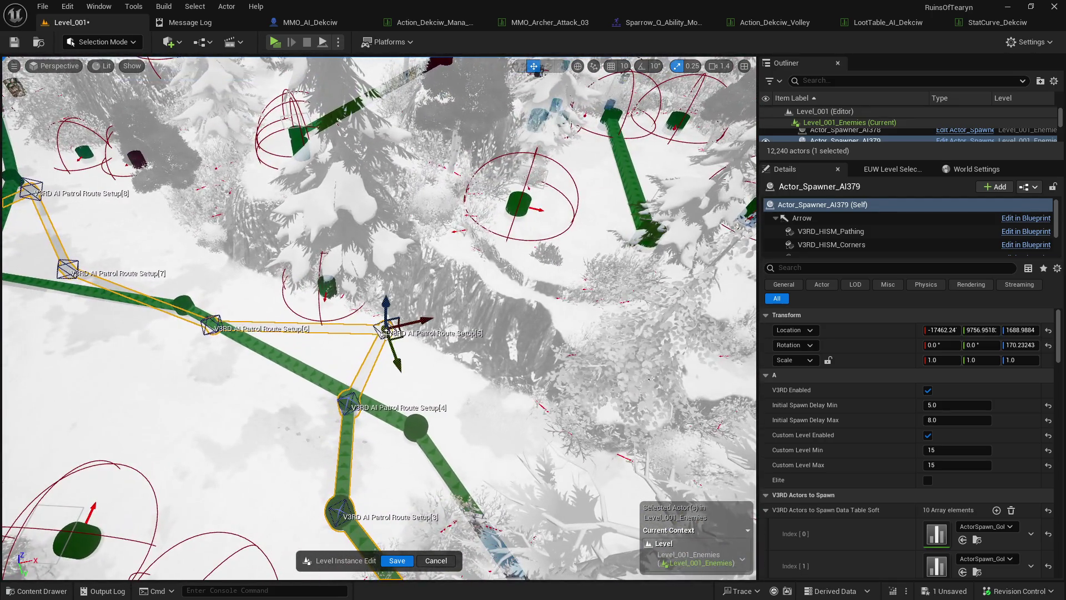
{"action": "left_click_drag", "start_coordinate": [405, 340], "coordinate": [288, 381]}
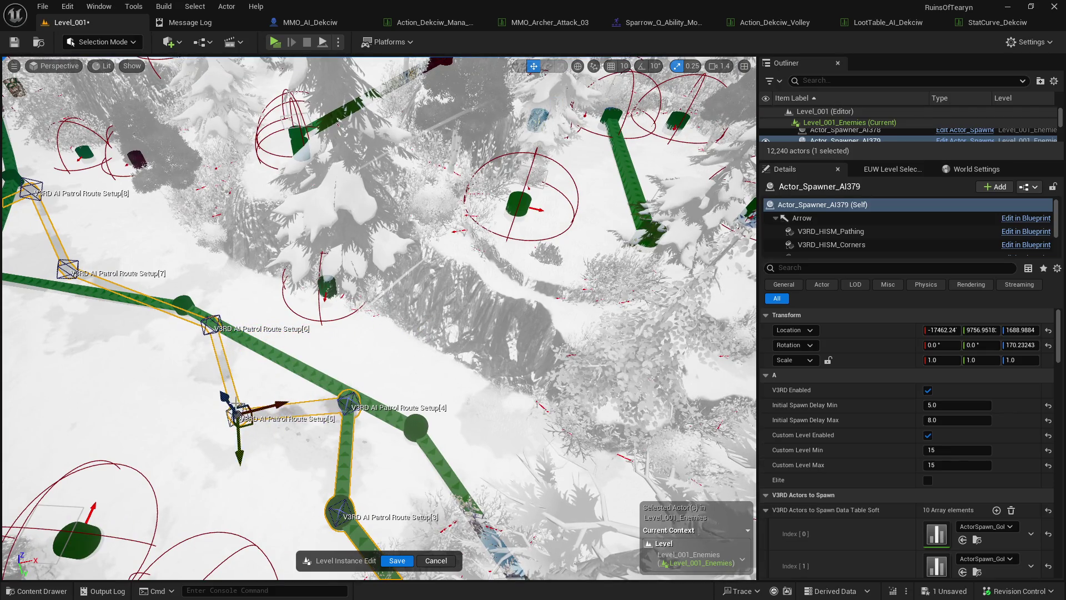
{"action": "left_click_drag", "start_coordinate": [239, 413], "coordinate": [196, 358]}
{"action": "left_click", "coordinate": [211, 325]}
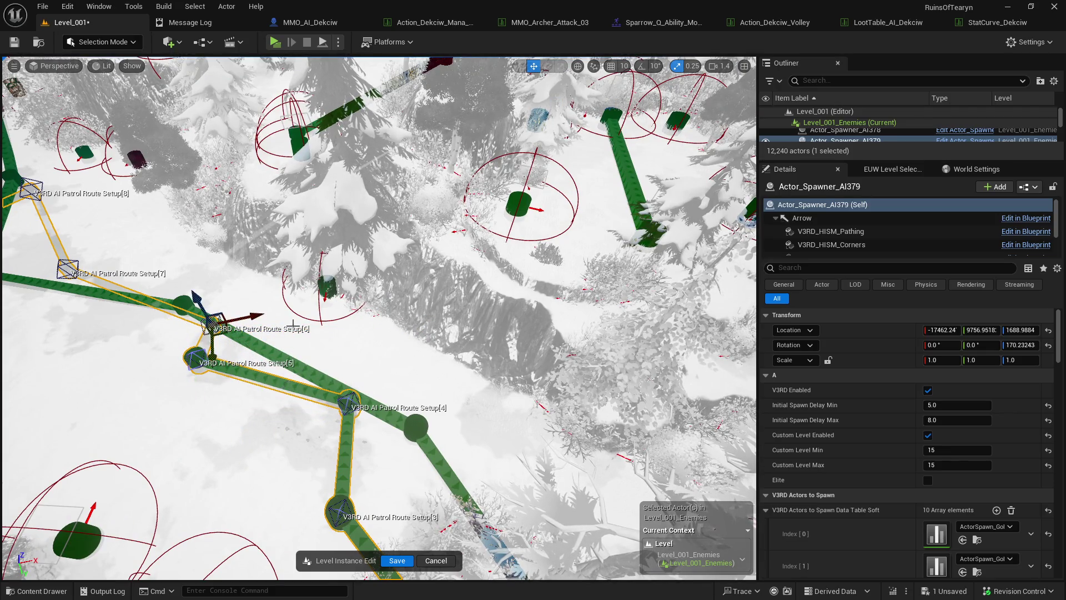
{"action": "left_click_drag", "start_coordinate": [293, 324], "coordinate": [316, 222]}
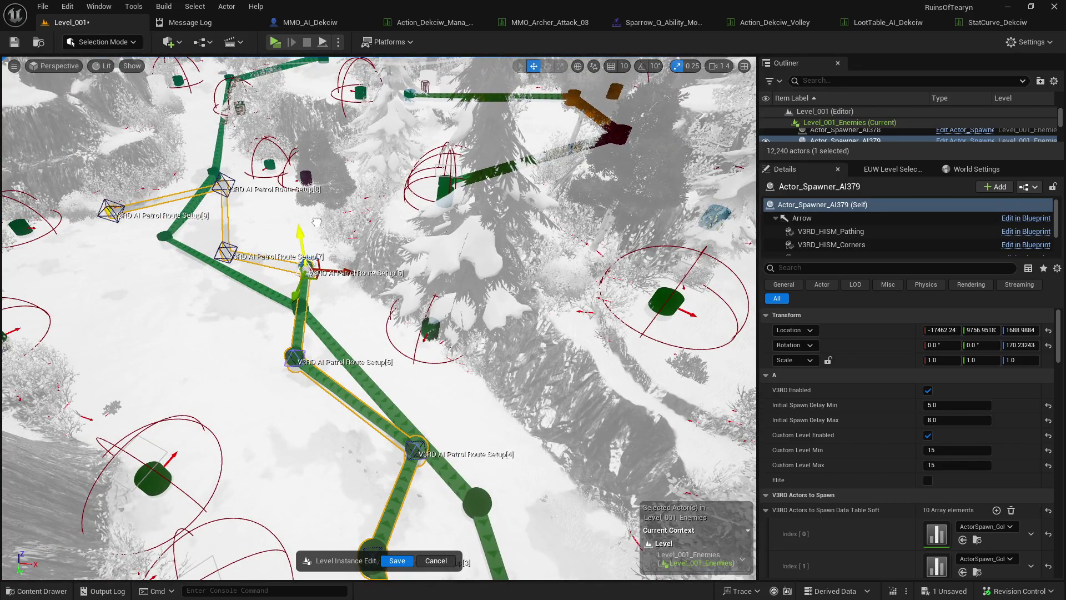
{"action": "mouse_move", "coordinate": [306, 272]}
{"action": "left_mouse_down"}
{"action": "mouse_move", "coordinate": [166, 377]}
{"action": "mouse_move", "coordinate": [136, 369]}
{"action": "mouse_move", "coordinate": [102, 318]}
{"action": "mouse_move", "coordinate": [271, 351]}
{"action": "mouse_move", "coordinate": [266, 281]}
{"action": "left_mouse_up"}
- Reposition patrol points 7, 8 and 9 down and to the left
{"action": "left_click", "coordinate": [287, 366]}
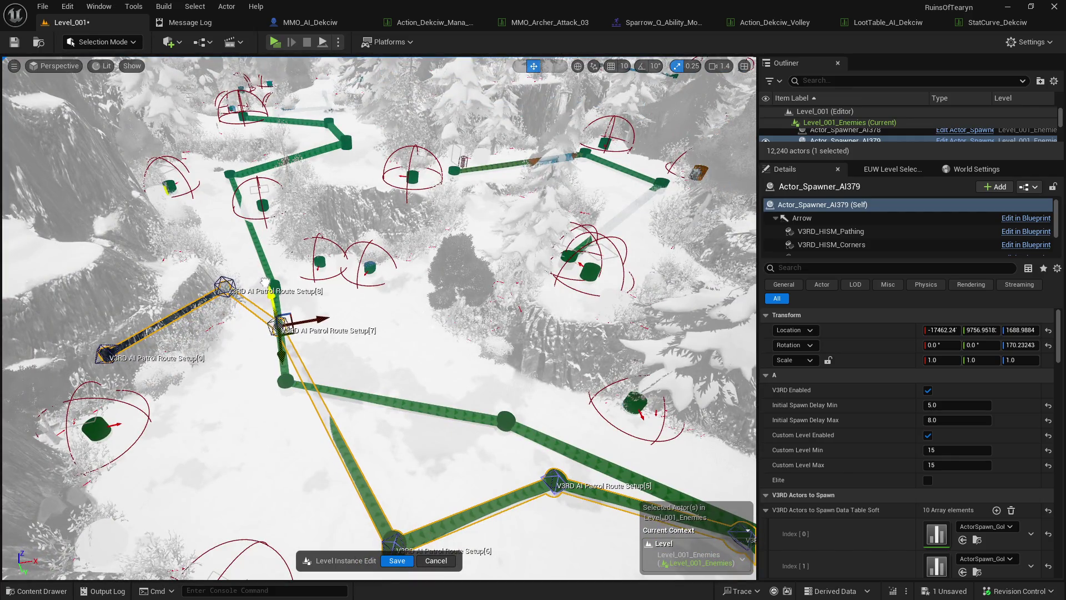
{"action": "mouse_move", "coordinate": [292, 331]}
{"action": "left_mouse_down"}
{"action": "mouse_move", "coordinate": [243, 431]}
{"action": "mouse_move", "coordinate": [194, 452]}
{"action": "mouse_move", "coordinate": [145, 454]}
{"action": "mouse_move", "coordinate": [149, 464]}
{"action": "left_mouse_up"}
{"action": "left_click_drag", "start_coordinate": [186, 498], "coordinate": [165, 520]}
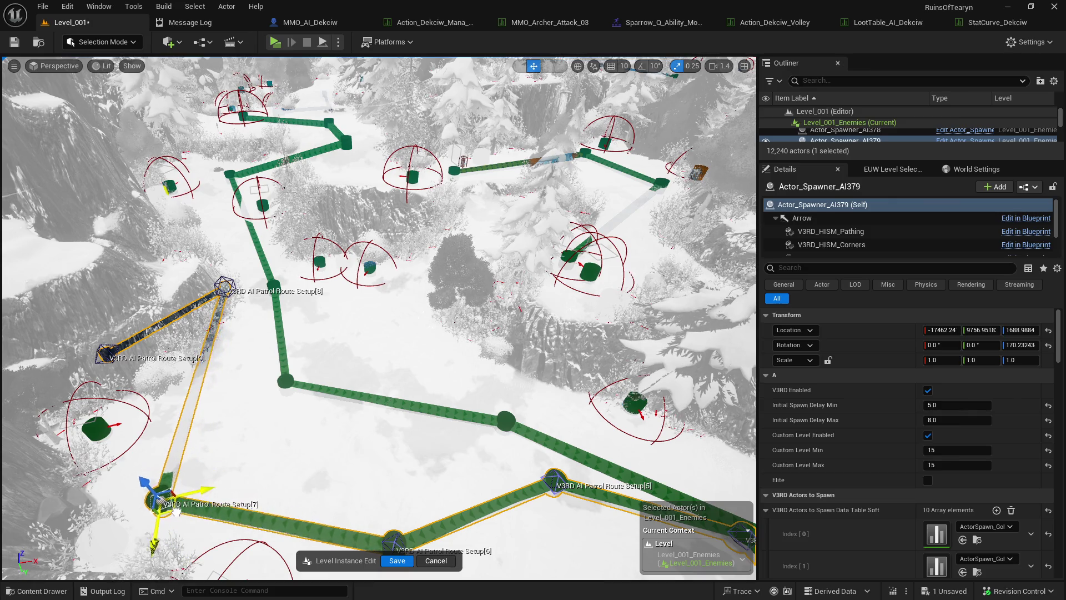
{"action": "left_click_drag", "start_coordinate": [236, 296], "coordinate": [254, 383]}
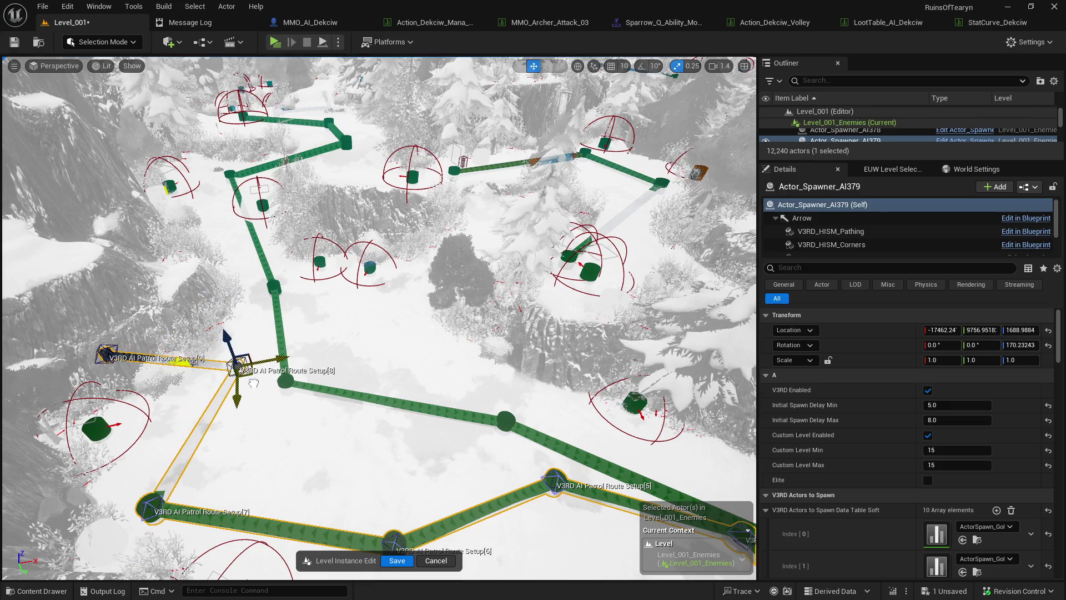
{"action": "left_click_drag", "start_coordinate": [227, 331], "coordinate": [200, 263]}
{"action": "left_click_drag", "start_coordinate": [228, 315], "coordinate": [245, 338]}
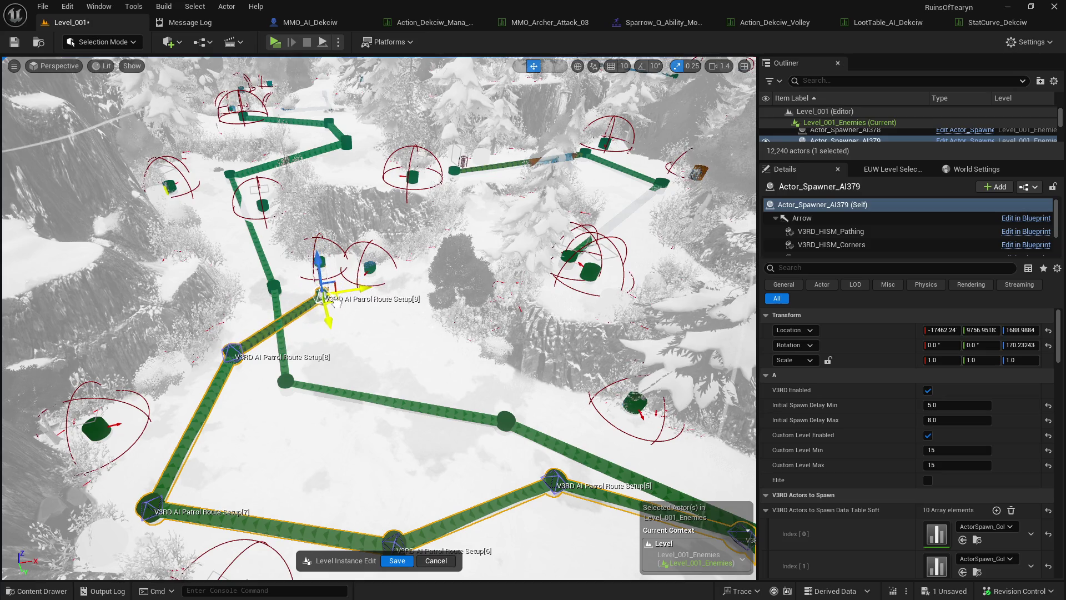
{"action": "mouse_move", "coordinate": [332, 302]}
{"action": "left_mouse_down"}
{"action": "mouse_move", "coordinate": [326, 289]}
{"action": "mouse_move", "coordinate": [117, 325]}
{"action": "left_mouse_up"}
- Readjust patrol points 8, 7, 6 and 5 up the slope along the route
{"action": "mouse_move", "coordinate": [253, 375]}
{"action": "left_mouse_down"}
{"action": "mouse_move", "coordinate": [444, 297]}
{"action": "mouse_move", "coordinate": [508, 180]}
{"action": "mouse_move", "coordinate": [509, 101]}
{"action": "left_mouse_up"}
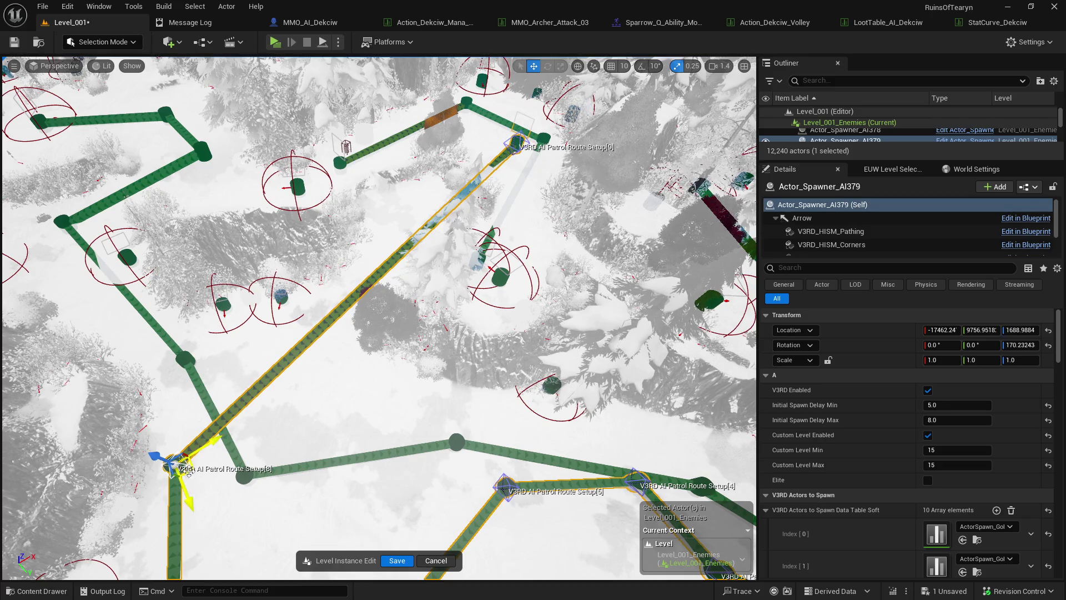
{"action": "left_click_drag", "start_coordinate": [187, 470], "coordinate": [370, 289]}
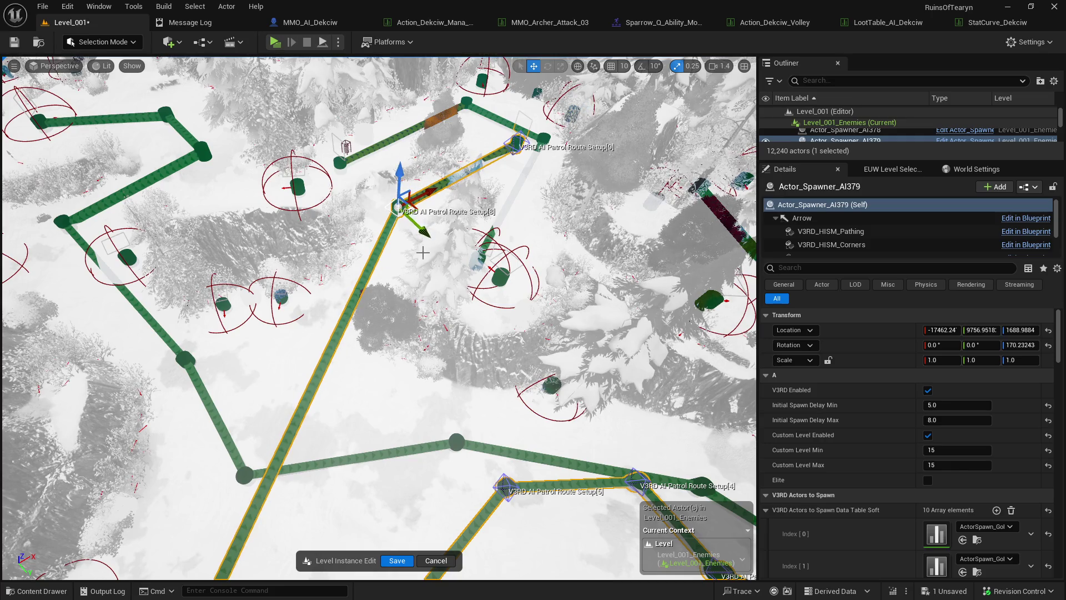
{"action": "mouse_move", "coordinate": [422, 253]}
{"action": "left_mouse_down"}
{"action": "mouse_move", "coordinate": [413, 239]}
{"action": "mouse_move", "coordinate": [406, 259]}
{"action": "mouse_move", "coordinate": [397, 252]}
{"action": "left_mouse_up"}
{"action": "left_click", "coordinate": [239, 471]}
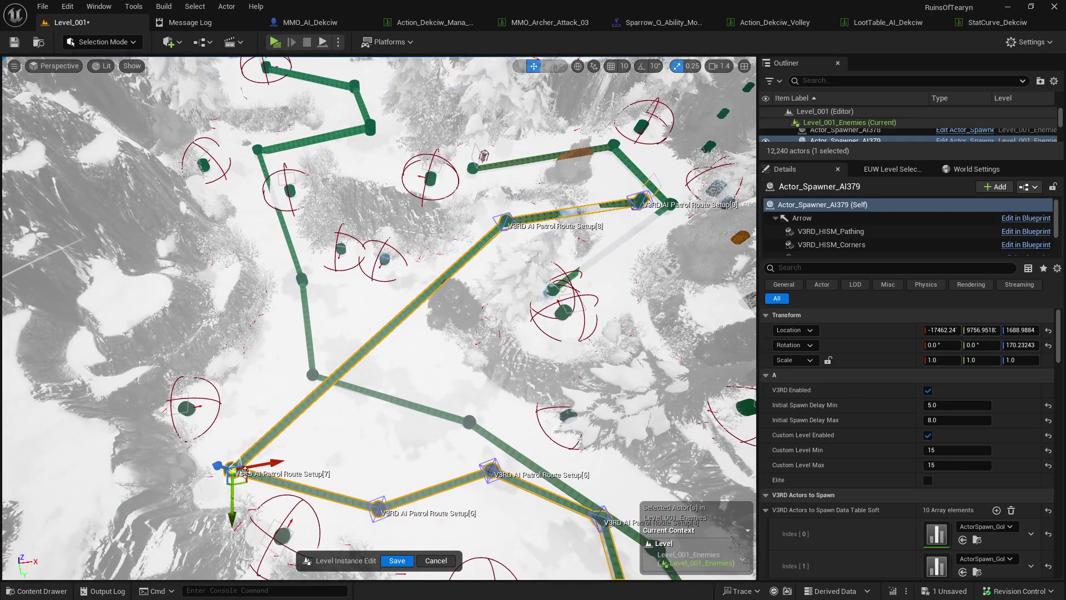
{"action": "mouse_move", "coordinate": [243, 478]}
{"action": "left_mouse_down"}
{"action": "mouse_move", "coordinate": [353, 384]}
{"action": "mouse_move", "coordinate": [359, 325]}
{"action": "left_mouse_up"}
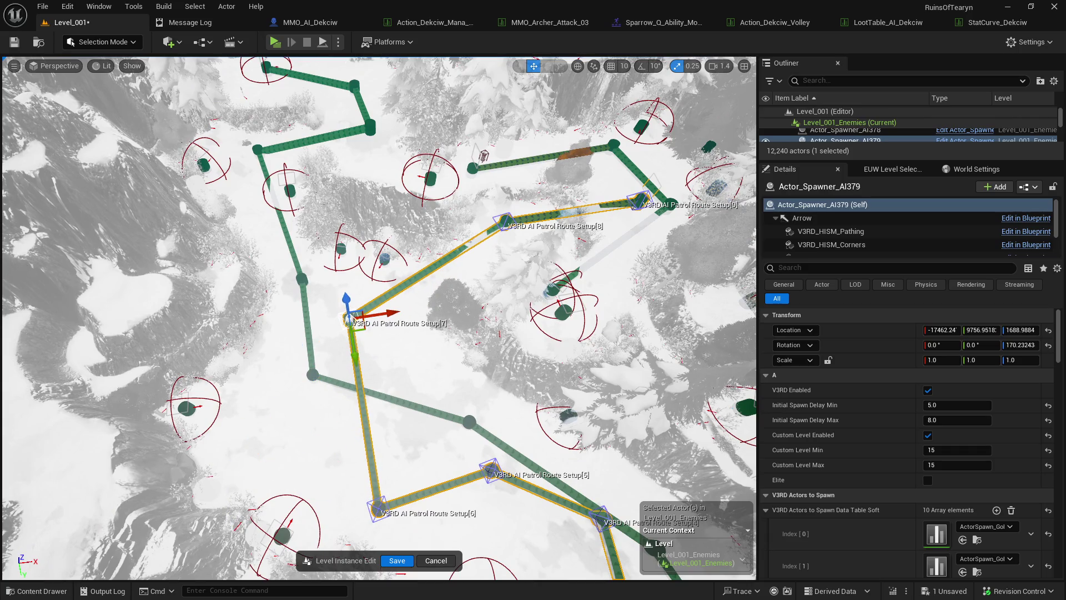
{"action": "mouse_move", "coordinate": [395, 519]}
{"action": "left_mouse_down"}
{"action": "mouse_move", "coordinate": [279, 486]}
{"action": "mouse_move", "coordinate": [254, 446]}
{"action": "left_mouse_up"}
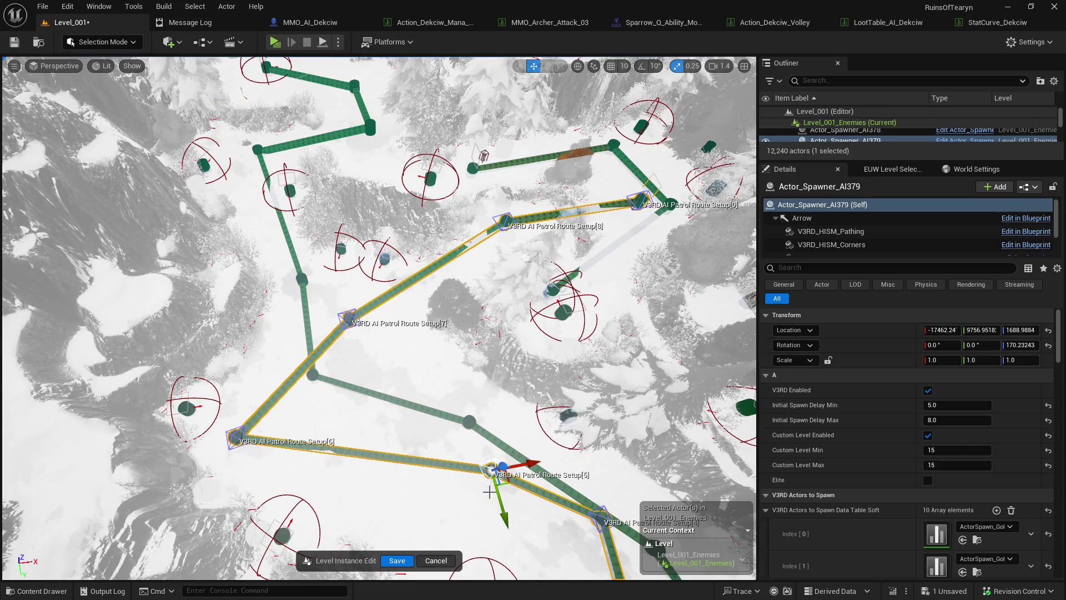
{"action": "left_click_drag", "start_coordinate": [503, 468], "coordinate": [381, 519]}
{"action": "left_click_drag", "start_coordinate": [621, 98], "coordinate": [588, 167]}
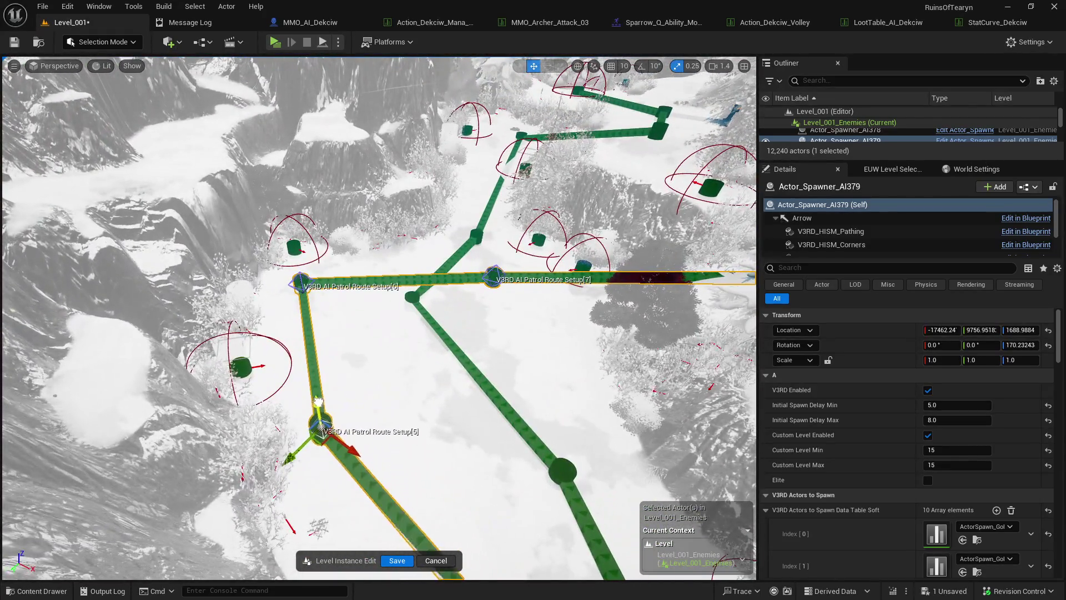
{"action": "left_click_drag", "start_coordinate": [316, 407], "coordinate": [317, 406]}
{"action": "left_click_drag", "start_coordinate": [325, 448], "coordinate": [308, 456]}
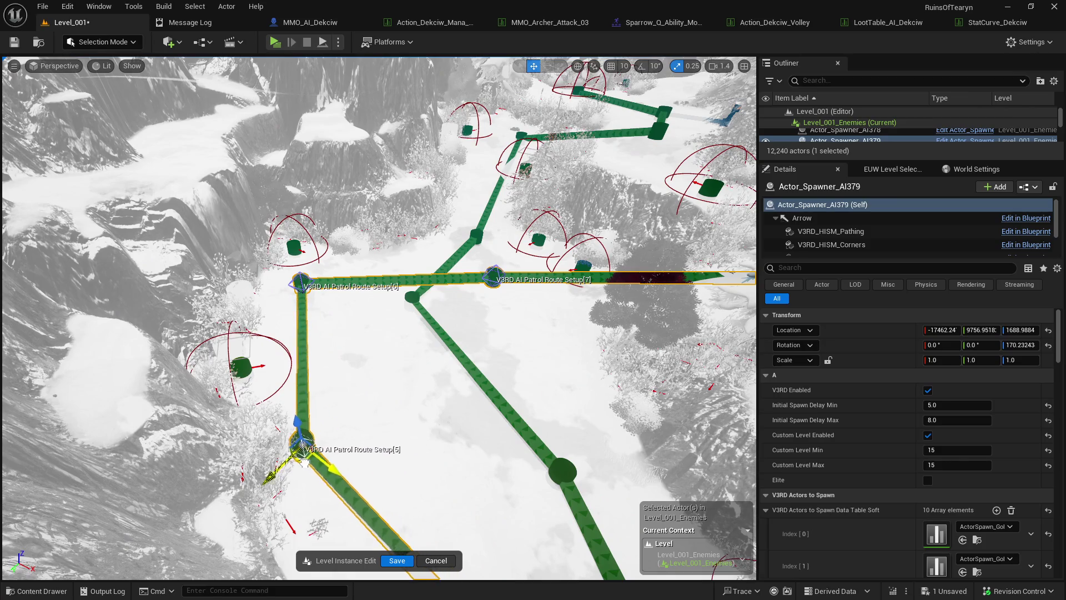
- Move patrol points 2 and 1 near the start of the route
{"action": "key", "text": "f"}
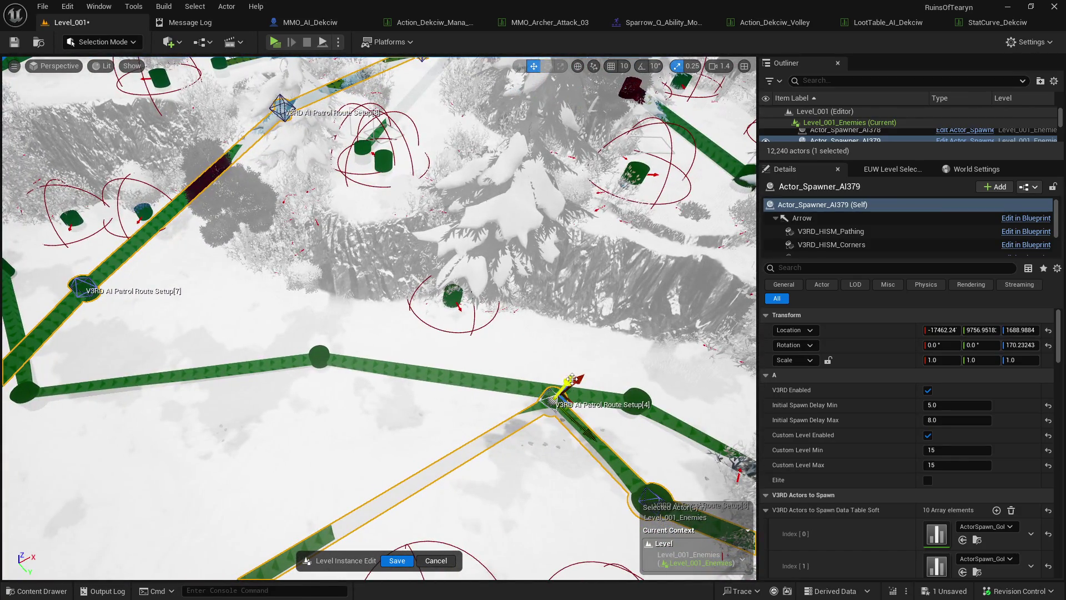
{"action": "mouse_move", "coordinate": [572, 380]}
{"action": "left_mouse_down"}
{"action": "mouse_move", "coordinate": [479, 261]}
{"action": "mouse_move", "coordinate": [538, 397]}
{"action": "mouse_move", "coordinate": [476, 429]}
{"action": "mouse_move", "coordinate": [452, 405]}
{"action": "mouse_move", "coordinate": [464, 400]}
{"action": "mouse_move", "coordinate": [438, 400]}
{"action": "mouse_move", "coordinate": [385, 369]}
{"action": "mouse_move", "coordinate": [389, 340]}
{"action": "mouse_move", "coordinate": [369, 424]}
{"action": "mouse_move", "coordinate": [376, 466]}
{"action": "mouse_move", "coordinate": [455, 463]}
{"action": "mouse_move", "coordinate": [388, 438]}
{"action": "mouse_move", "coordinate": [423, 395]}
{"action": "left_mouse_up"}
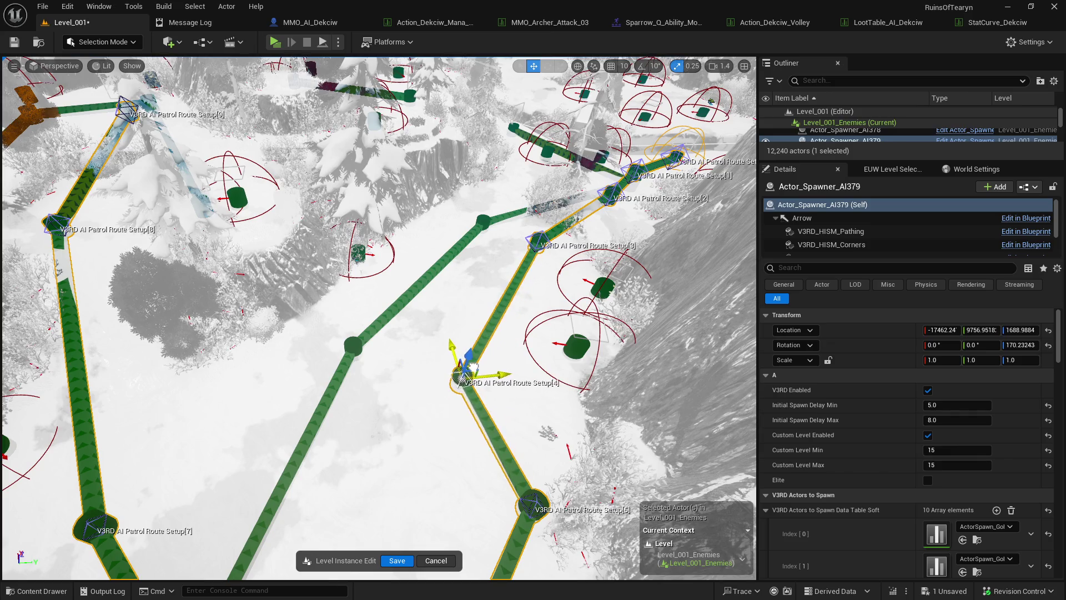
{"action": "left_click_drag", "start_coordinate": [531, 281], "coordinate": [490, 313]}
{"action": "left_click", "coordinate": [427, 331]}
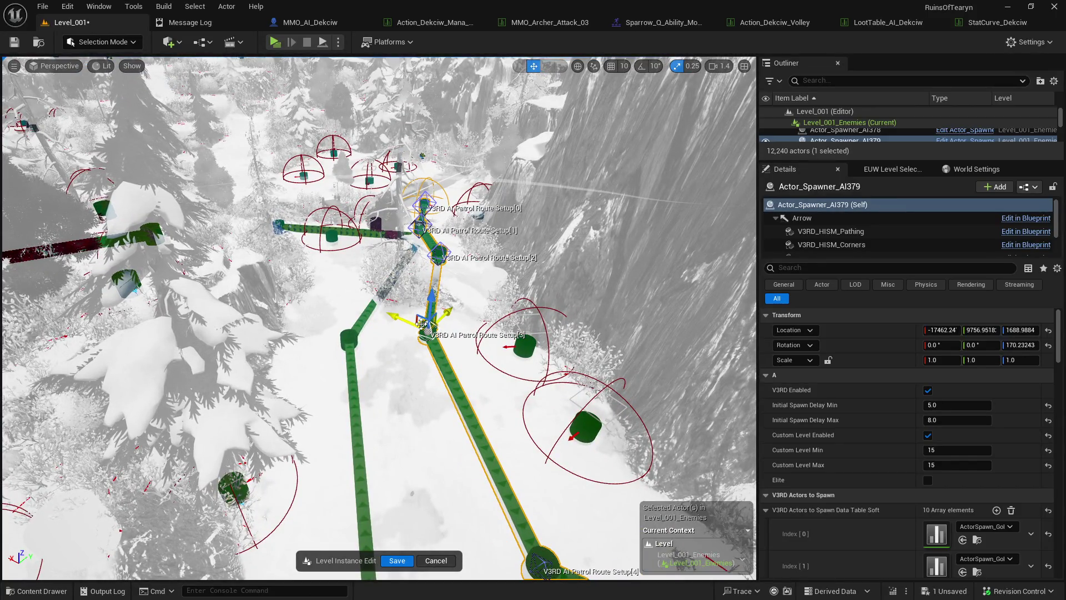
{"action": "left_click", "coordinate": [449, 251]}
{"action": "key", "text": "f"}
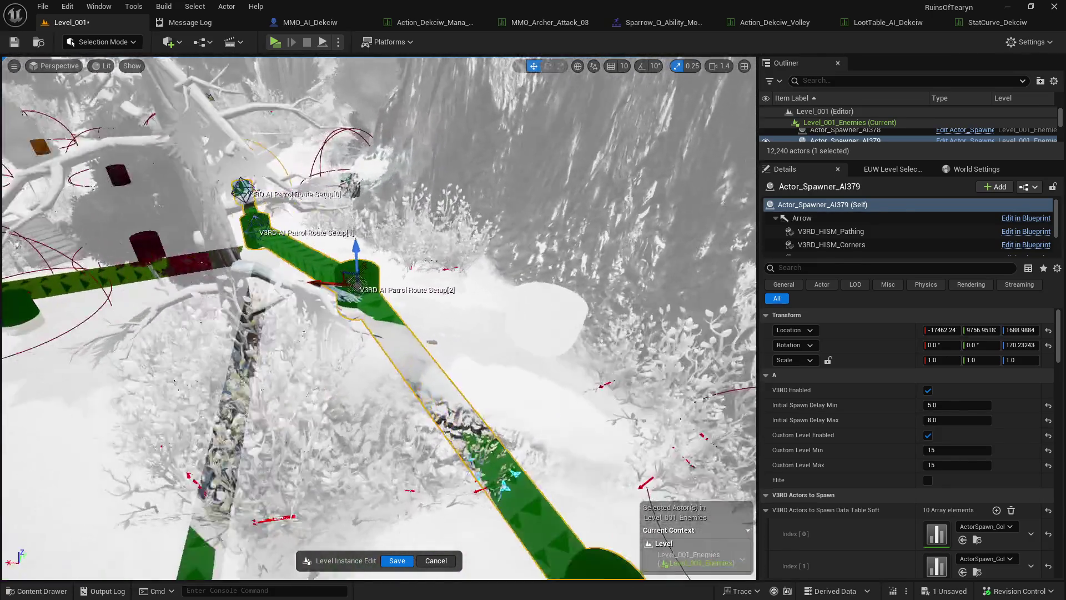
{"action": "left_click_drag", "start_coordinate": [488, 261], "coordinate": [525, 267]}
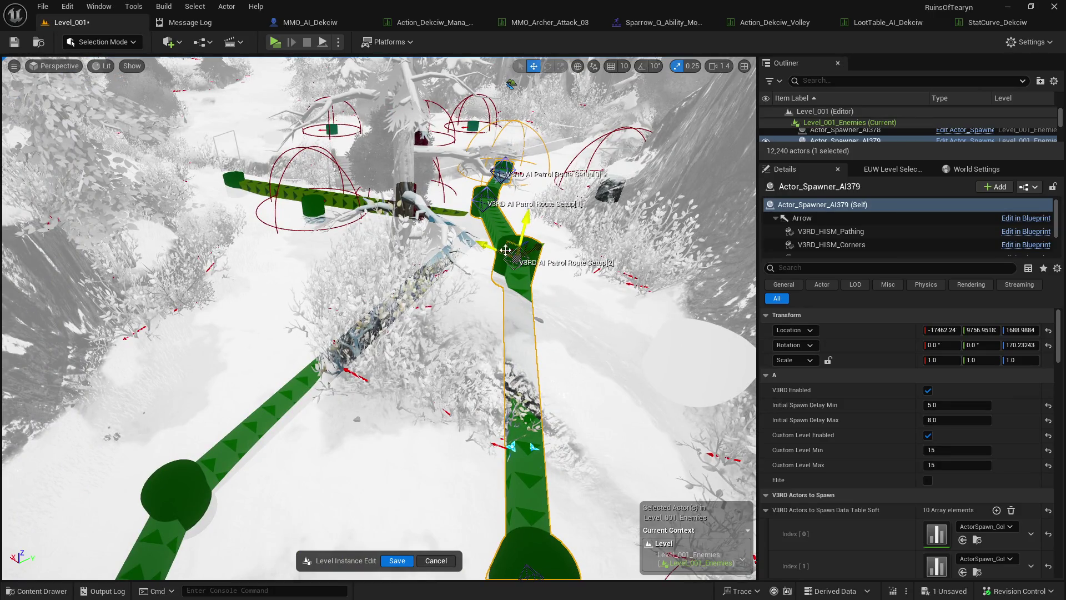
{"action": "mouse_move", "coordinate": [510, 251]}
{"action": "left_mouse_down"}
{"action": "mouse_move", "coordinate": [300, 244]}
{"action": "mouse_move", "coordinate": [239, 255]}
{"action": "mouse_move", "coordinate": [225, 307]}
{"action": "mouse_move", "coordinate": [236, 320]}
{"action": "mouse_move", "coordinate": [205, 320]}
{"action": "left_mouse_up"}
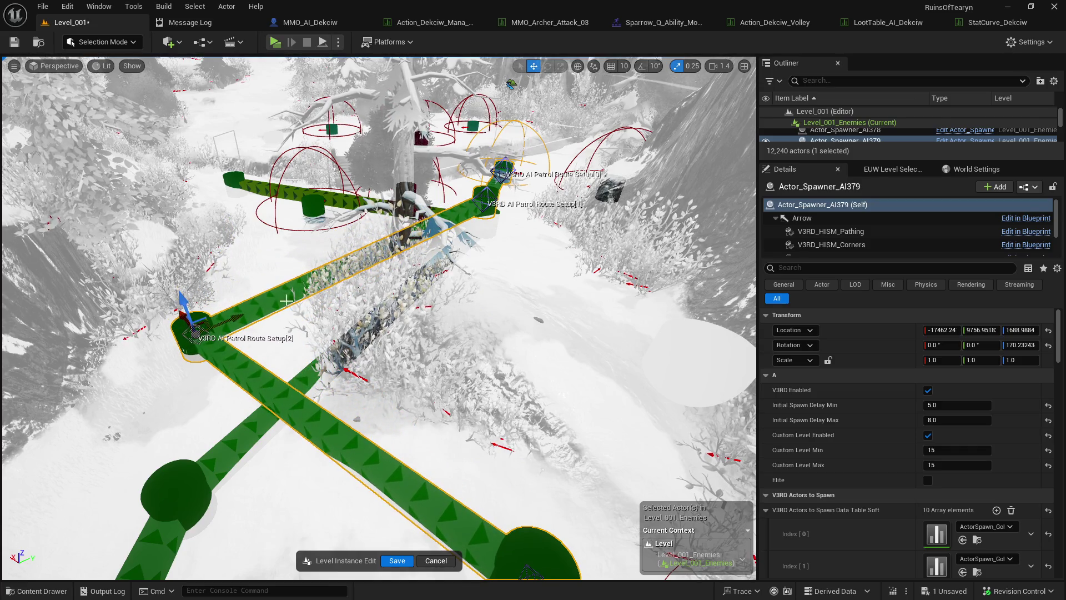
{"action": "left_click_drag", "start_coordinate": [286, 300], "coordinate": [457, 338]}
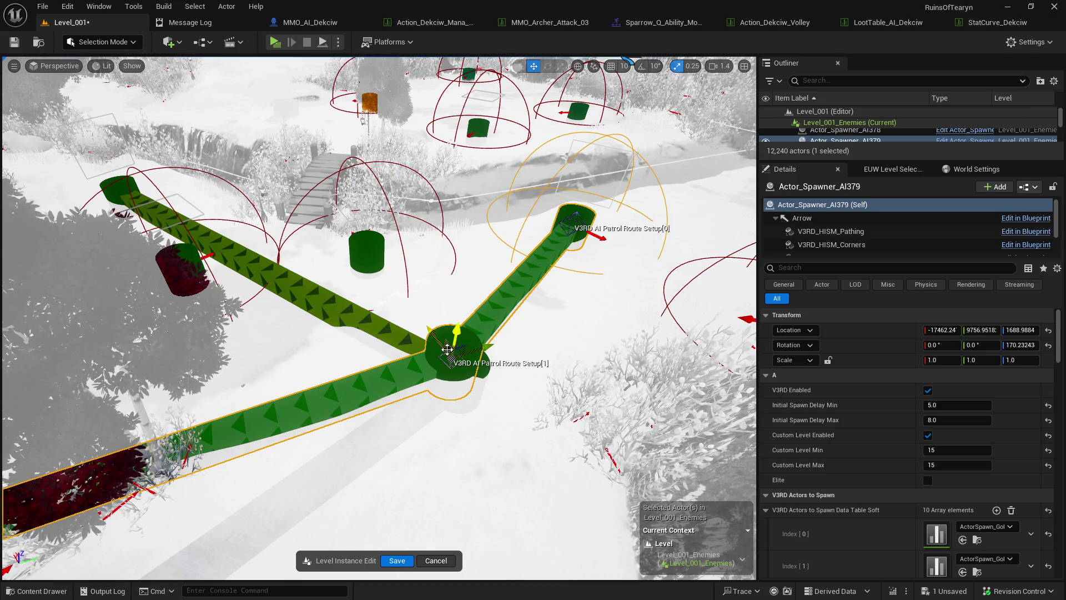
{"action": "mouse_move", "coordinate": [460, 352]}
{"action": "left_mouse_down"}
{"action": "mouse_move", "coordinate": [298, 339]}
{"action": "mouse_move", "coordinate": [369, 286]}
{"action": "mouse_move", "coordinate": [369, 333]}
{"action": "left_mouse_up"}
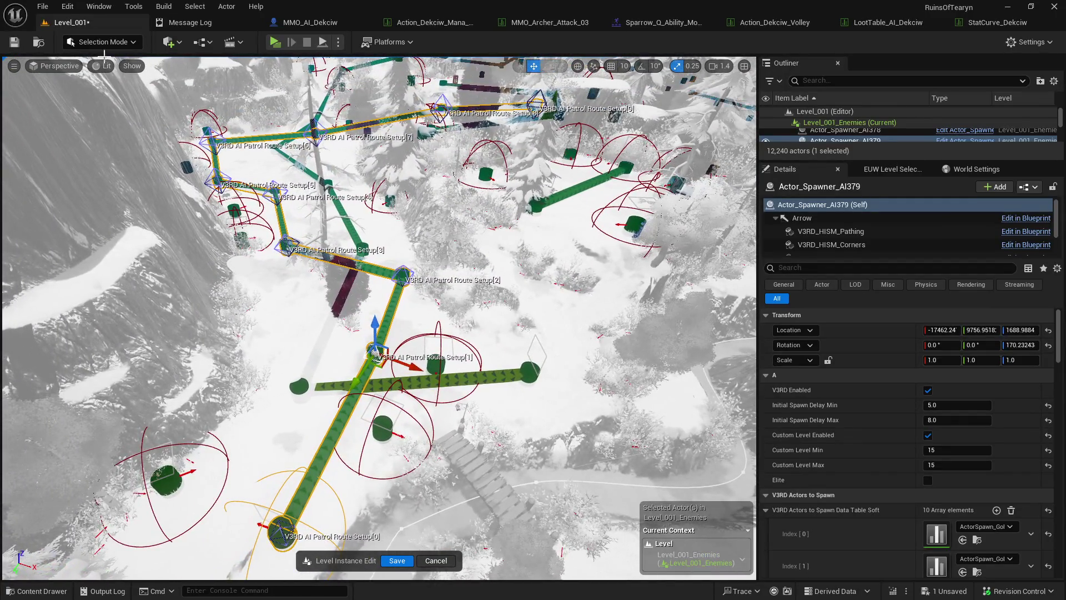
- Save the Level_001_Enemies sublevel
{"action": "left_click", "coordinate": [16, 42]}
{"action": "mouse_move", "coordinate": [351, 245]}
{"action": "left_mouse_down"}
{"action": "mouse_move", "coordinate": [356, 277]}
{"action": "mouse_move", "coordinate": [352, 245]}
{"action": "left_mouse_up"}
{"action": "key", "text": "Escape"}
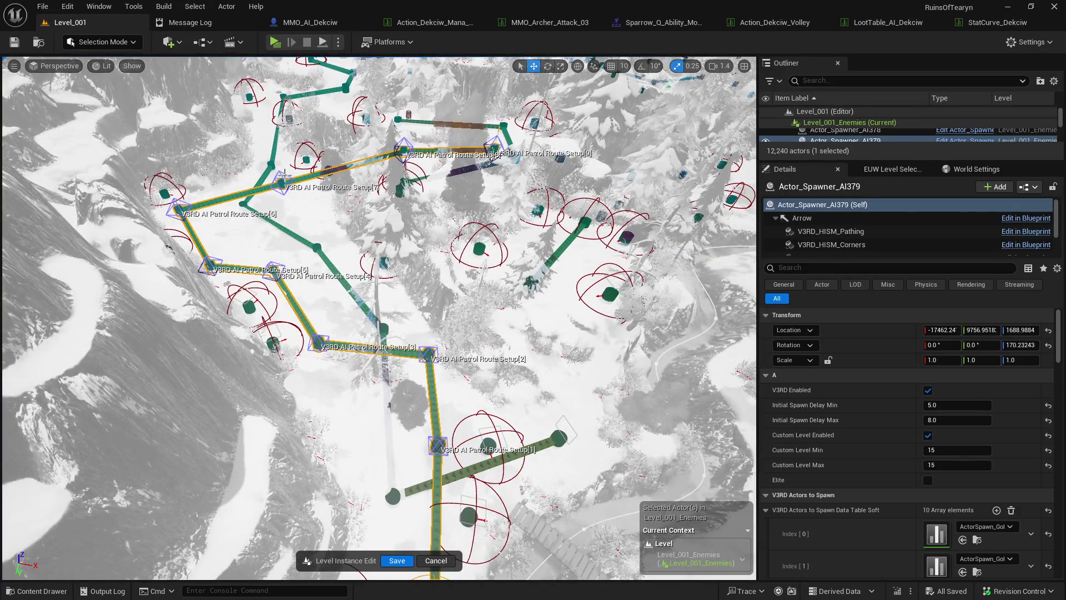
- Paste the ten-entry Actors to Spawn data table list into Actor_Spawner_AI312
{"action": "left_click", "coordinate": [274, 206]}
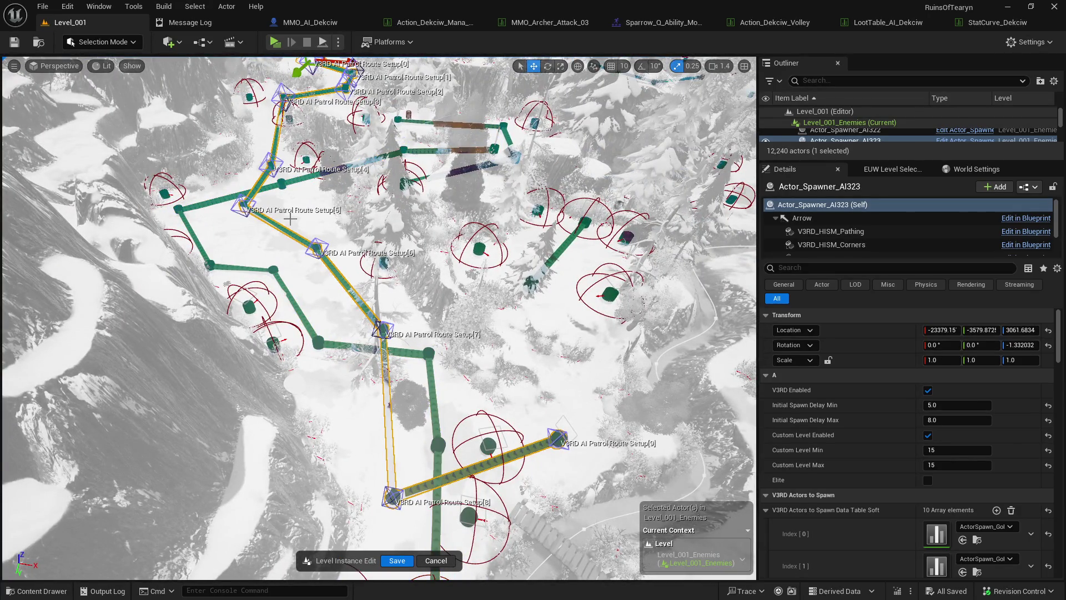
{"action": "key", "text": "f"}
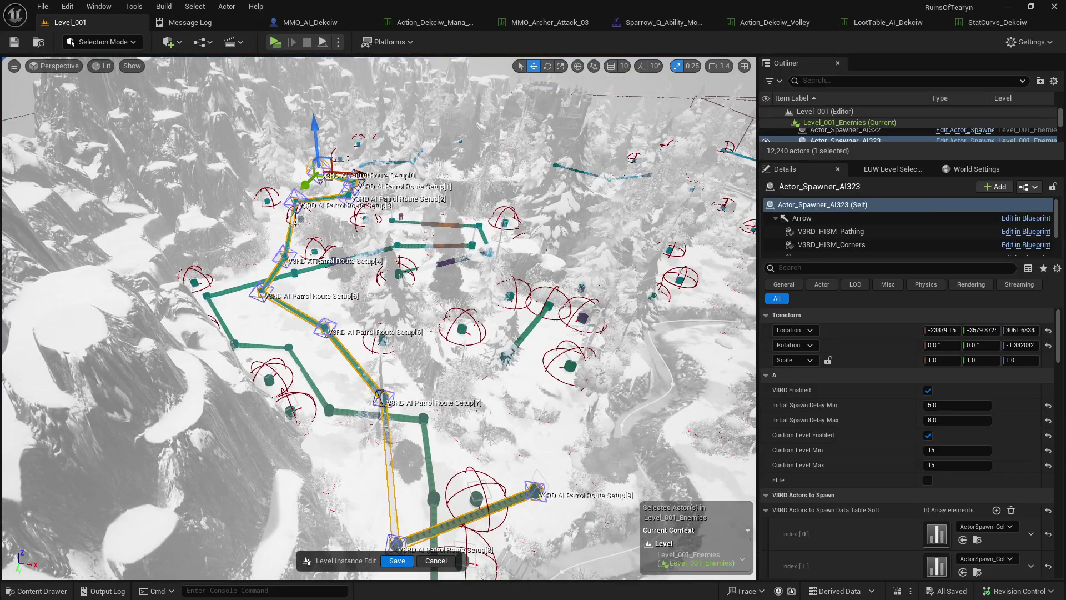
{"action": "scroll", "coordinate": [920, 472], "scroll_direction": "down", "scroll_amount": 5}
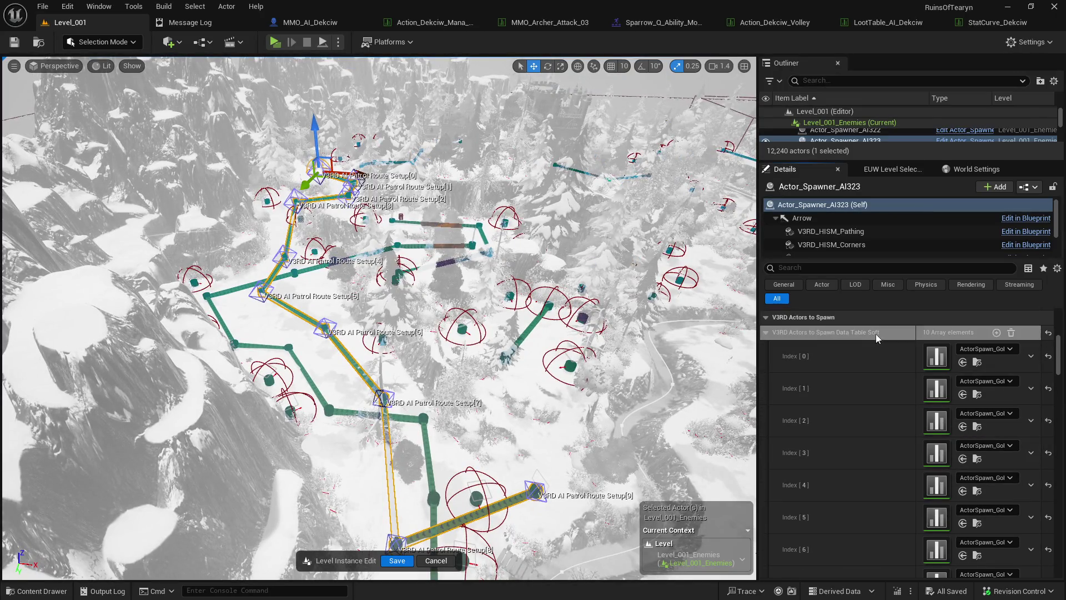
{"action": "scroll", "coordinate": [380, 318], "scroll_direction": "up", "scroll_amount": 1}
{"action": "key", "text": "w"}
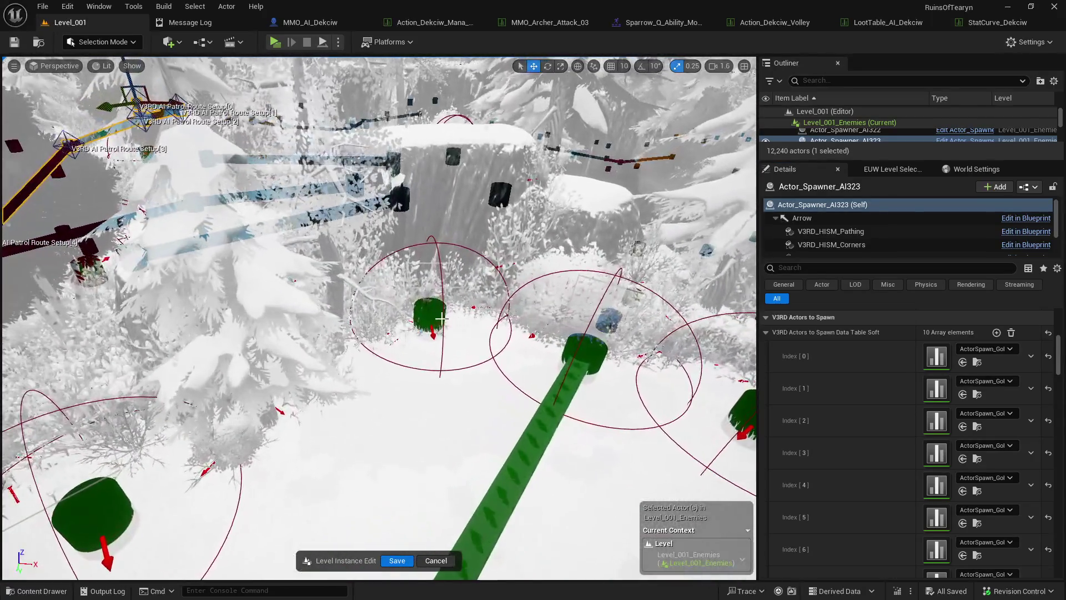
{"action": "left_click", "coordinate": [432, 328]}
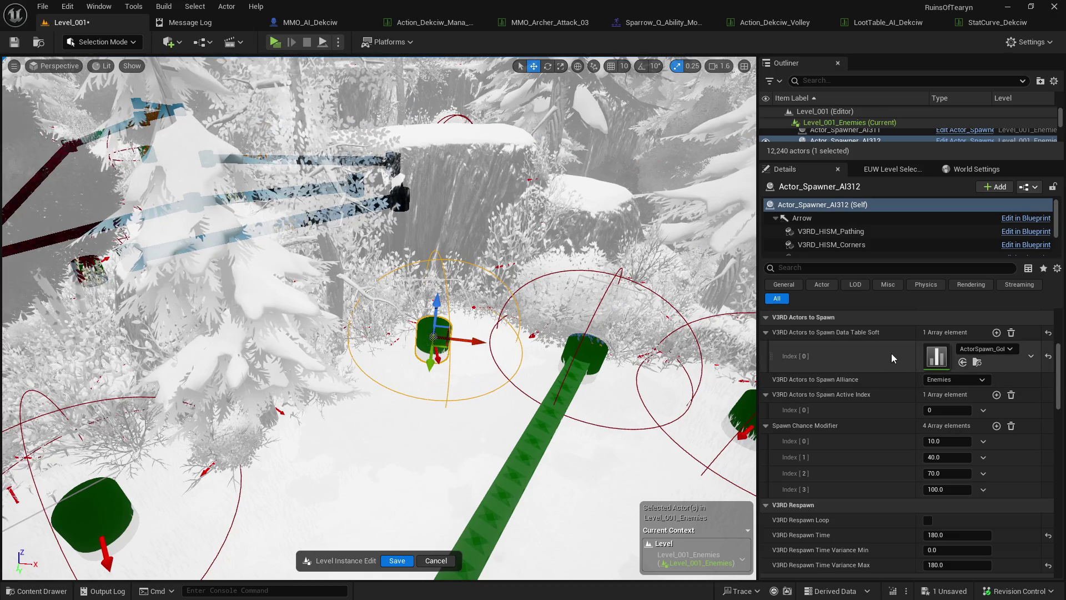
{"action": "key", "text": "ctrl+v"}
- Compare with Actor_Spawner_AI323, then reselect Actor_Spawner_AI312
{"action": "scroll", "coordinate": [946, 433], "scroll_direction": "down", "scroll_amount": 5}
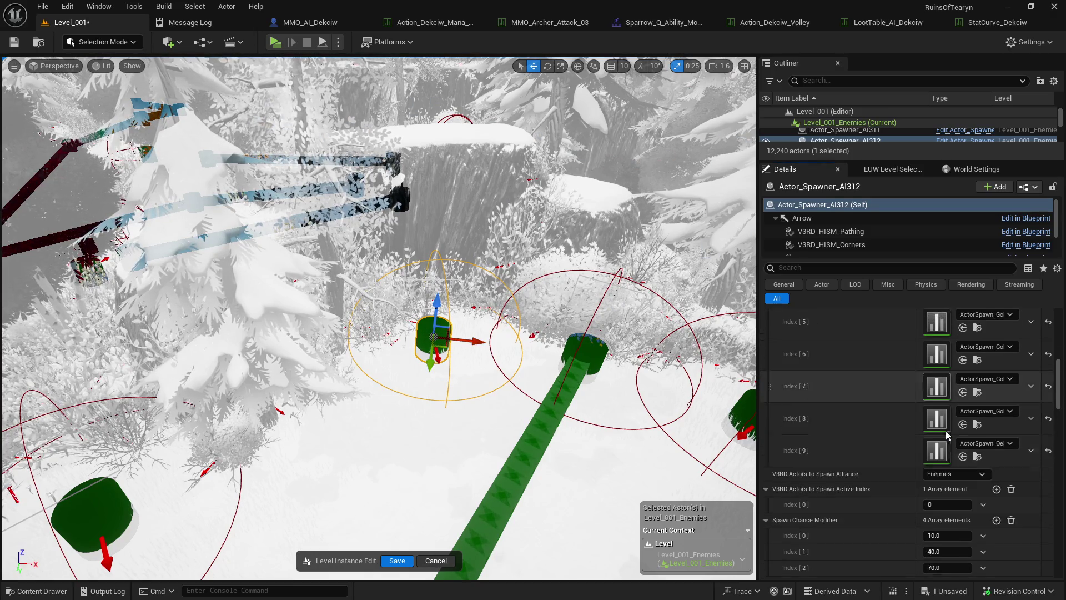
{"action": "left_click_drag", "start_coordinate": [611, 389], "coordinate": [642, 383]}
{"action": "left_click", "coordinate": [214, 348]}
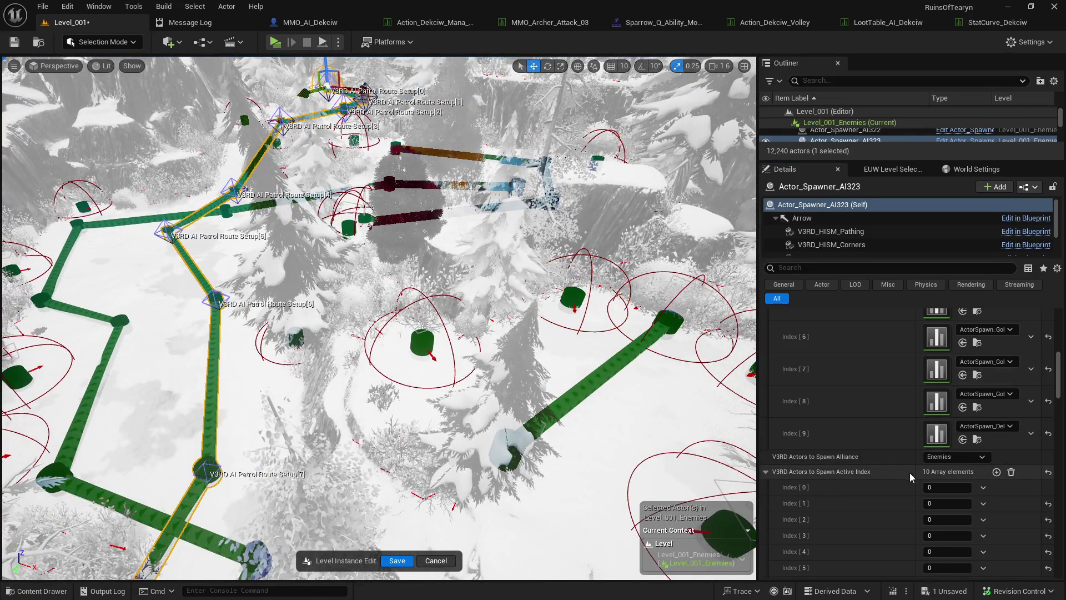
{"action": "left_click", "coordinate": [573, 298]}
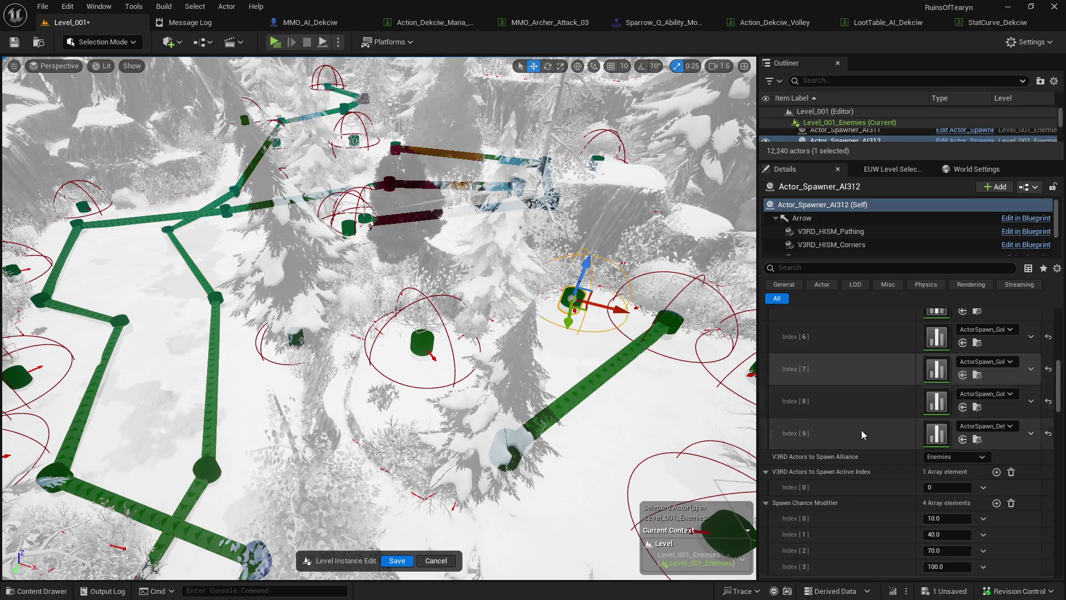
- Number Actor_Spawner_AI312's Active Index entries sequentially from 0 through 9
{"action": "scroll", "coordinate": [875, 469], "scroll_direction": "down", "scroll_amount": 5}
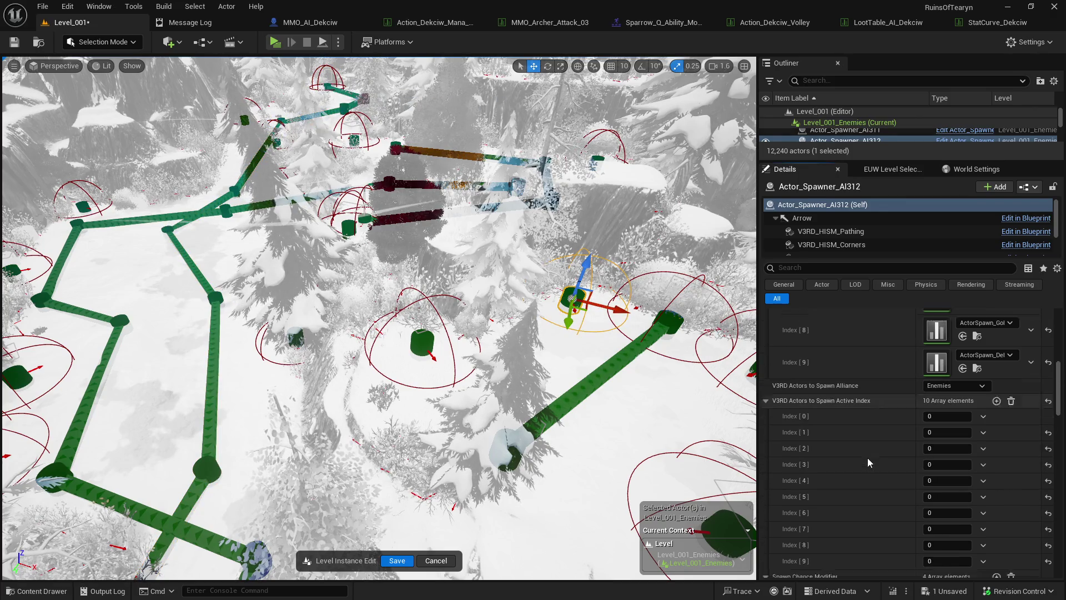
{"action": "left_click", "coordinate": [923, 414]}
{"action": "type", "text": "1"}
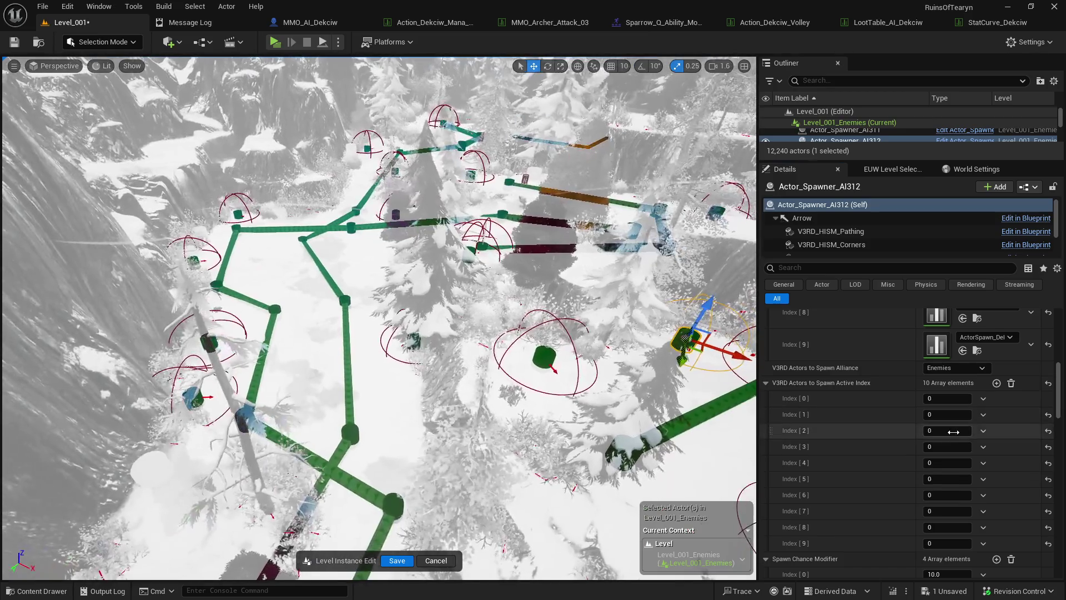
{"action": "left_click", "coordinate": [944, 431]}
{"action": "type", "text": "2"}
{"action": "left_click", "coordinate": [952, 447]}
{"action": "type", "text": "3"}
{"action": "left_click", "coordinate": [952, 463]}
{"action": "type", "text": "4"}
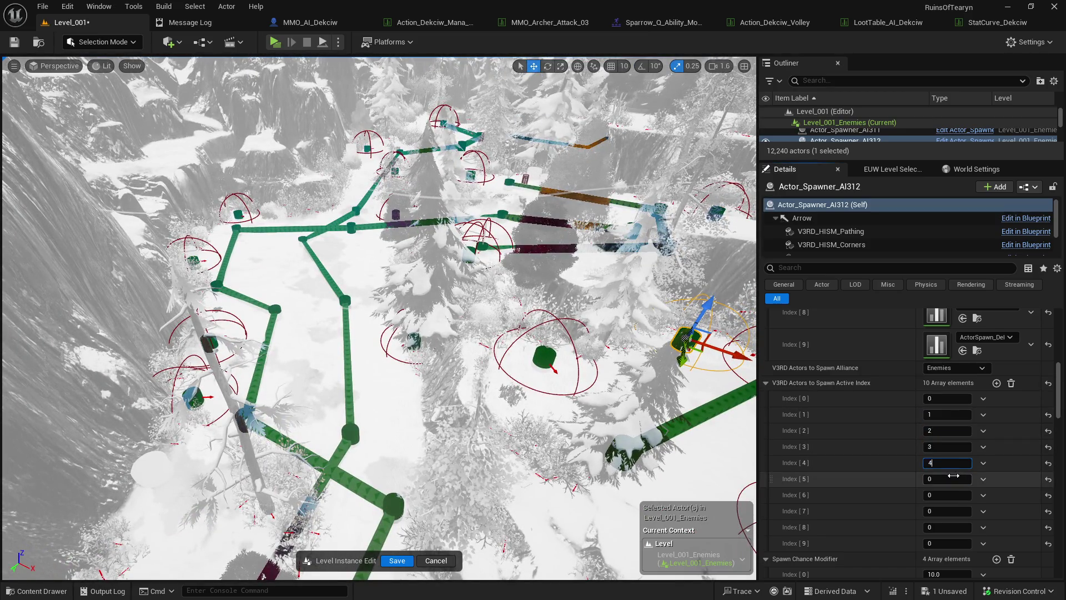
{"action": "left_click", "coordinate": [952, 479]}
{"action": "type", "text": "56"}
{"action": "left_click", "coordinate": [953, 511]}
{"action": "type", "text": "7"}
{"action": "left_click", "coordinate": [953, 527]}
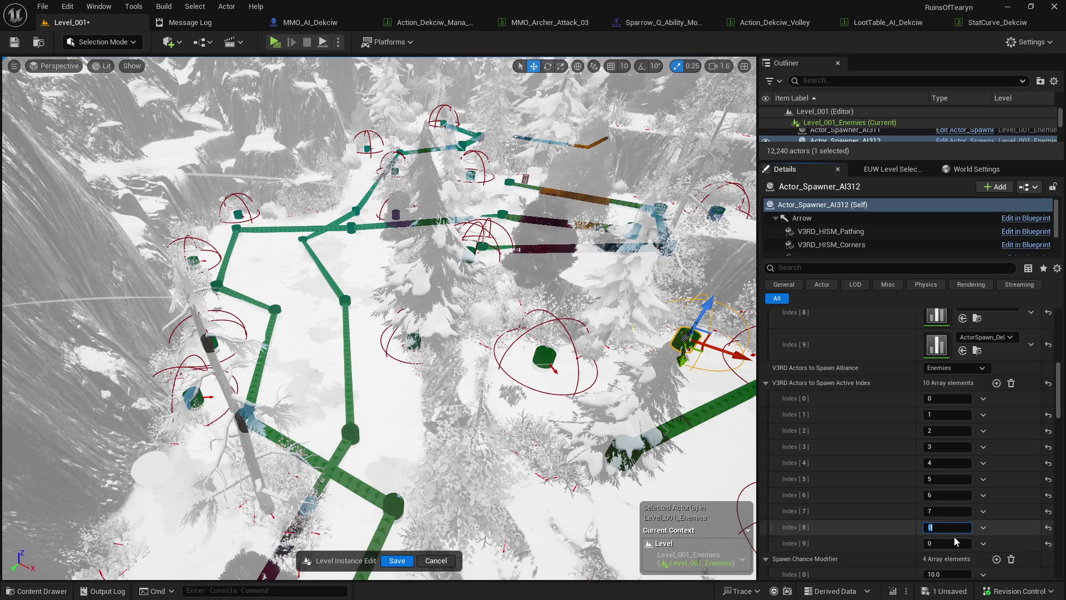
{"action": "type", "text": "8"}
{"action": "left_click", "coordinate": [953, 543]}
{"action": "type", "text": "9"}
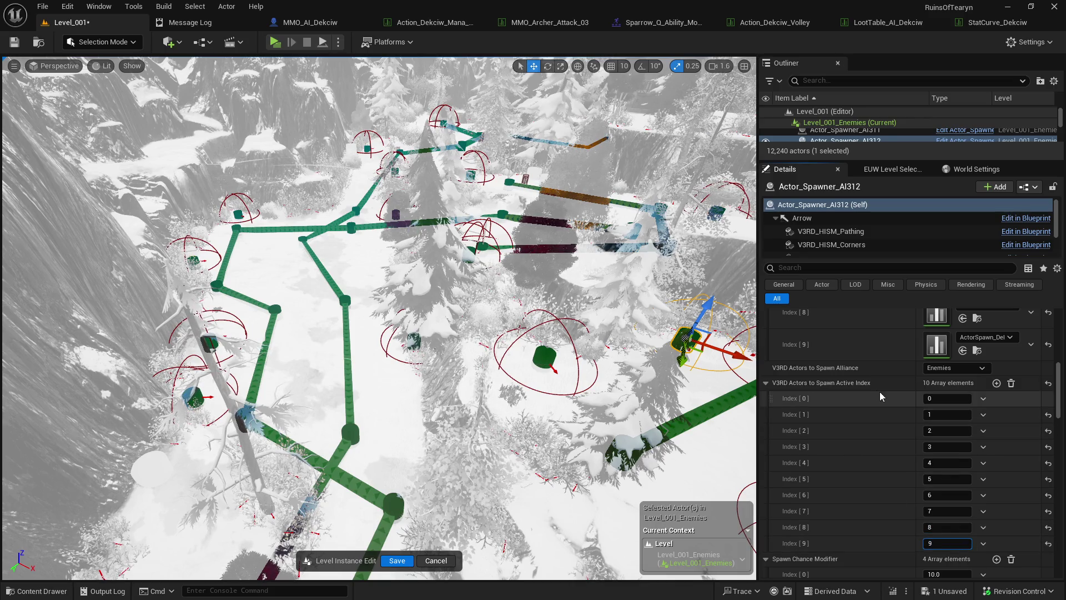
- Check the AI323 and AI379 patrol routes, then save the level
{"action": "mouse_move", "coordinate": [882, 385]}
{"action": "left_mouse_down"}
{"action": "mouse_move", "coordinate": [791, 404]}
{"action": "mouse_move", "coordinate": [366, 356]}
{"action": "left_mouse_up"}
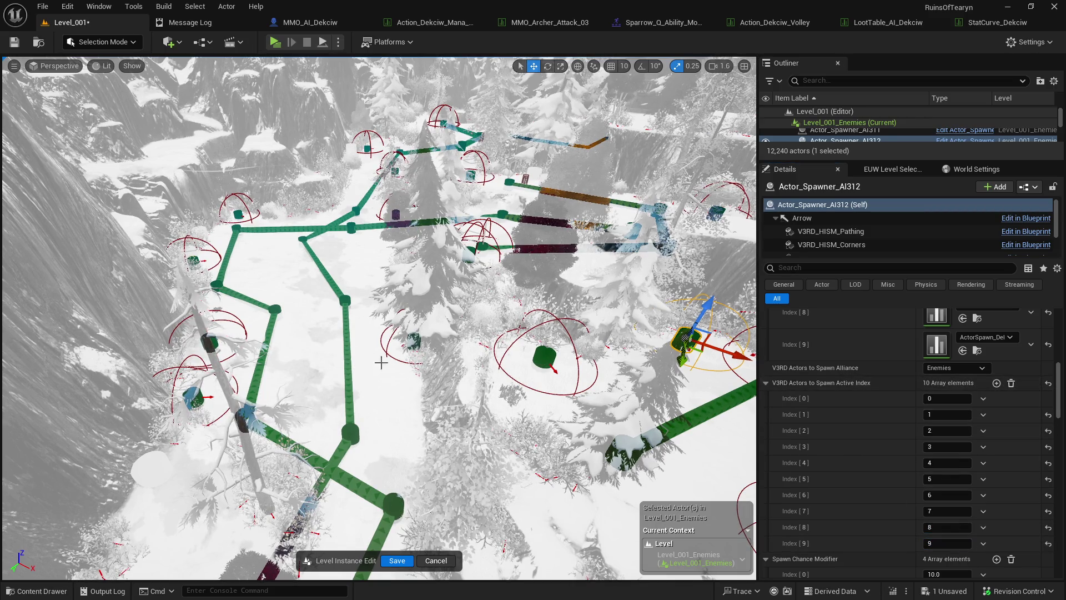
{"action": "left_click", "coordinate": [349, 361]}
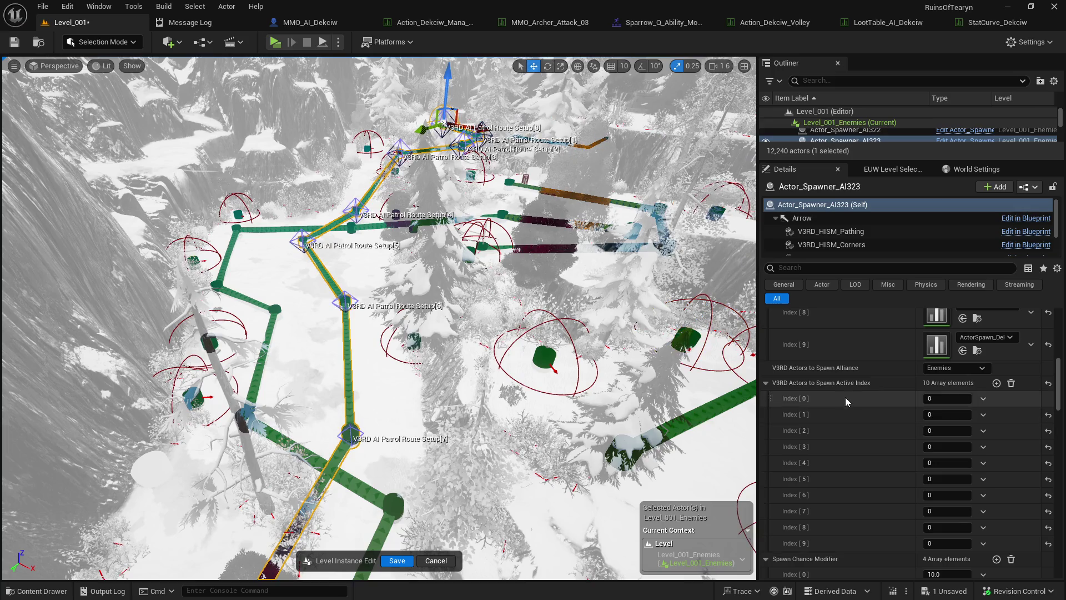
{"action": "left_click", "coordinate": [272, 317]}
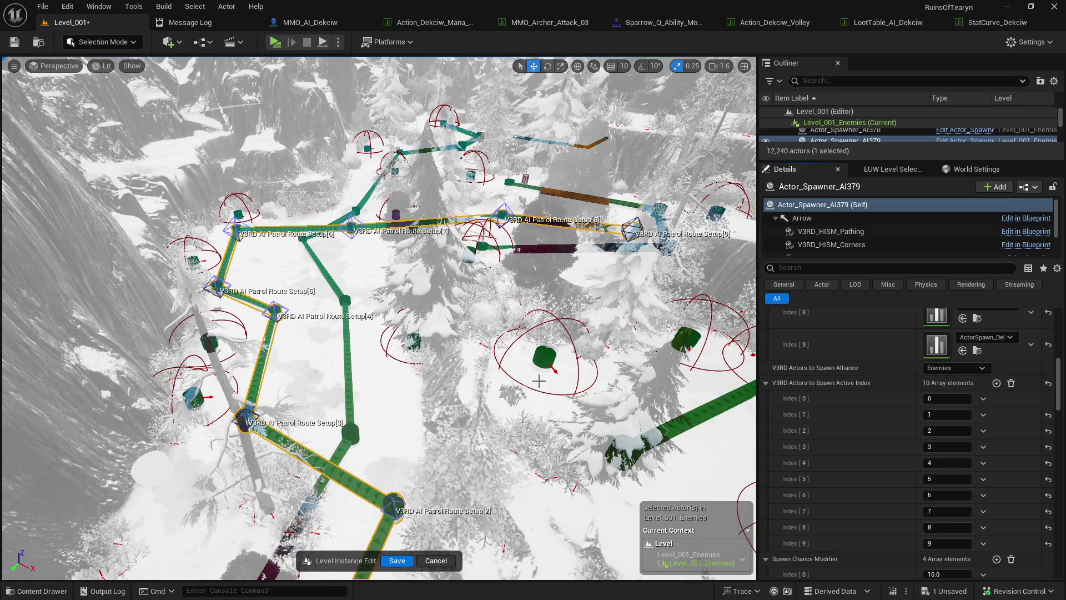
{"action": "key", "text": "f"}
{"action": "left_click", "coordinate": [14, 44]}
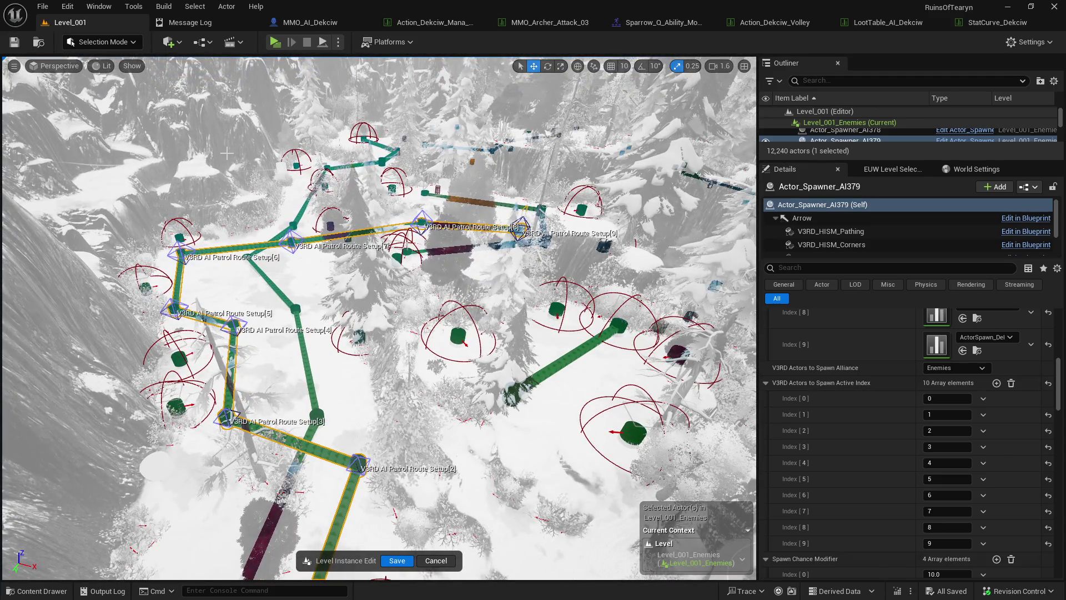
{"action": "key", "text": "ctrl+space"}
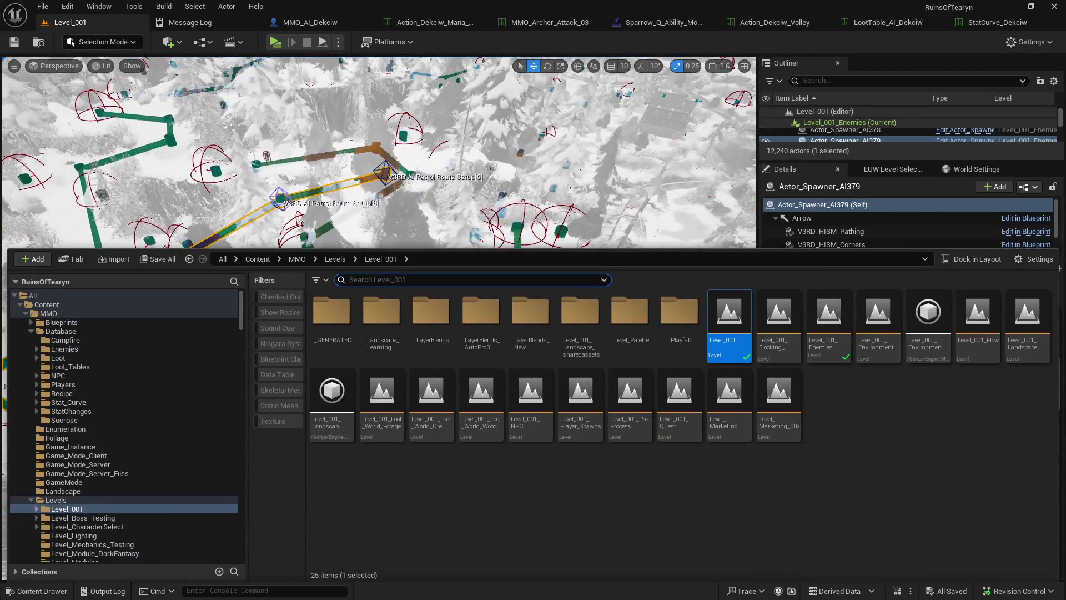
- Re-select spawners Actor_Spawner_AI323 and Actor_Spawner_AI312 and look over patrol points 6–9
{"action": "key", "text": "ctrl+space"}
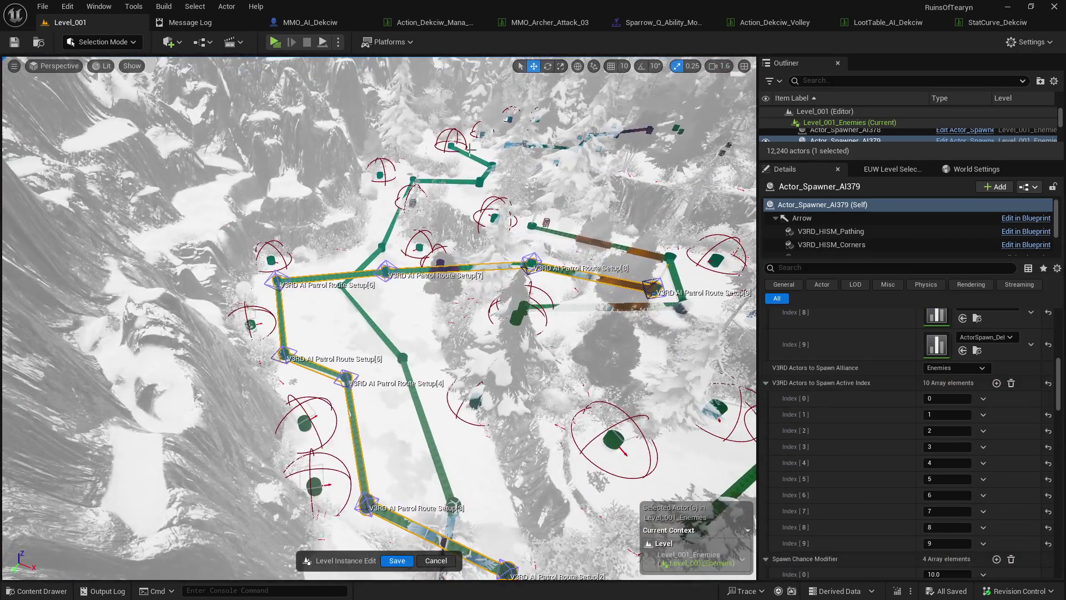
{"action": "left_click", "coordinate": [464, 165]}
{"action": "mouse_move", "coordinate": [341, 267]}
{"action": "left_mouse_down"}
{"action": "mouse_move", "coordinate": [283, 342]}
{"action": "mouse_move", "coordinate": [261, 309]}
{"action": "mouse_move", "coordinate": [380, 237]}
{"action": "mouse_move", "coordinate": [452, 309]}
{"action": "mouse_move", "coordinate": [486, 288]}
{"action": "mouse_move", "coordinate": [510, 305]}
{"action": "left_mouse_up"}
{"action": "left_click", "coordinate": [381, 238]}
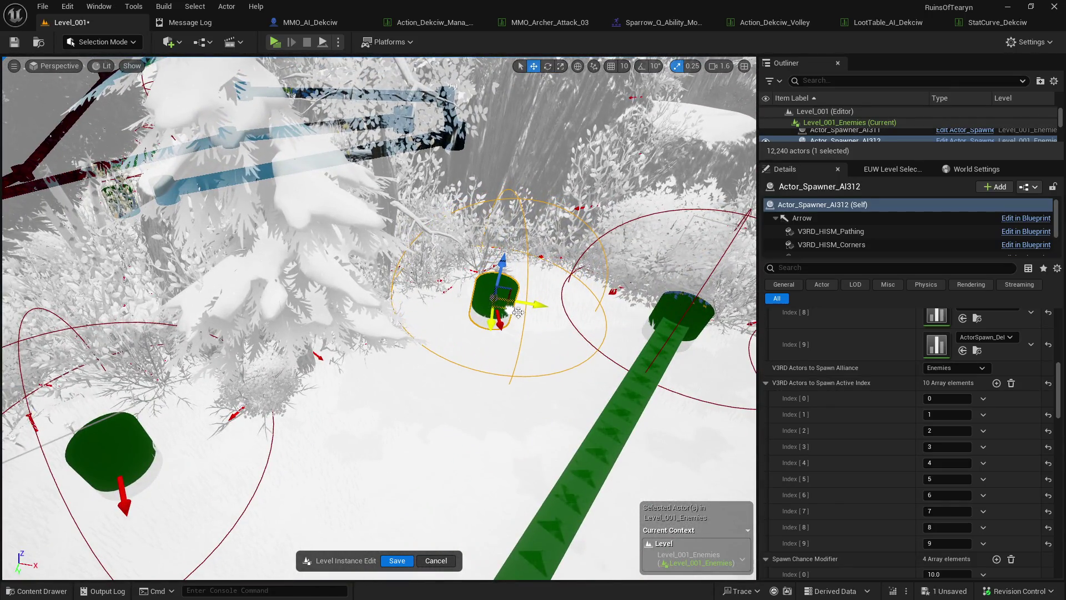
{"action": "scroll", "coordinate": [830, 436], "scroll_direction": "up", "scroll_amount": 3}
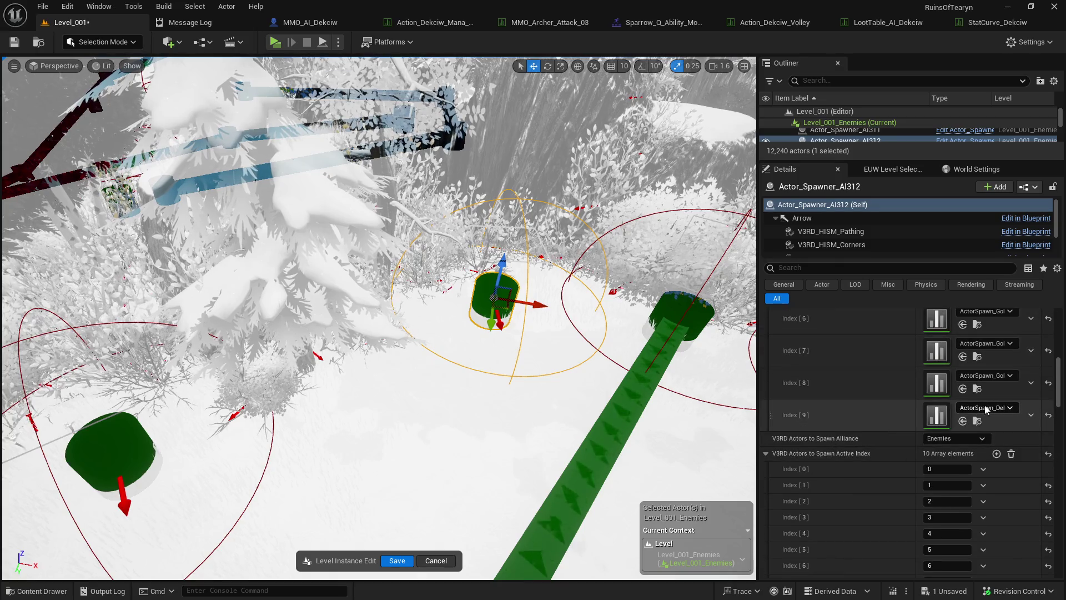
{"action": "right_click", "coordinate": [608, 244]}
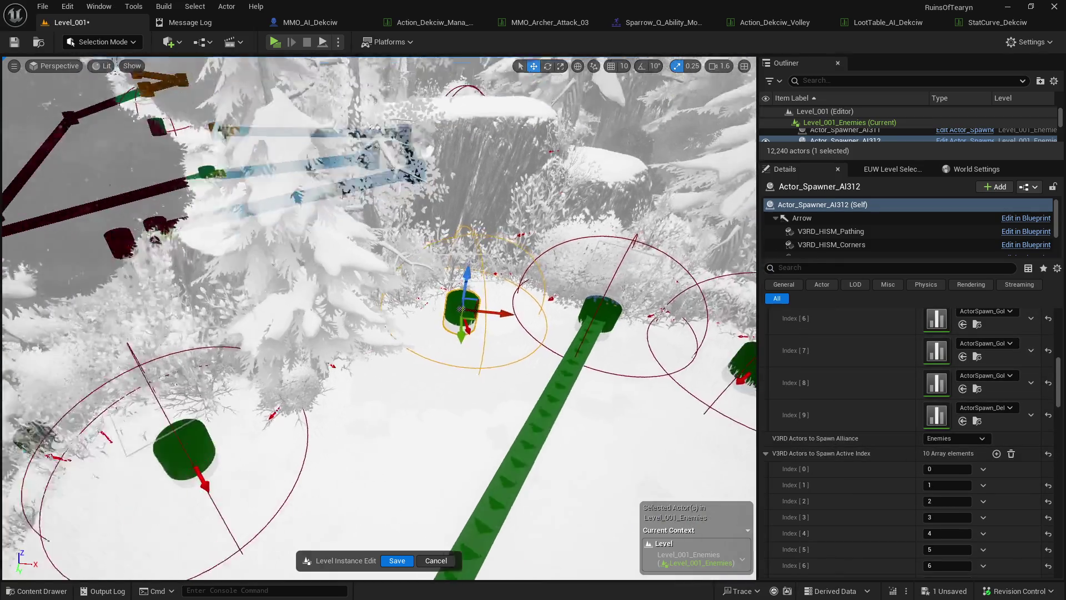
{"action": "scroll", "coordinate": [460, 309], "scroll_direction": "down", "scroll_amount": 10}
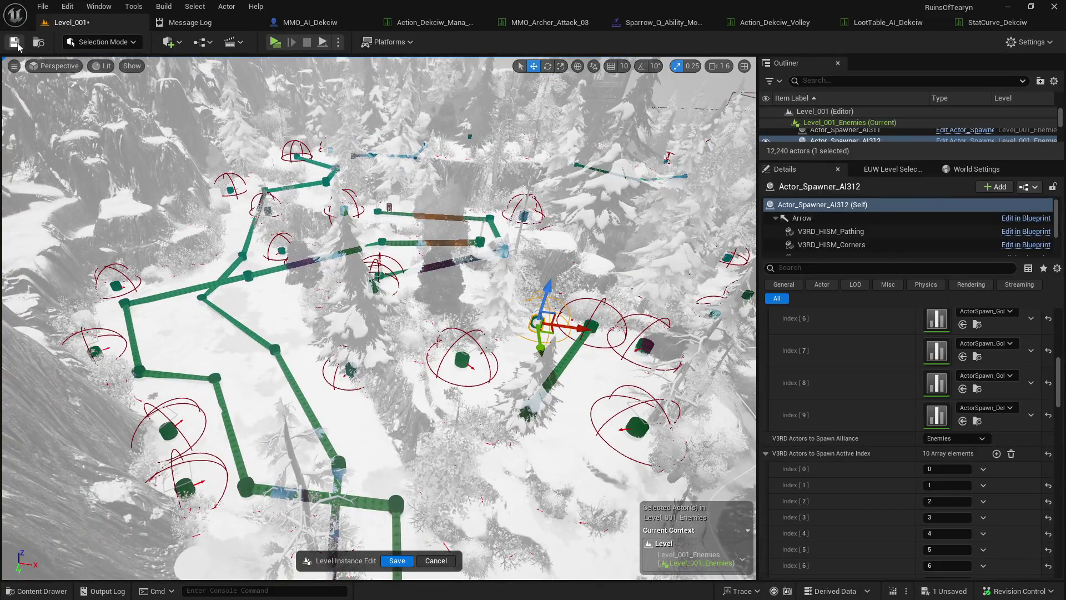
- Save Level_001 and commit the level-instance edits, exiting instance editing
{"action": "left_click", "coordinate": [14, 42]}
{"action": "left_click", "coordinate": [402, 559]}
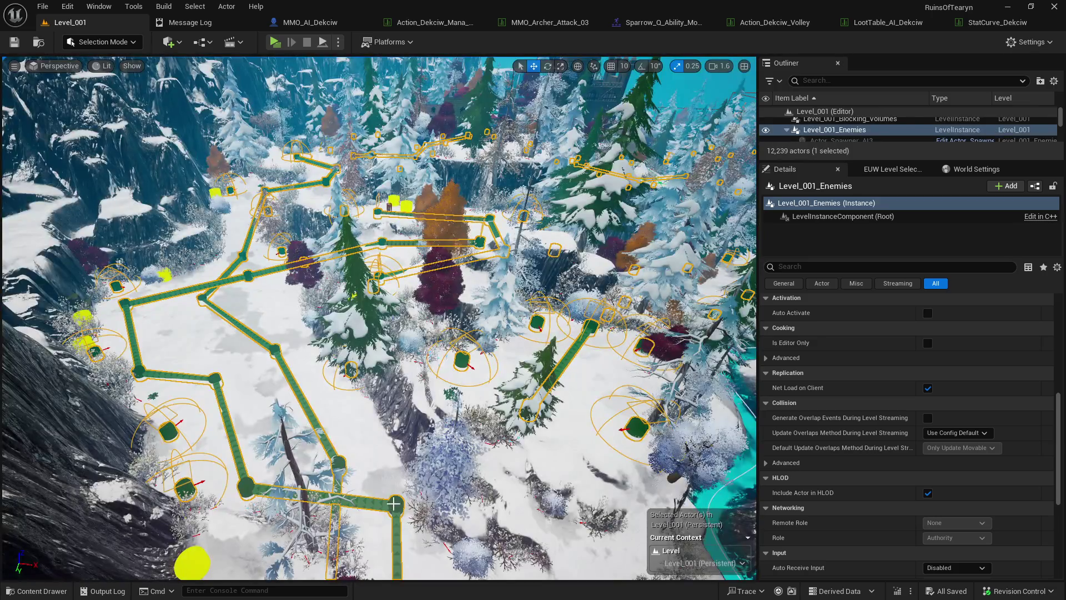
{"action": "mouse_move", "coordinate": [394, 503]}
{"action": "left_mouse_down"}
{"action": "mouse_move", "coordinate": [375, 395]}
{"action": "mouse_move", "coordinate": [313, 478]}
{"action": "left_mouse_up"}
{"action": "key", "text": "Escape"}
- Open the Level_Mechanics_Testing level from its folder in the Content Drawer
{"action": "key", "text": "ctrl+space"}
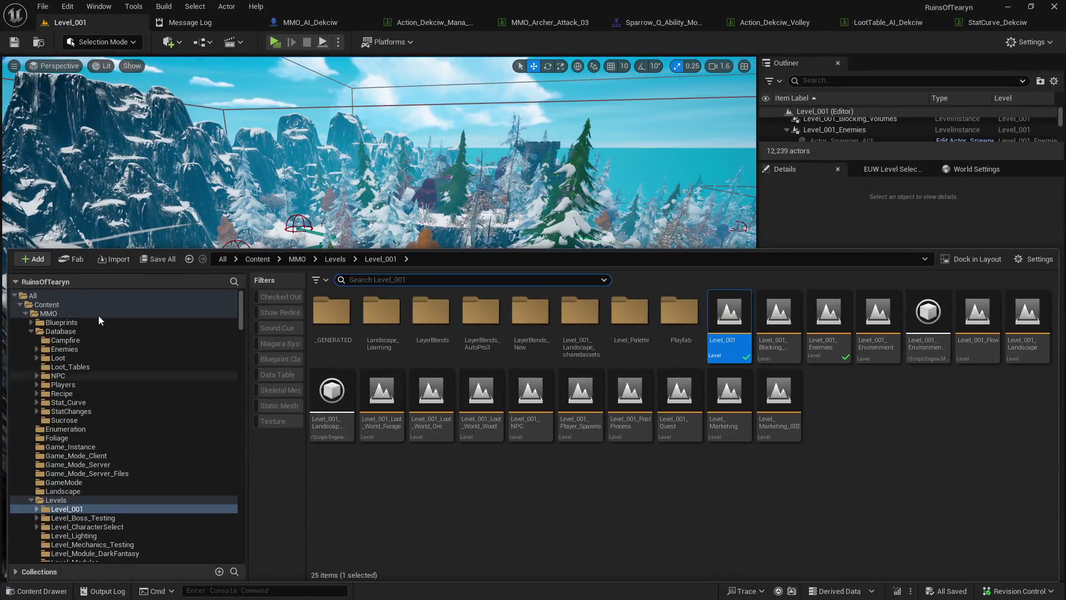
{"action": "scroll", "coordinate": [122, 438], "scroll_direction": "down", "scroll_amount": 5}
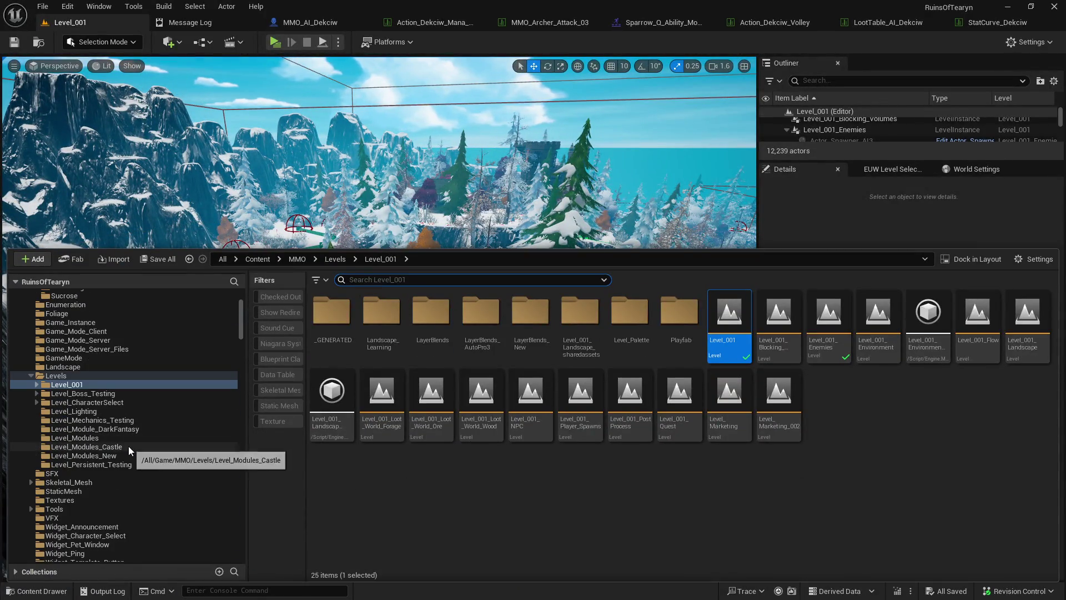
{"action": "left_click", "coordinate": [177, 420]}
{"action": "double_click", "coordinate": [332, 319]}
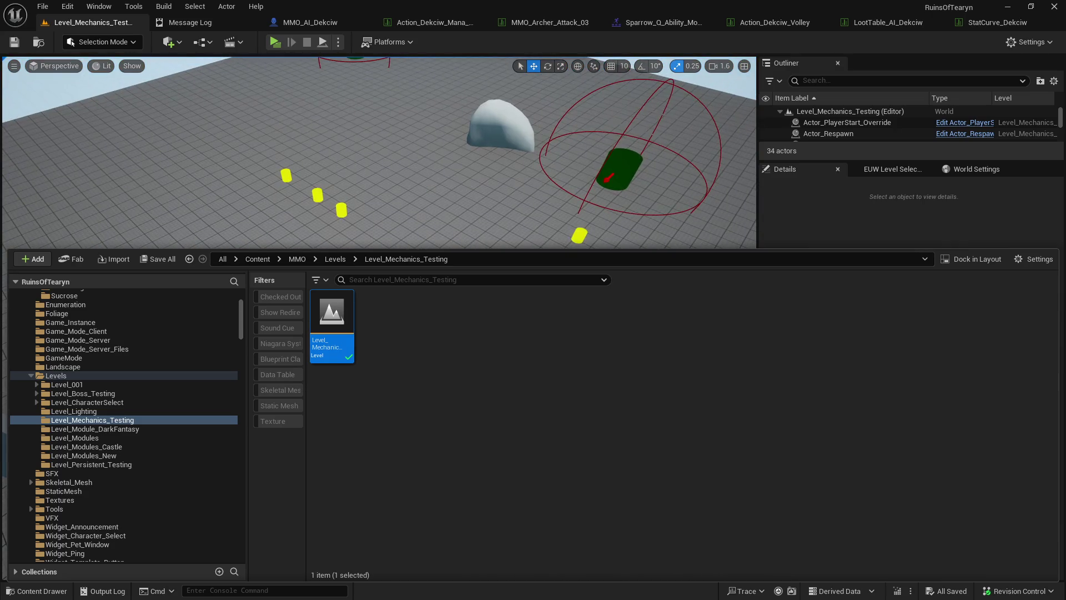
- Fly around the loaded Level_Mechanics_Testing test area to inspect its spawners and pickups
{"action": "left_click", "coordinate": [446, 210]}
{"action": "left_click_drag", "start_coordinate": [446, 209], "coordinate": [485, 205]}
{"action": "key", "text": "ctrl+space"}
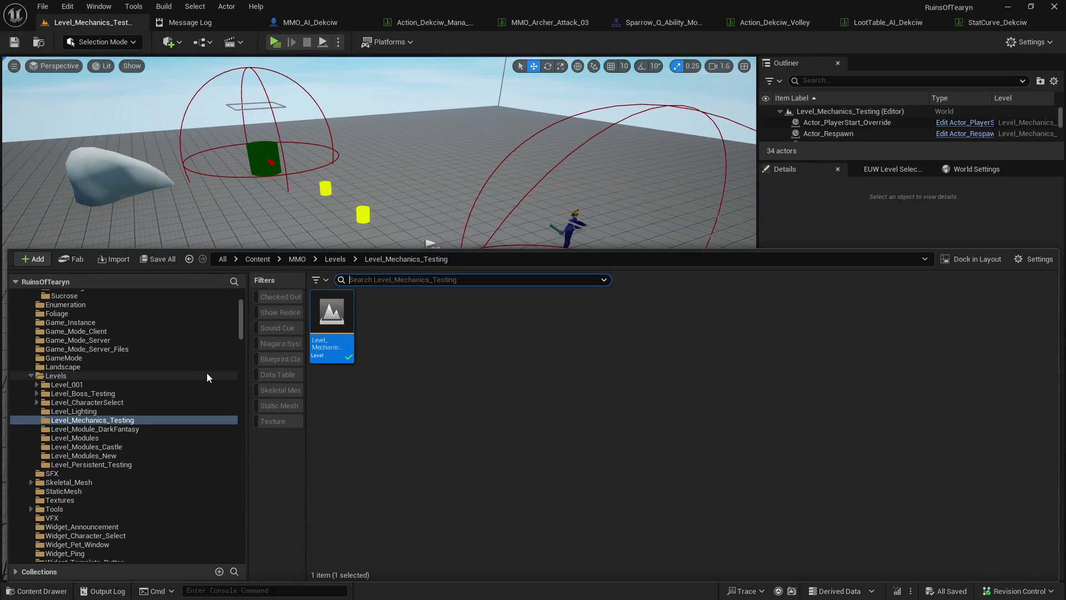
{"action": "scroll", "coordinate": [187, 386], "scroll_direction": "up", "scroll_amount": 2}
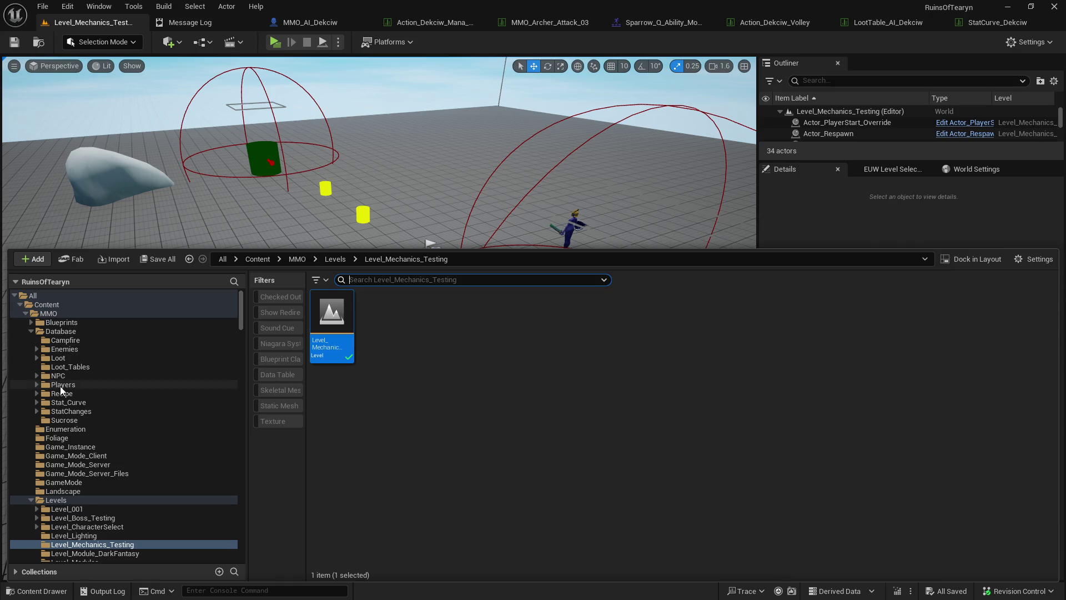
- Expand Loot > Weapon > Tier_001 and select the Bow folder holding Weapon_T1_Bow
{"action": "left_click", "coordinate": [36, 357]}
{"action": "left_click", "coordinate": [42, 402]}
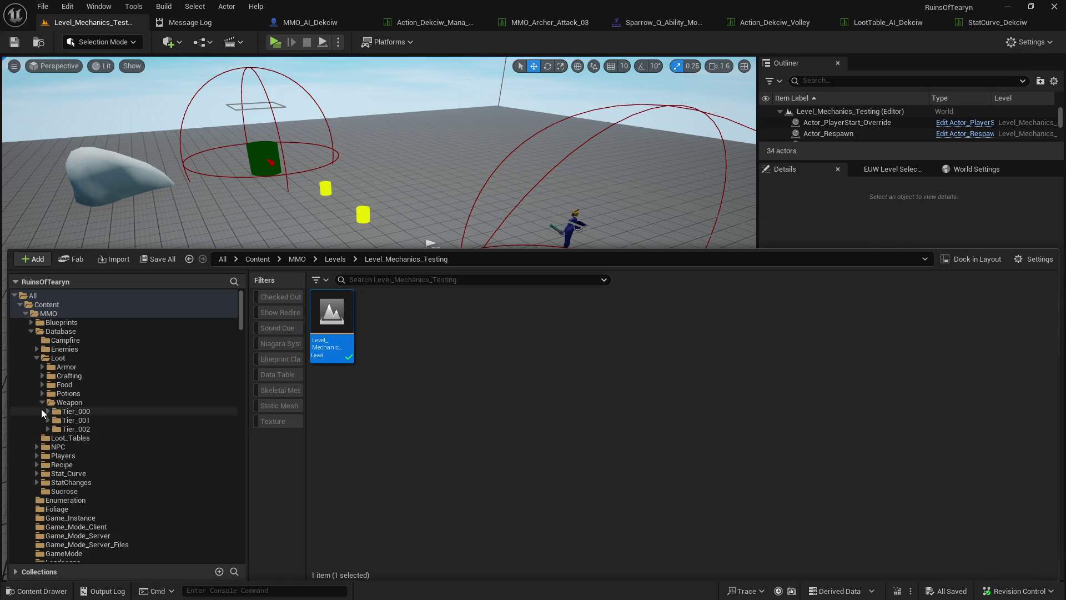
{"action": "scroll", "coordinate": [50, 411], "scroll_direction": "down", "scroll_amount": 1}
{"action": "left_click", "coordinate": [75, 385]}
{"action": "left_click", "coordinate": [48, 385]}
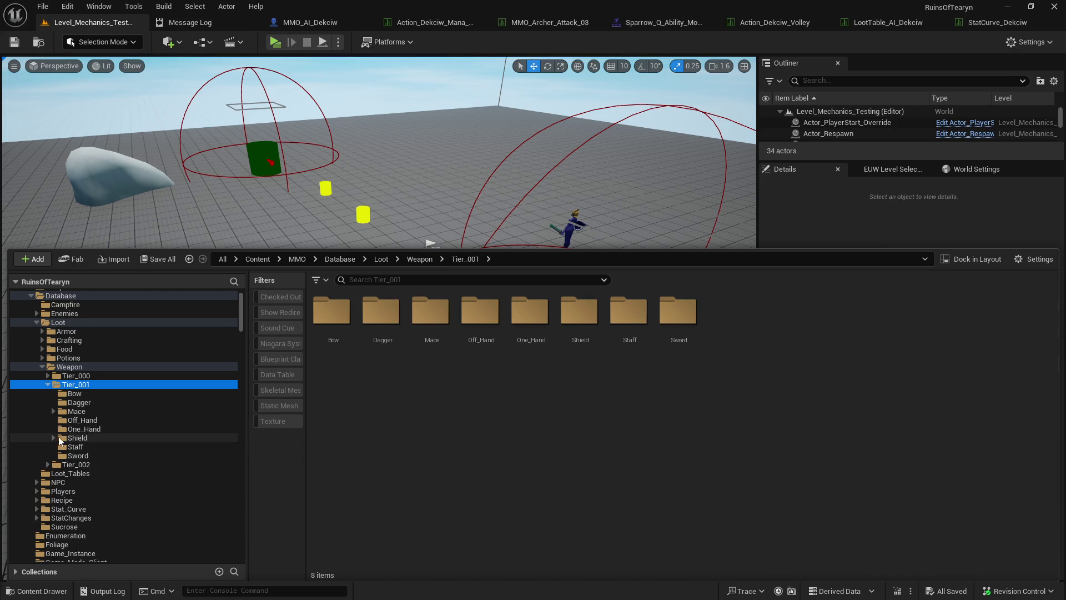
{"action": "left_click", "coordinate": [76, 394]}
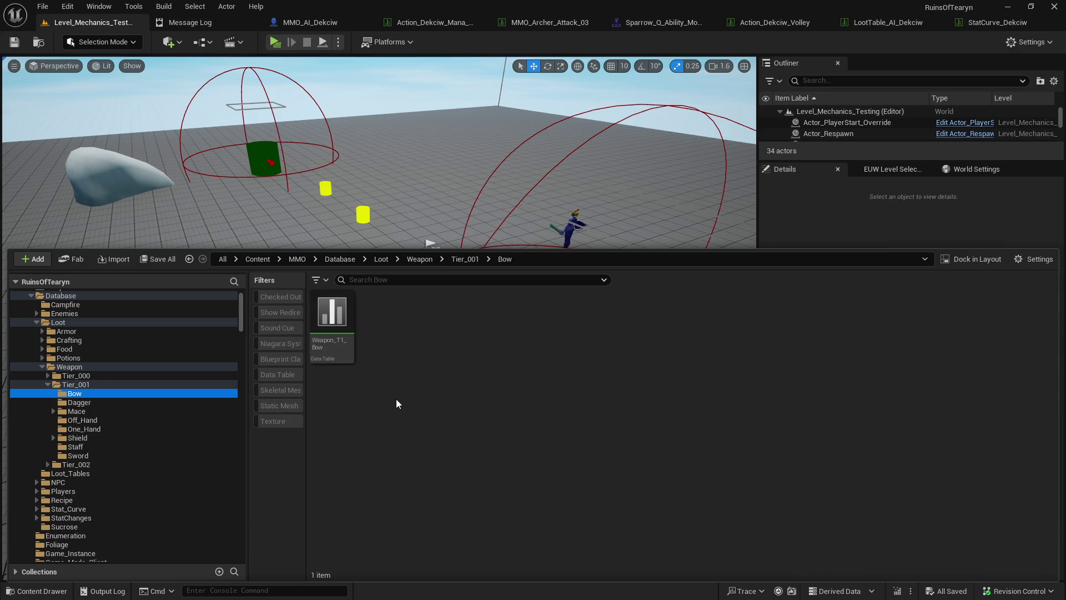
{"action": "right_click", "coordinate": [78, 395]}
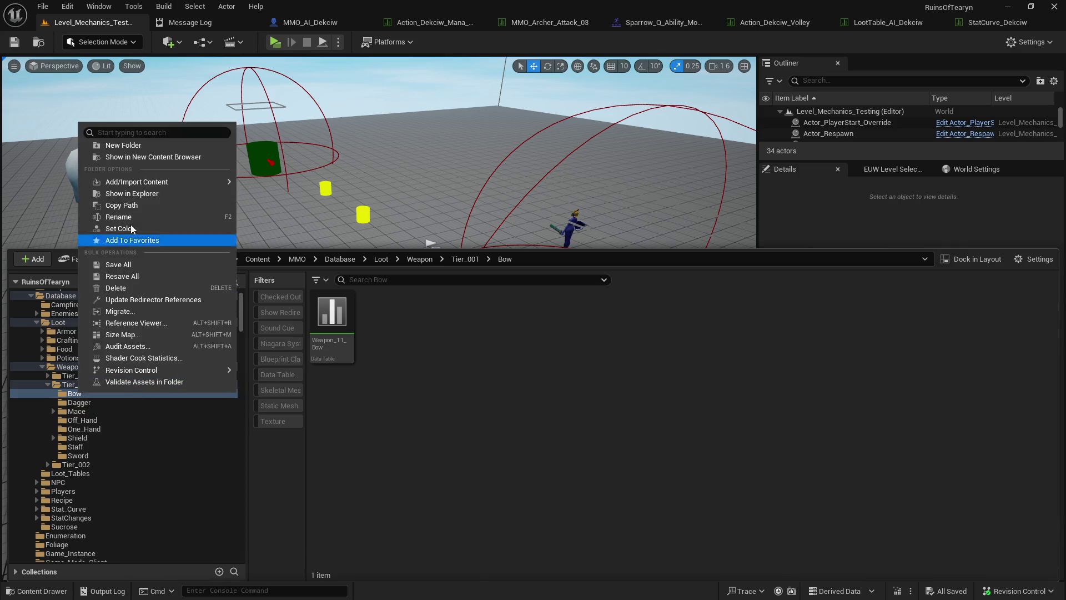
- Create a new folder inside Bow named GoblinHuntingBow
{"action": "left_click", "coordinate": [124, 145]}
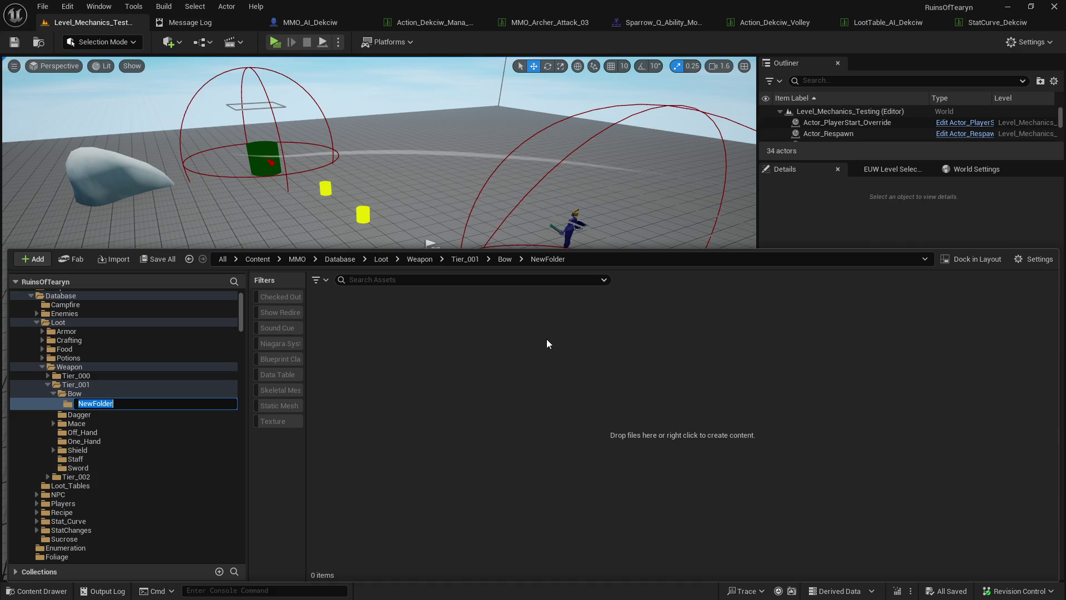
{"action": "type", "text": "Goblin"}
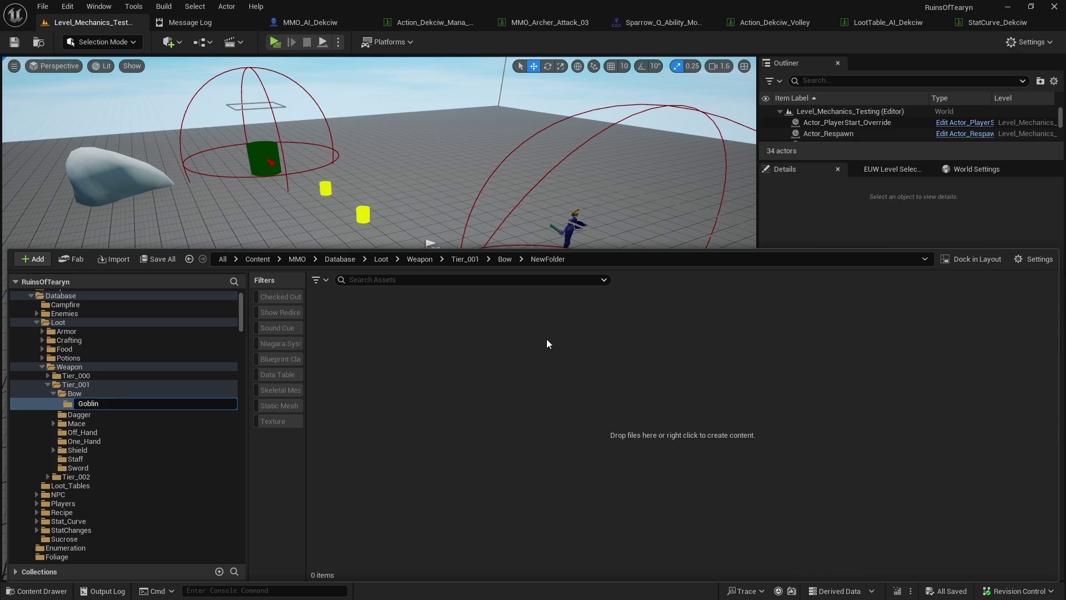
{"action": "type", "text": "HuntingBow"}
{"action": "key", "text": "Return"}
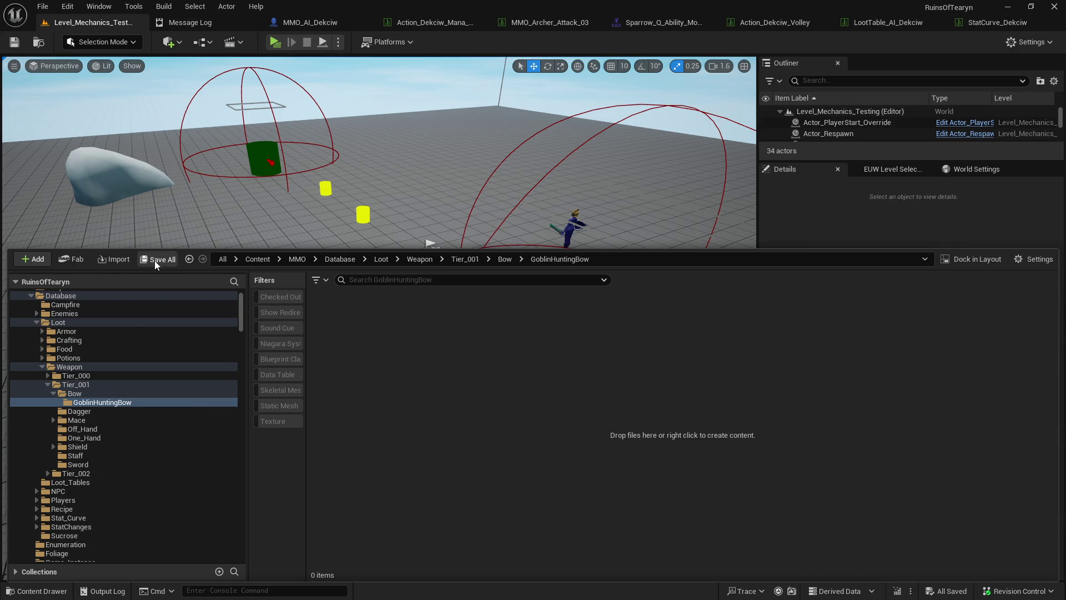
- Rename the new folder to Windslasher
{"action": "right_click", "coordinate": [126, 404]}
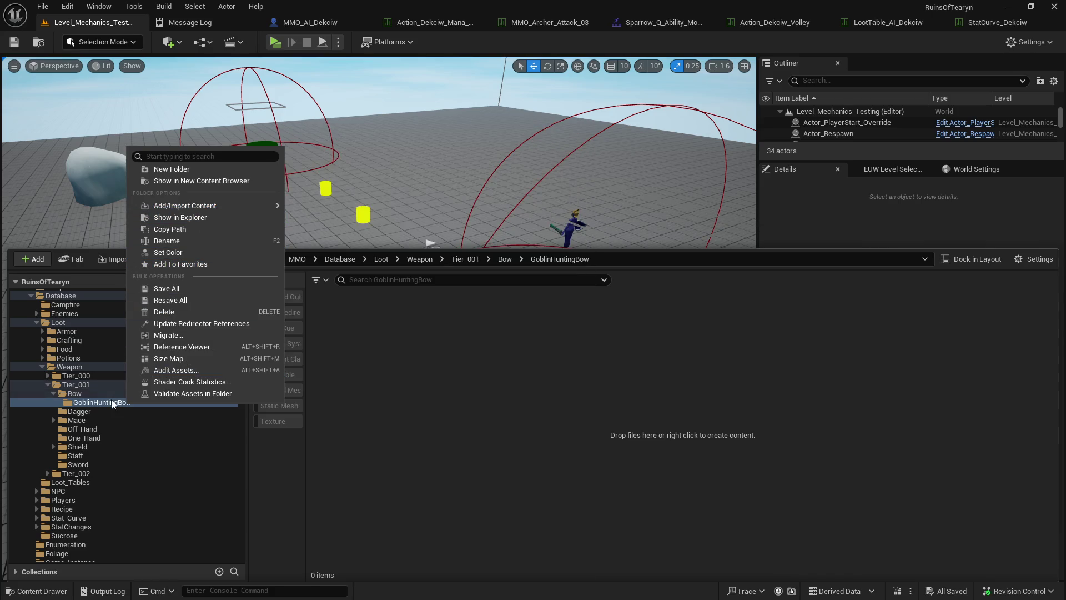
{"action": "left_click", "coordinate": [178, 242]}
{"action": "type", "text": "Dekci"}
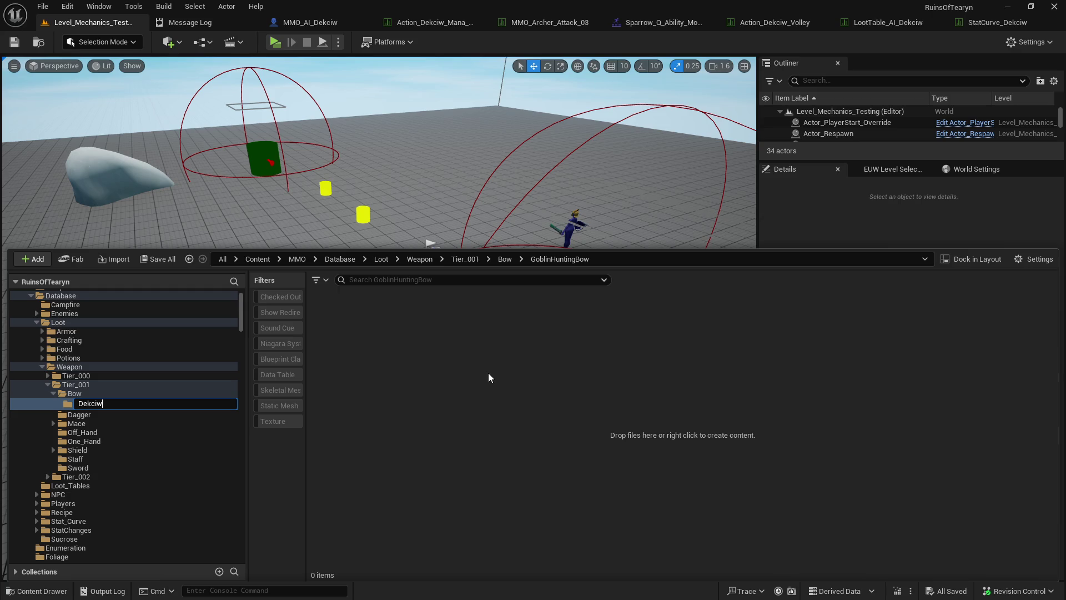
{"action": "key", "text": "BackSpace"}
{"action": "key", "text": "BackSpace"}
{"action": "key", "text": "BackSpace"}
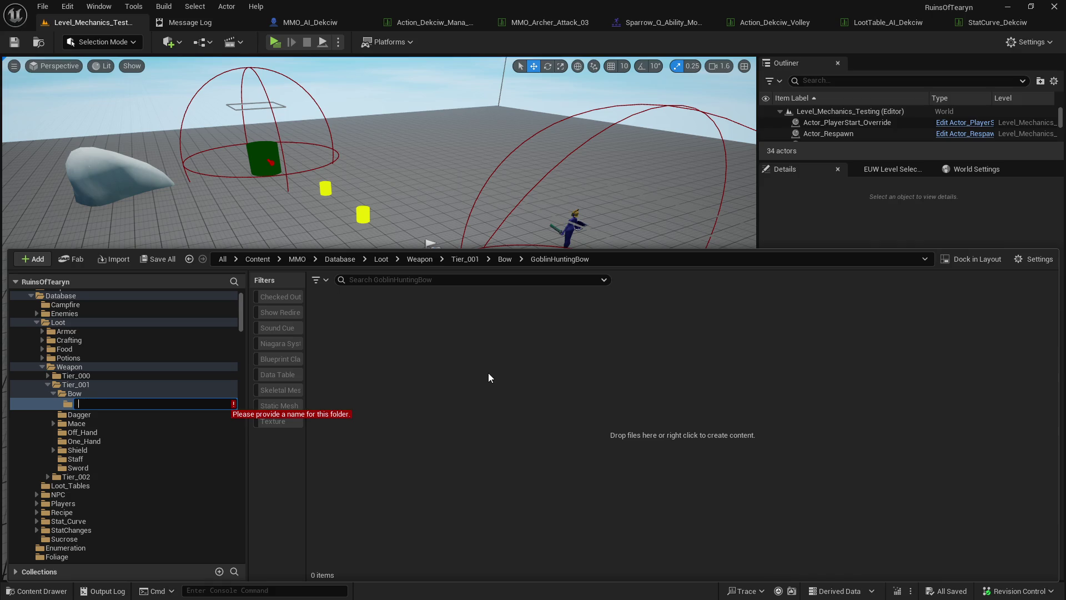
{"action": "type", "text": "B"}
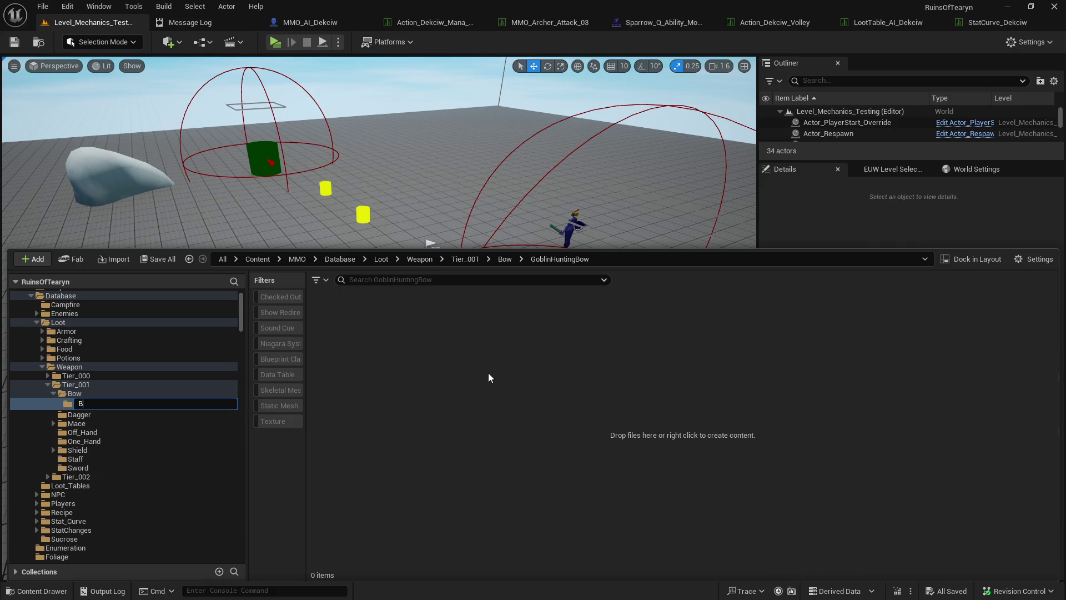
{"action": "key", "text": "BackSpace"}
{"action": "key", "text": "BackSpace"}
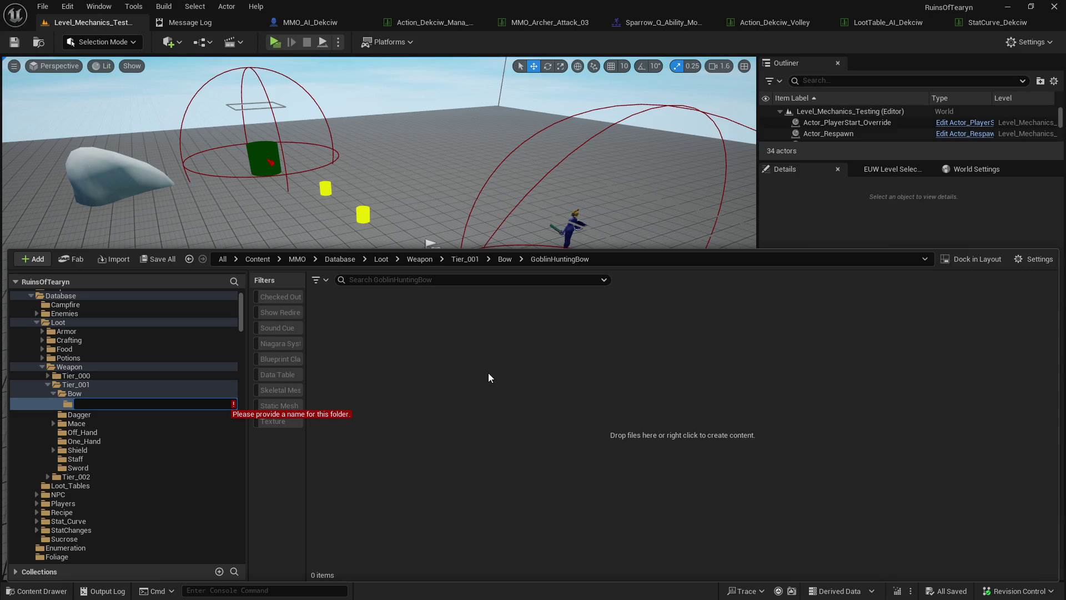
{"action": "type", "text": "W"}
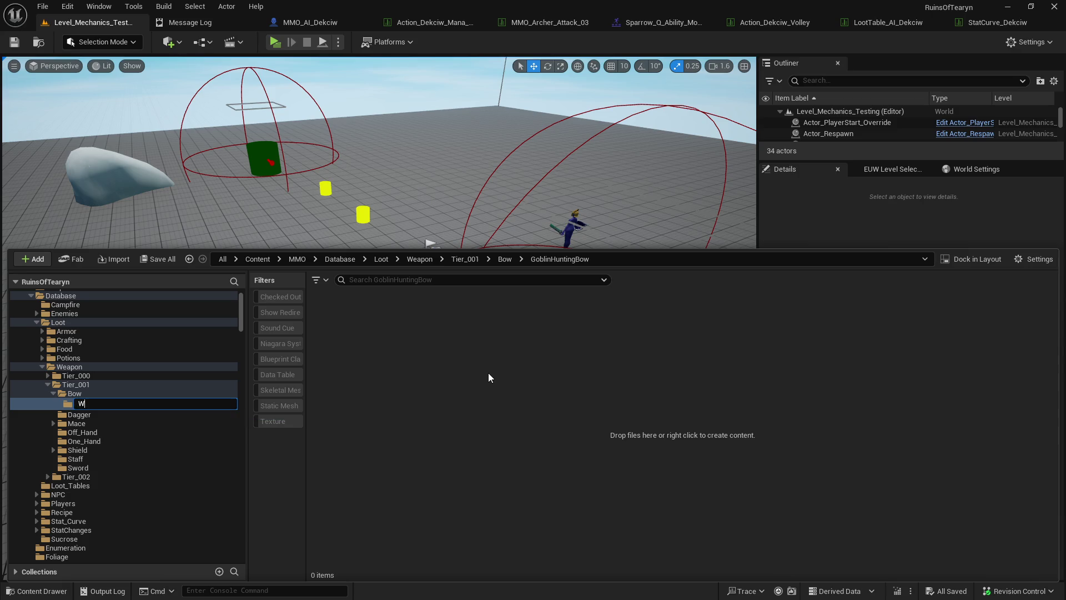
{"action": "type", "text": "r"}
{"action": "key", "text": "Return"}
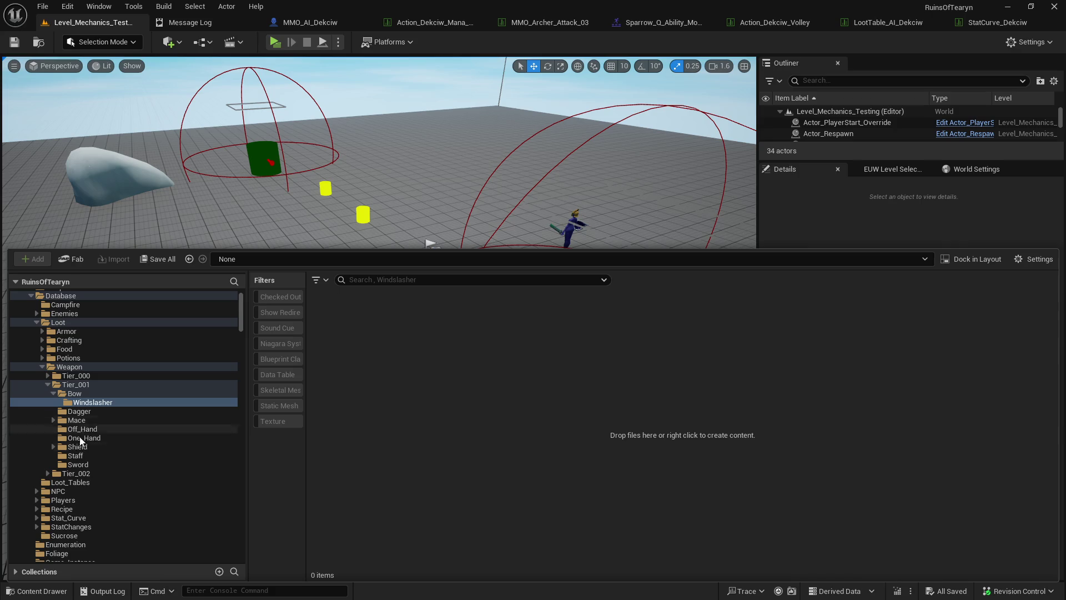
- Copy Weapon_T1_Bow and both Fang_Of_Varaegus dagger tables into the Windslasher folder
{"action": "left_click", "coordinate": [89, 395]}
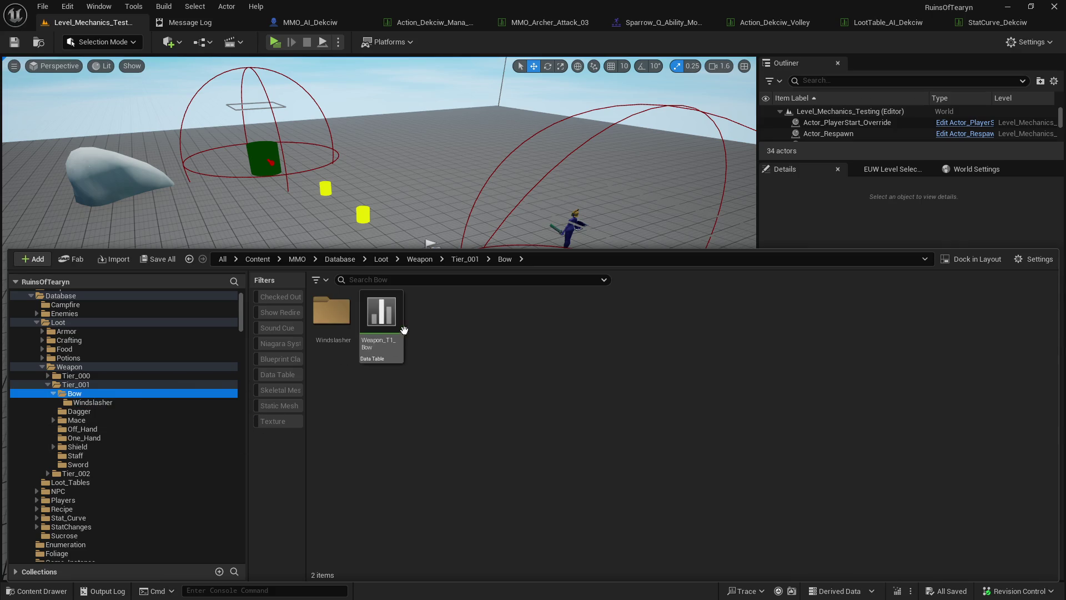
{"action": "left_click_drag", "start_coordinate": [381, 311], "coordinate": [352, 328]}
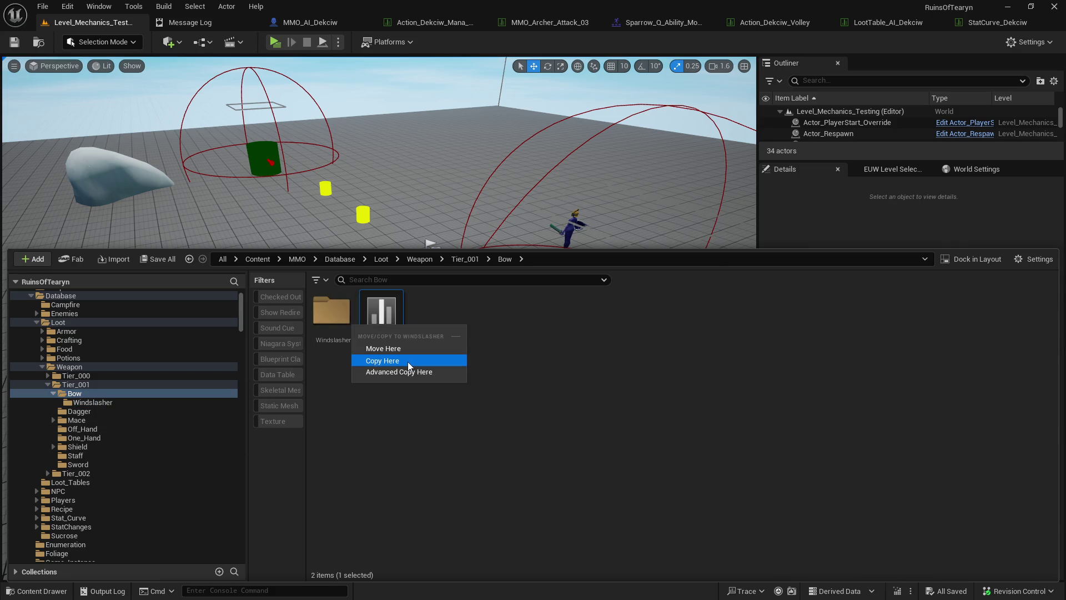
{"action": "left_click", "coordinate": [409, 361]}
{"action": "left_click", "coordinate": [106, 411]}
{"action": "left_click", "coordinate": [333, 349]}
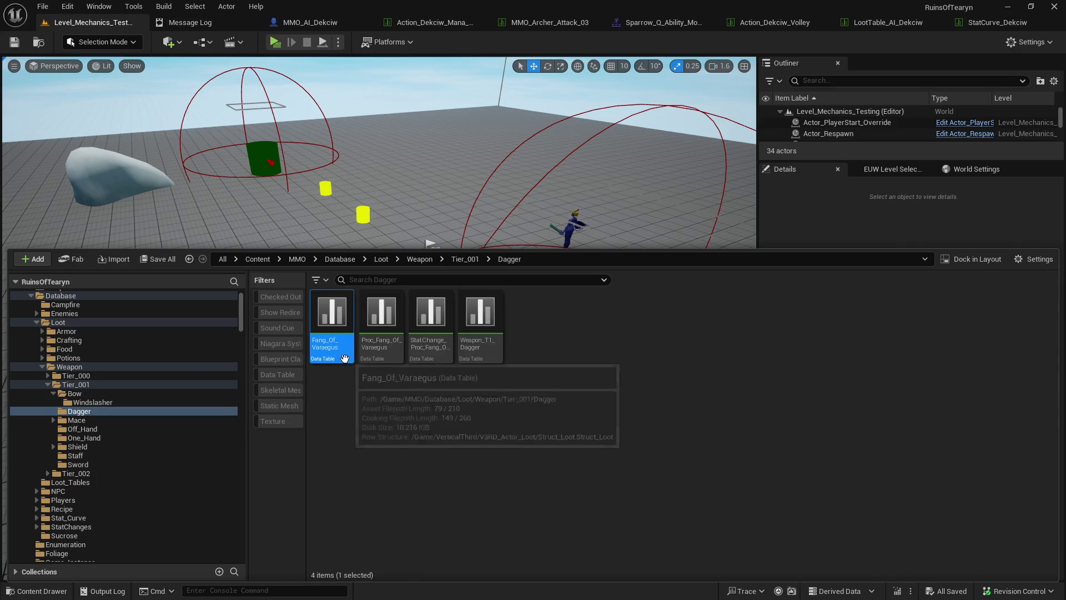
{"action": "left_click", "coordinate": [381, 357]}
{"action": "left_click", "coordinate": [334, 356]}
{"action": "left_click", "coordinate": [381, 355]}
{"action": "left_click", "coordinate": [336, 360], "text": "ctrl"}
{"action": "left_click_drag", "start_coordinate": [336, 359], "coordinate": [168, 404]}
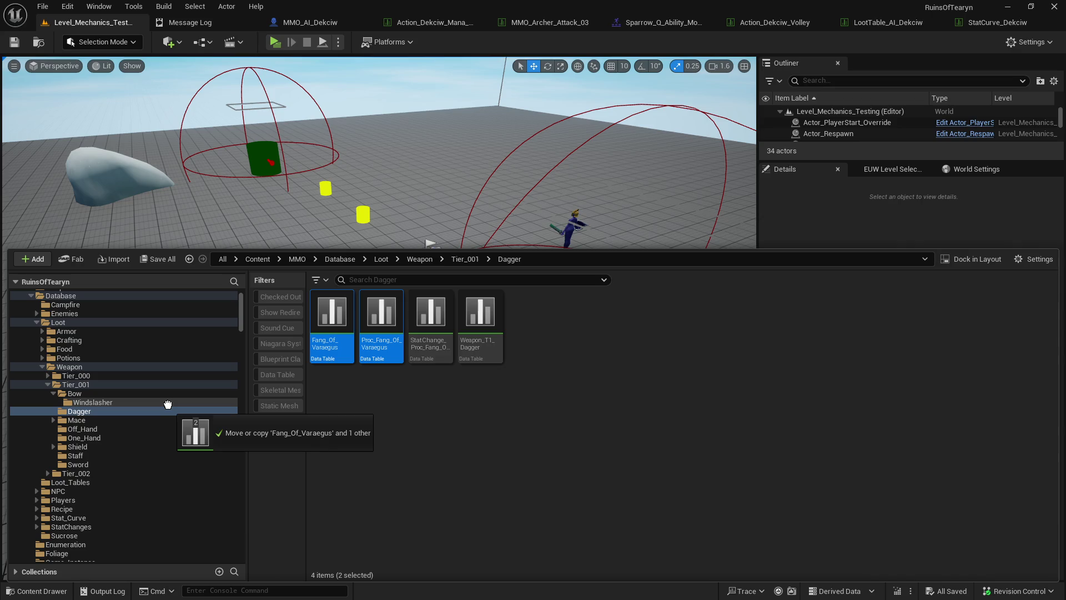
{"action": "left_click_drag", "start_coordinate": [168, 404], "coordinate": [167, 404]}
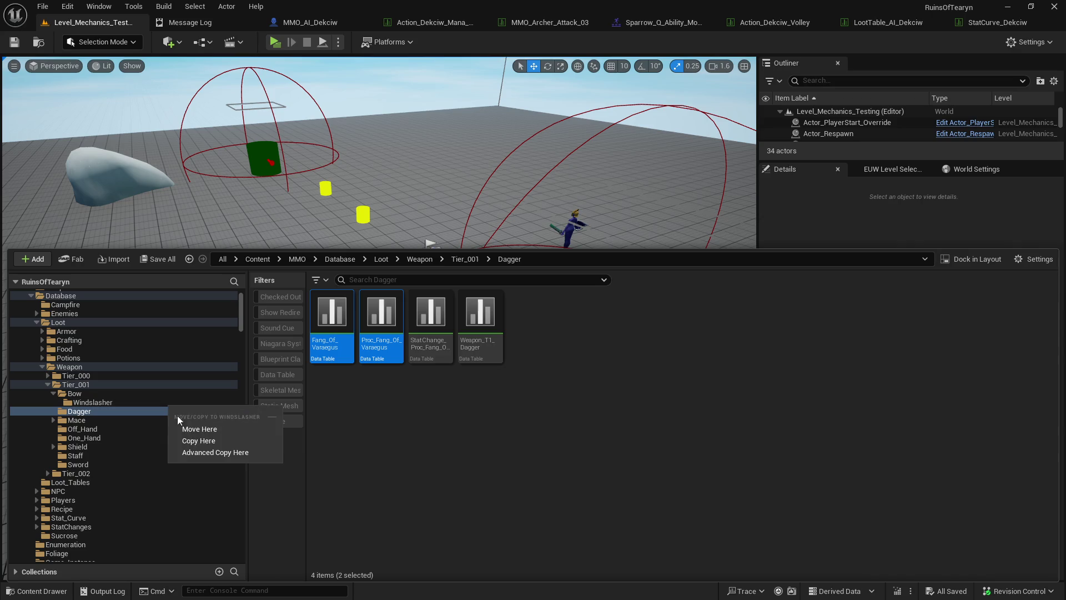
{"action": "left_click", "coordinate": [184, 433]}
- Batch rename the two Fang copies, replacing Fang_Of_Varaegus with Windslasher
{"action": "left_click", "coordinate": [115, 399]}
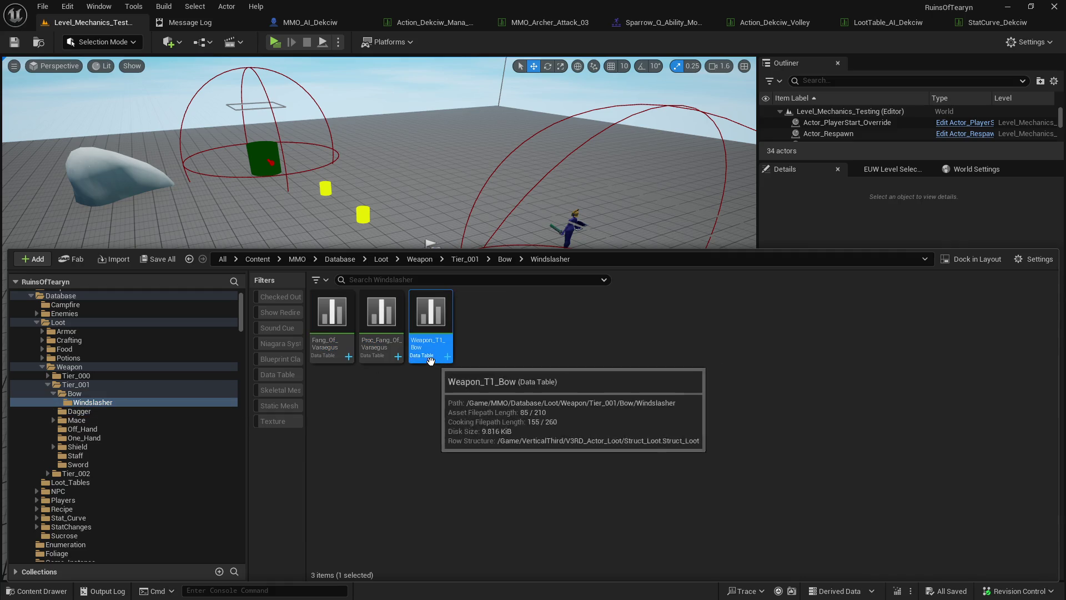
{"action": "left_click", "coordinate": [388, 355]}
{"action": "left_click", "coordinate": [350, 347], "text": "ctrl"}
{"action": "right_click", "coordinate": [358, 347]}
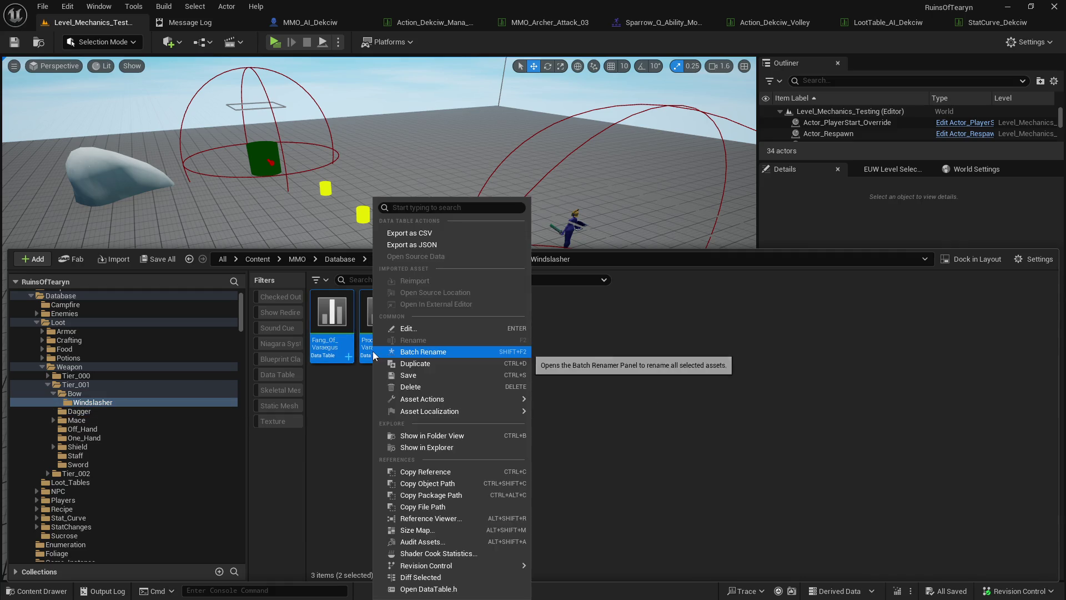
{"action": "left_click", "coordinate": [425, 352]}
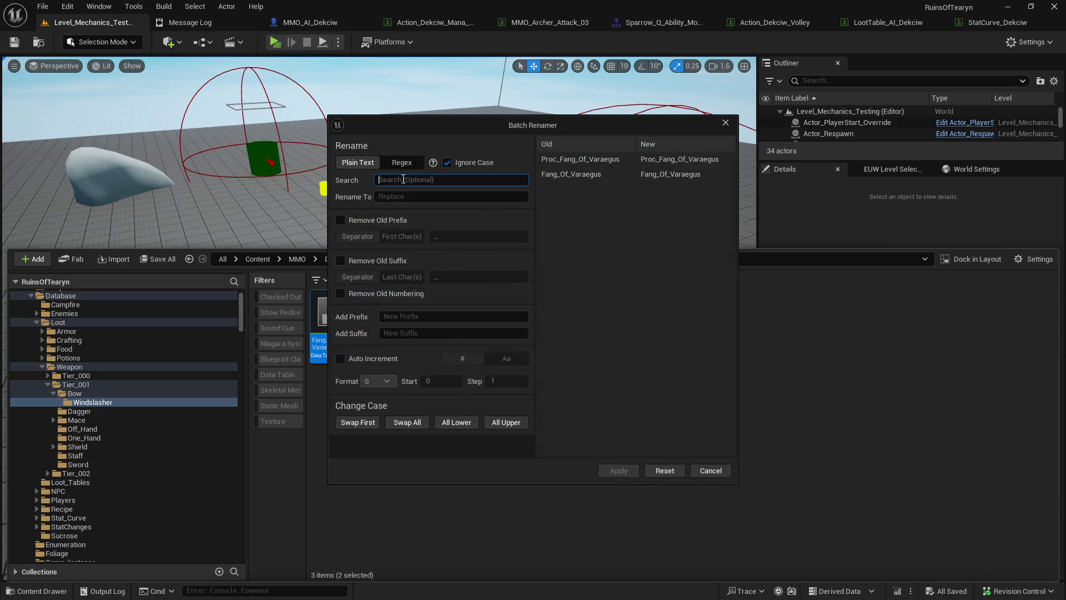
{"action": "type", "text": "Fang_of_Vara"}
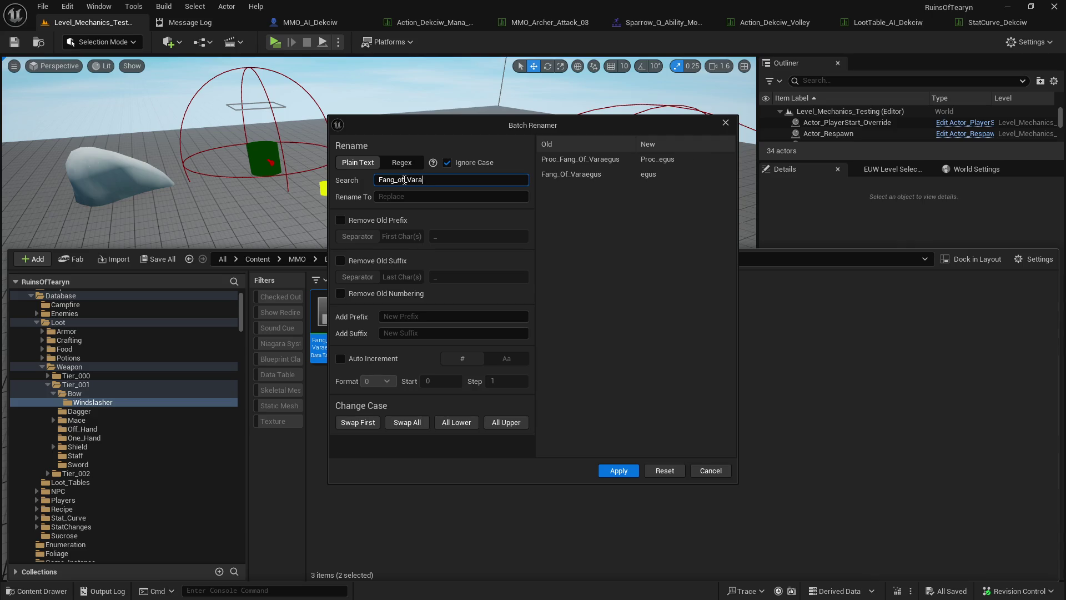
{"action": "type", "text": "egus"}
{"action": "key", "text": "Tab"}
{"action": "type", "text": "ds"}
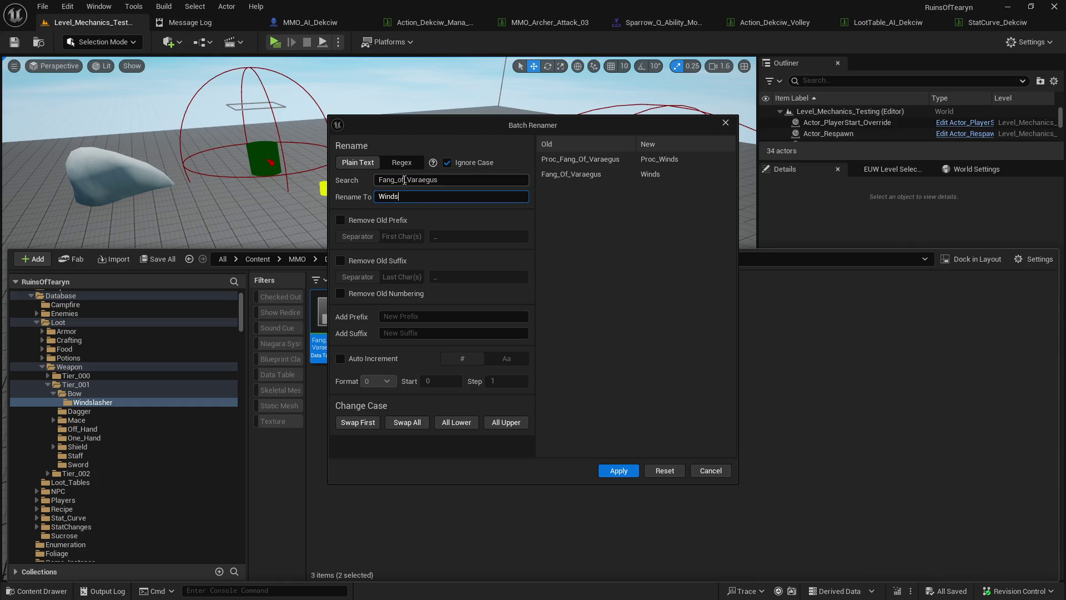
{"action": "left_click", "coordinate": [619, 470]}
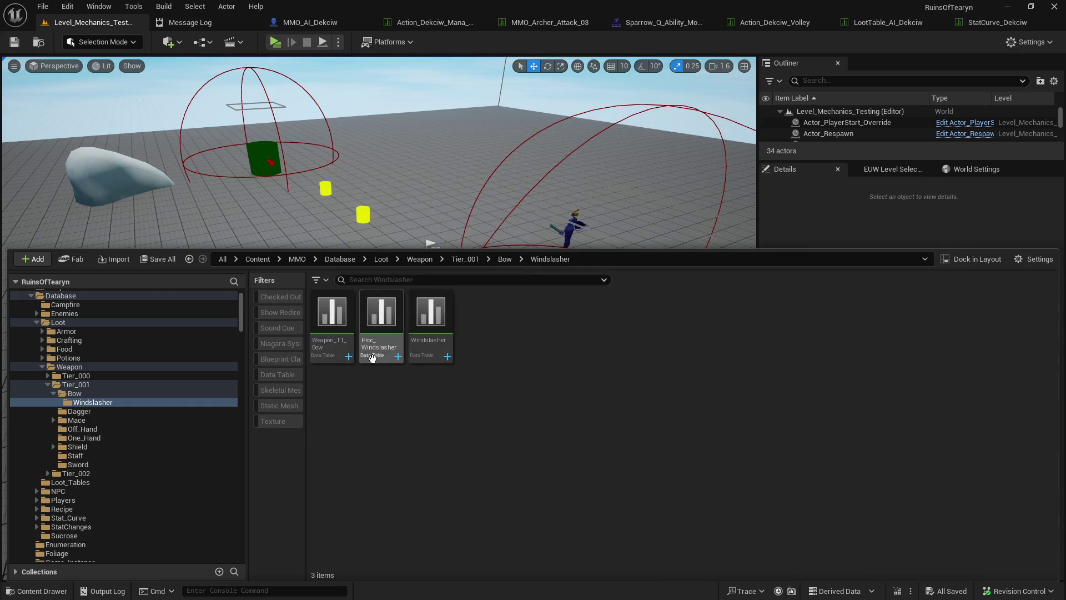
- Compare the Windslasher copies with the original Fang_Of_Varaegus table's naming in Dagger
{"action": "left_click", "coordinate": [372, 357]}
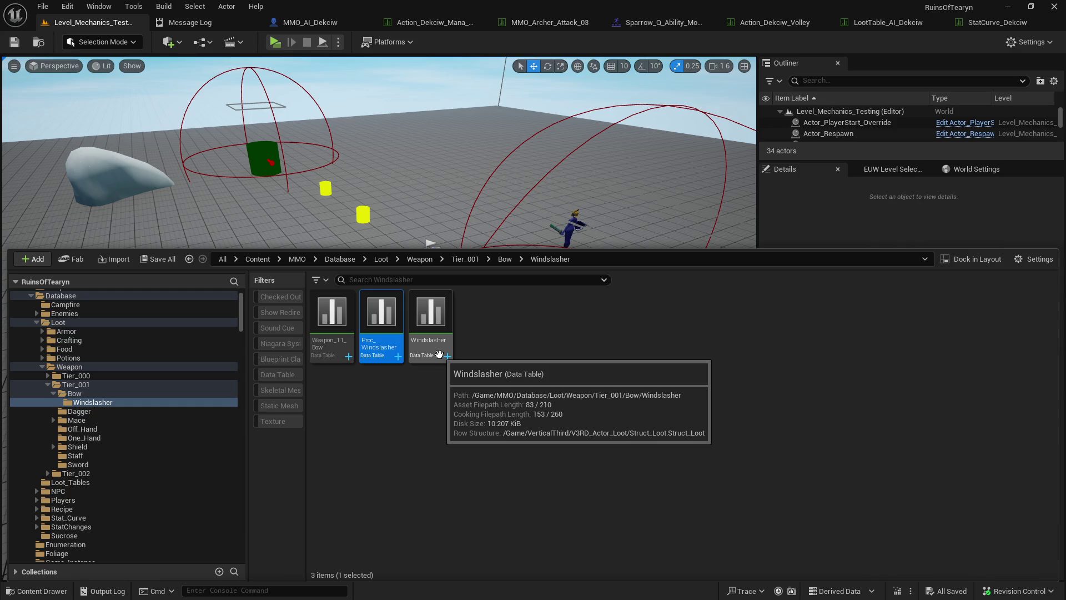
{"action": "left_click", "coordinate": [442, 358]}
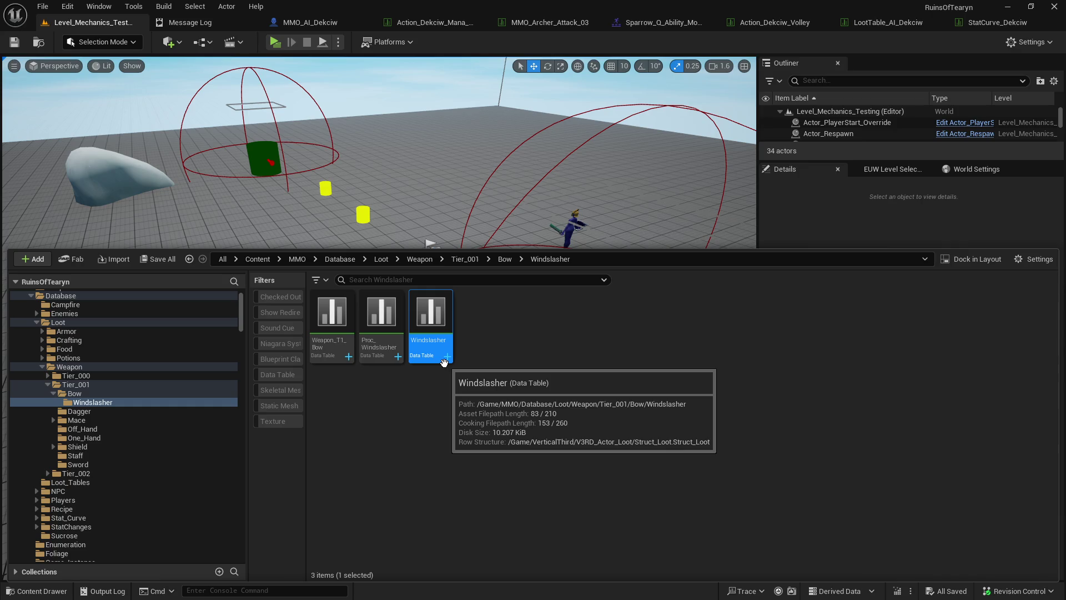
{"action": "left_click", "coordinate": [432, 385]}
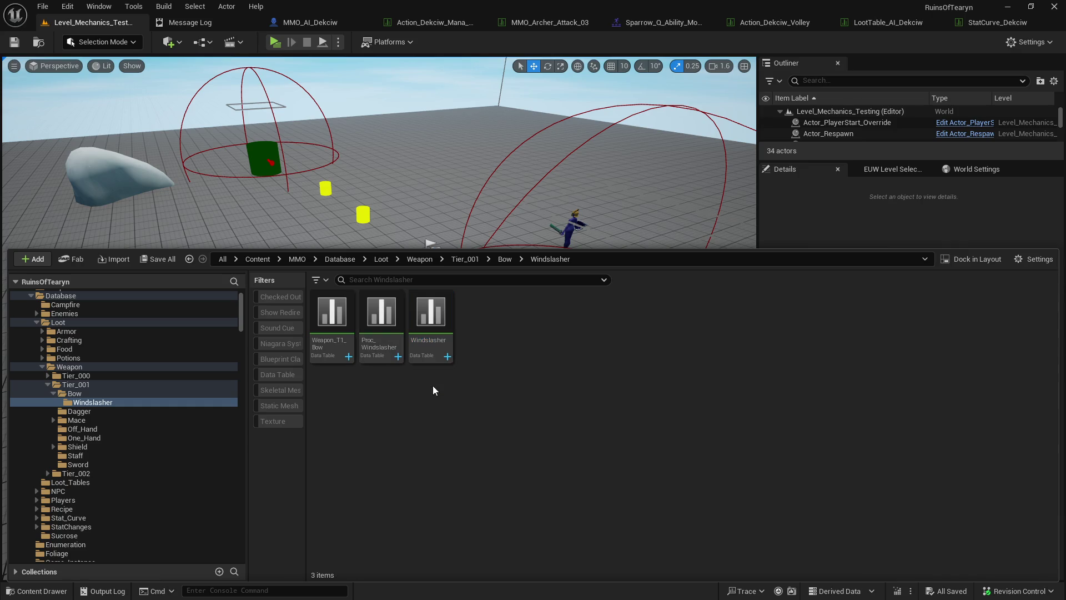
{"action": "right_click", "coordinate": [434, 349]}
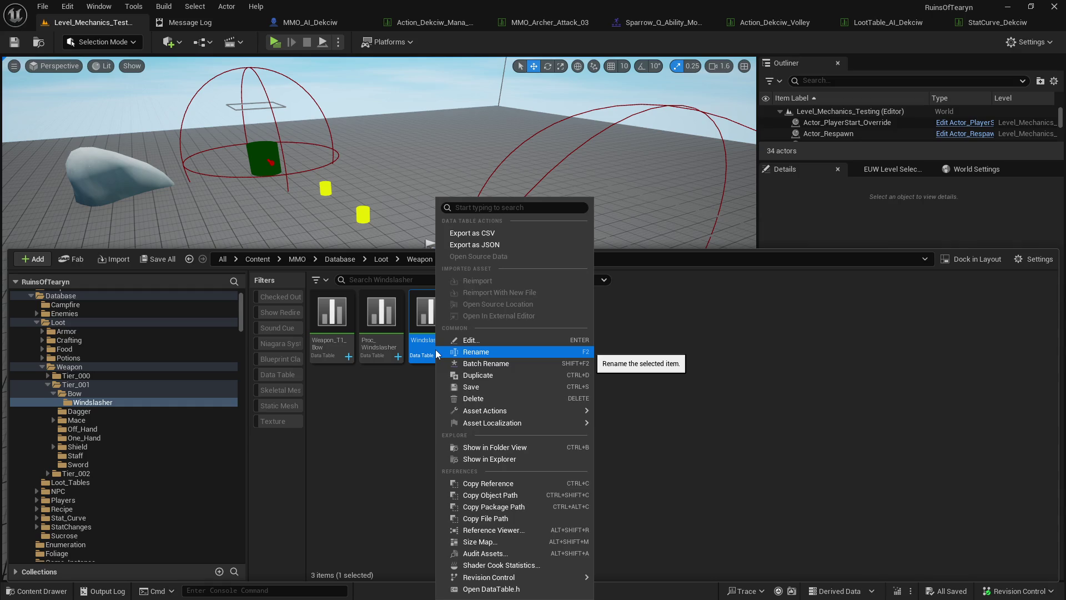
{"action": "left_click", "coordinate": [400, 376]}
{"action": "left_click", "coordinate": [142, 411]}
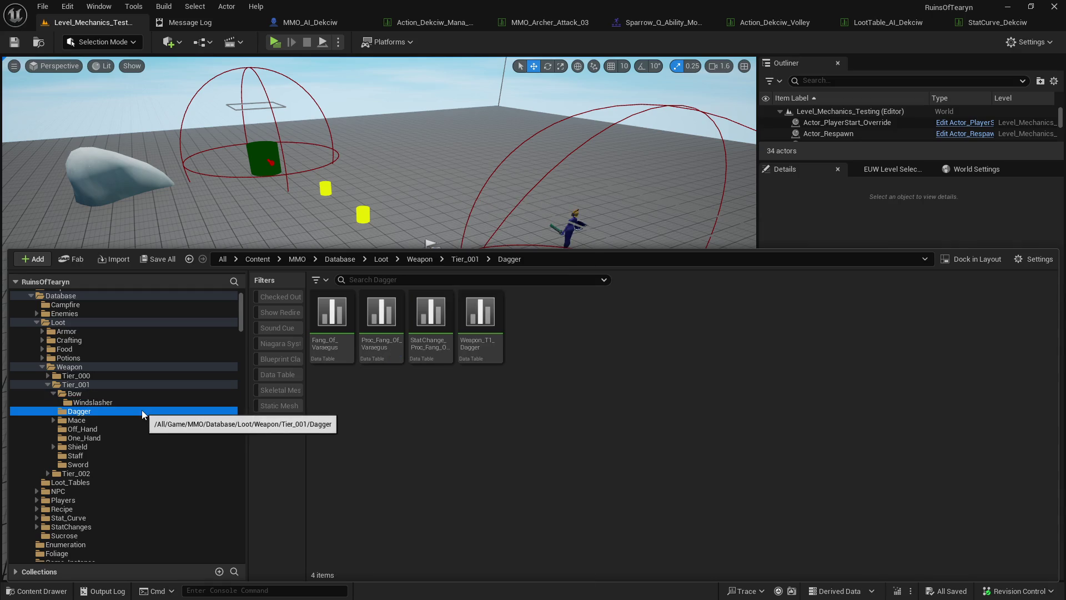
{"action": "mouse_move", "coordinate": [399, 364]}
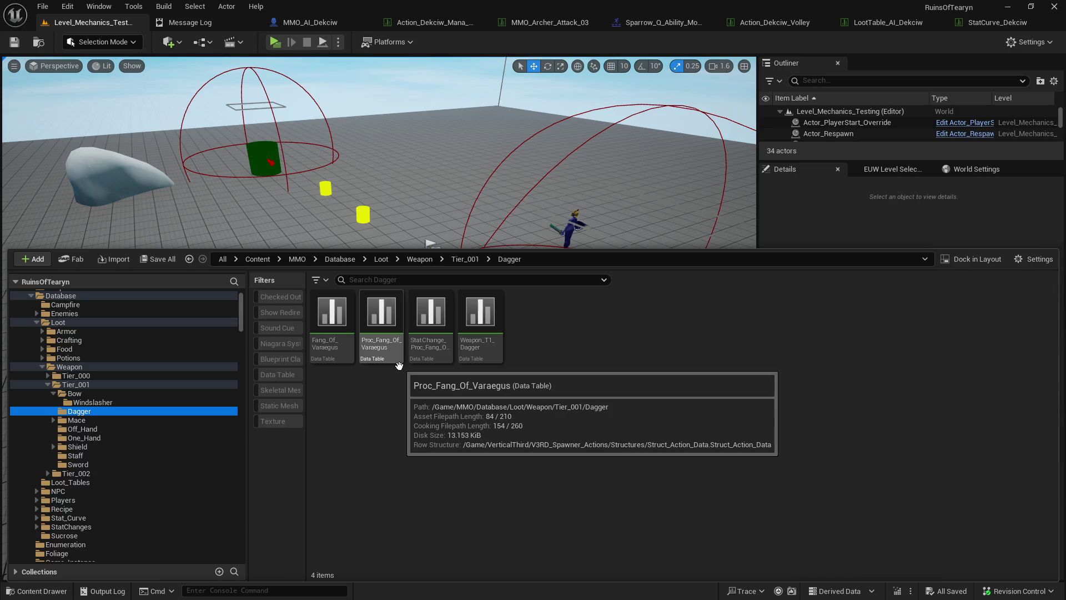
{"action": "left_click", "coordinate": [329, 347]}
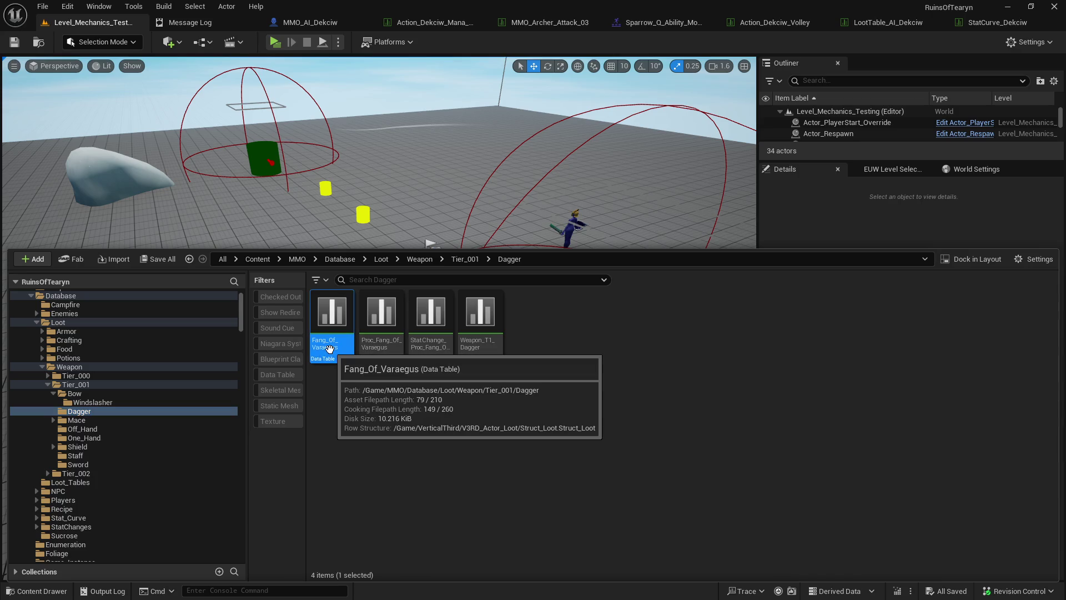
{"action": "left_click", "coordinate": [134, 402]}
- Rename the Windslasher table to Weapon_Bow_Windslasher and open it in the editor
{"action": "right_click", "coordinate": [442, 333]}
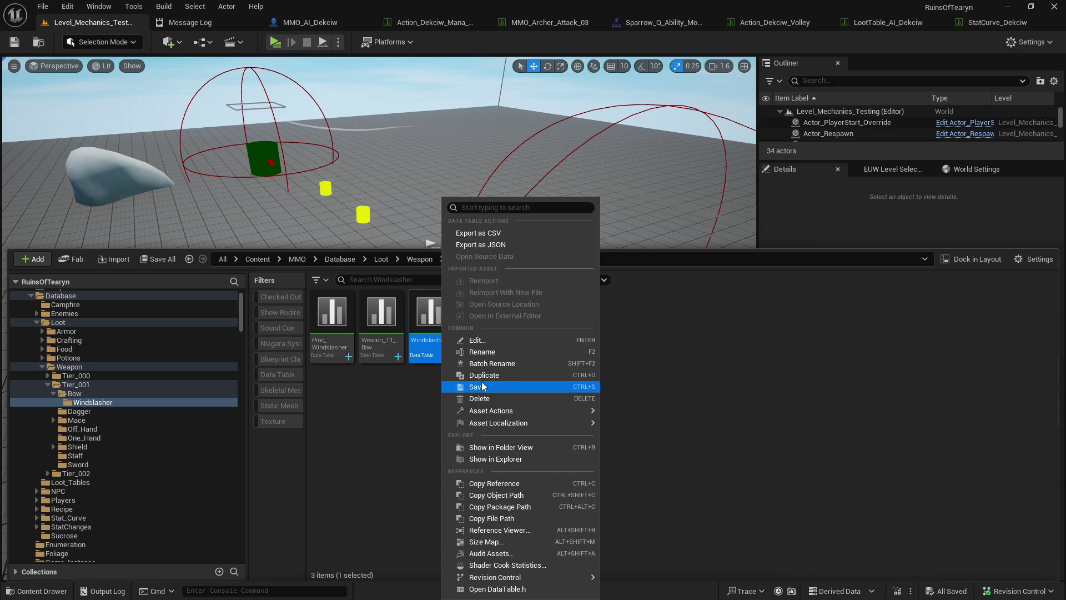
{"action": "left_click", "coordinate": [488, 353]}
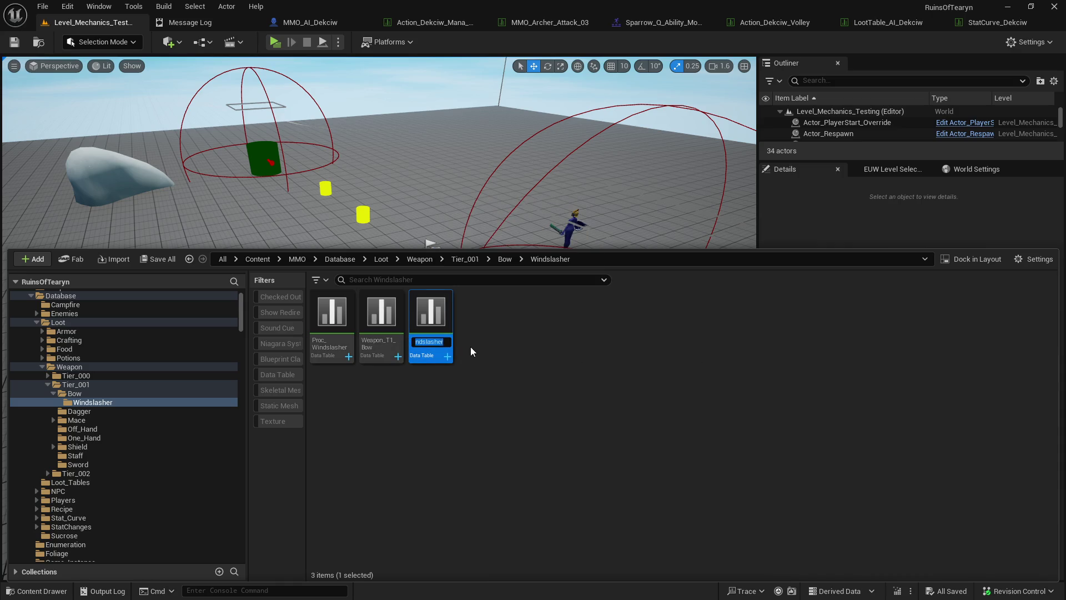
{"action": "type", "text": "Weapon_W"}
{"action": "key", "text": "BackSpace"}
{"action": "type", "text": "T1_Bow_Win"}
{"action": "type", "text": "dslasher"}
{"action": "key", "text": "Return"}
{"action": "left_click", "coordinate": [472, 386]}
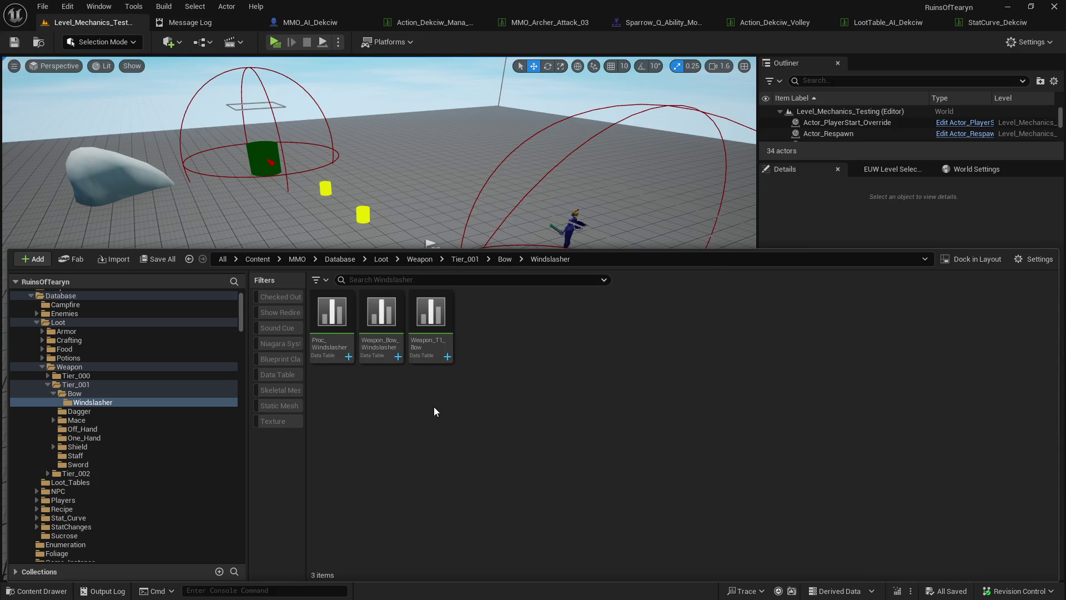
{"action": "double_click", "coordinate": [381, 314]}
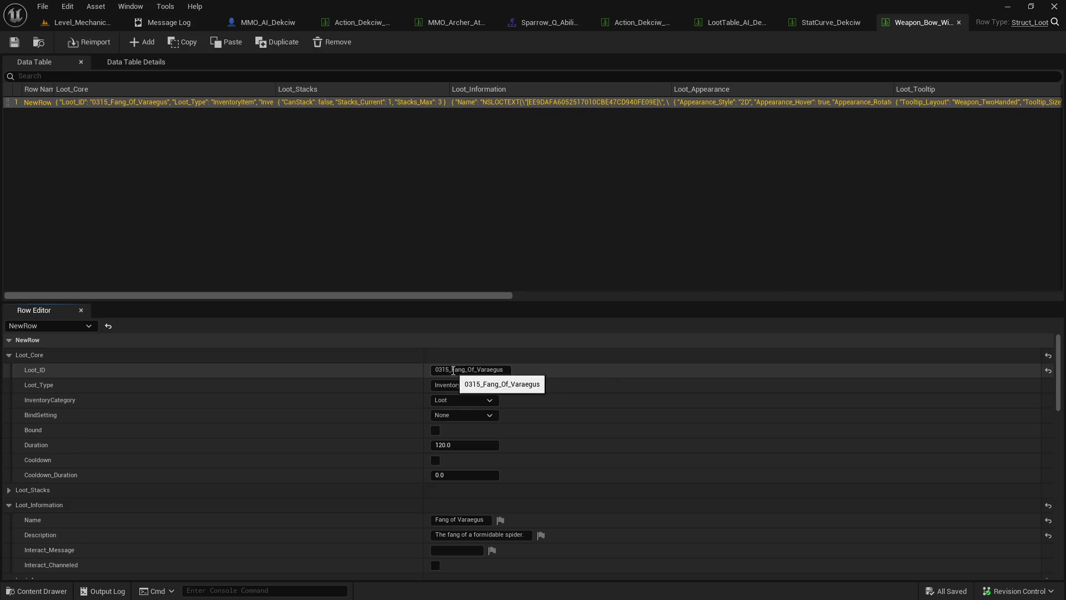
- Change the row's Loot_ID to 0315_Windslasher
{"action": "left_click_drag", "start_coordinate": [451, 369], "coordinate": [648, 373]}
{"action": "type", "text": "Wiu"}
{"action": "key", "text": "BackSpace"}
{"action": "type", "text": "ndslasher"}
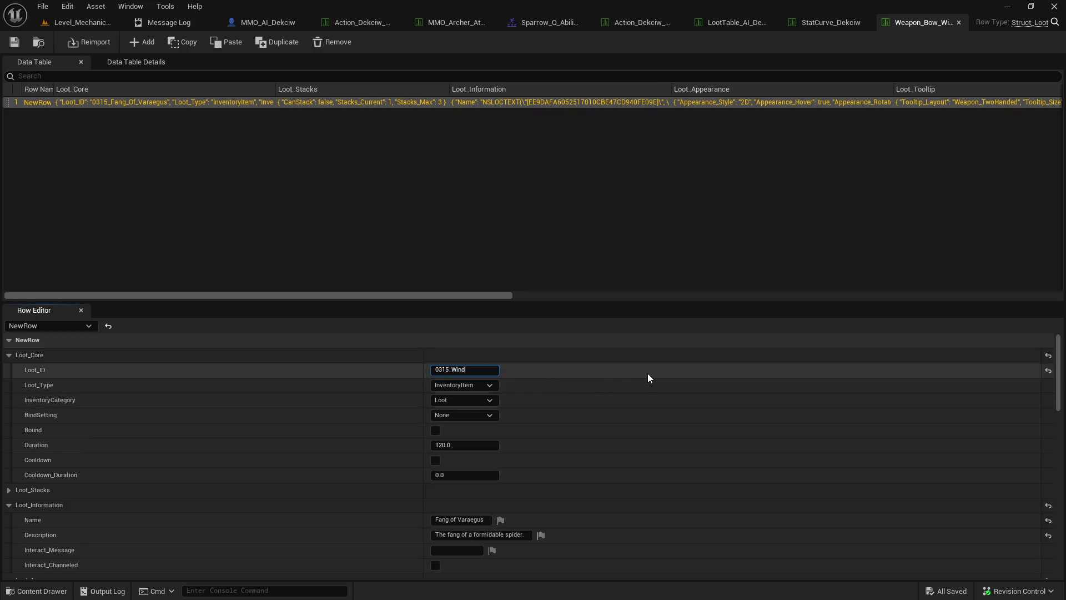
{"action": "key", "text": "Return"}
- Name the item Windslasher with description 'A bow that sends arrows piercing through the wind, slashing!'
{"action": "scroll", "coordinate": [674, 373], "scroll_direction": "down", "scroll_amount": 3}
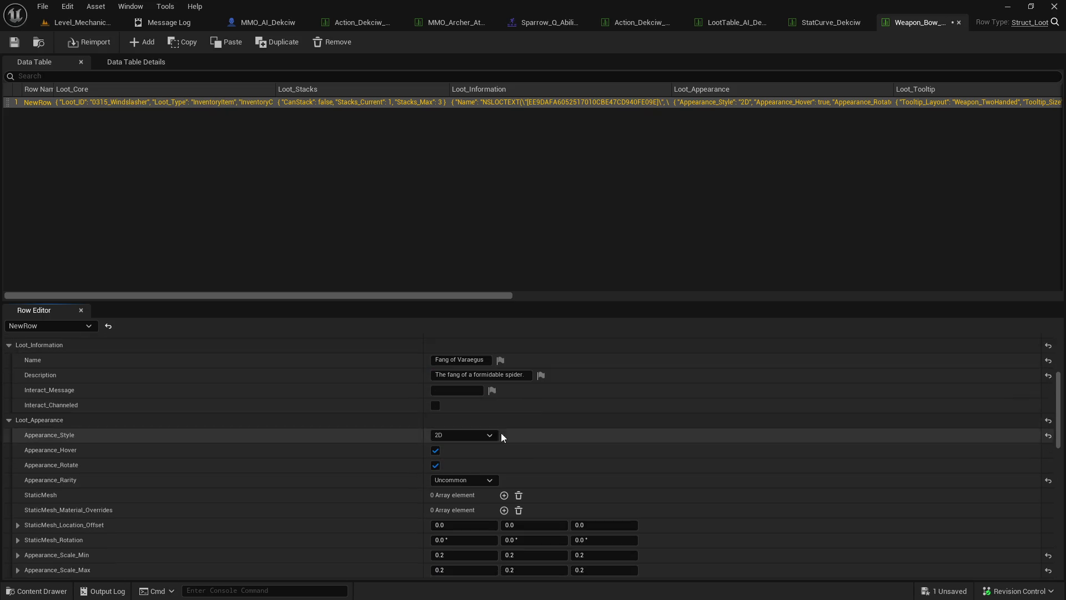
{"action": "left_click", "coordinate": [459, 360]}
{"action": "type", "text": "Windslas"}
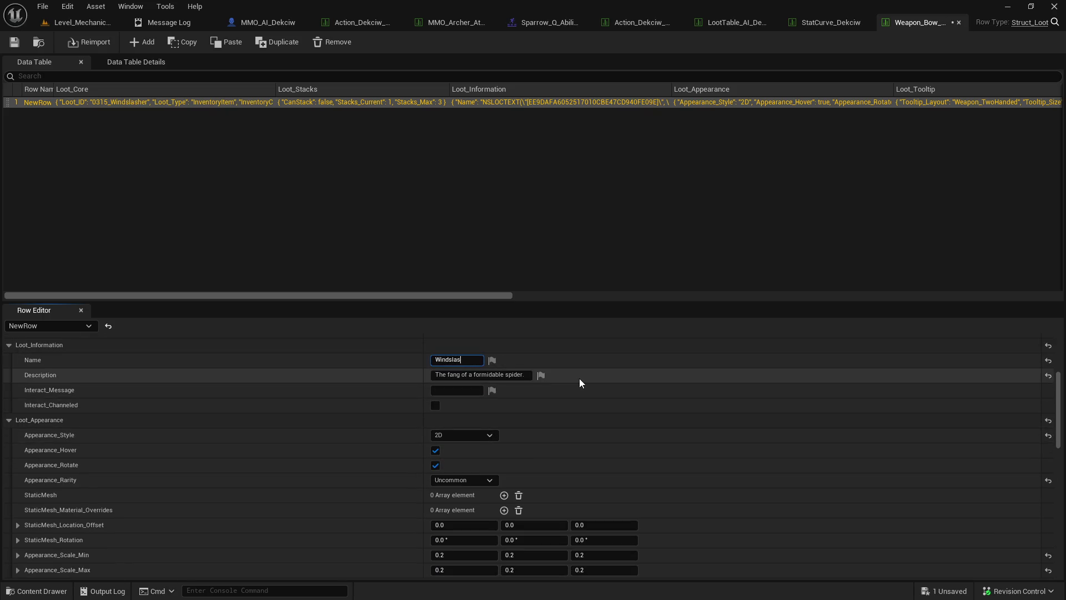
{"action": "type", "text": "her"}
{"action": "key", "text": "Tab"}
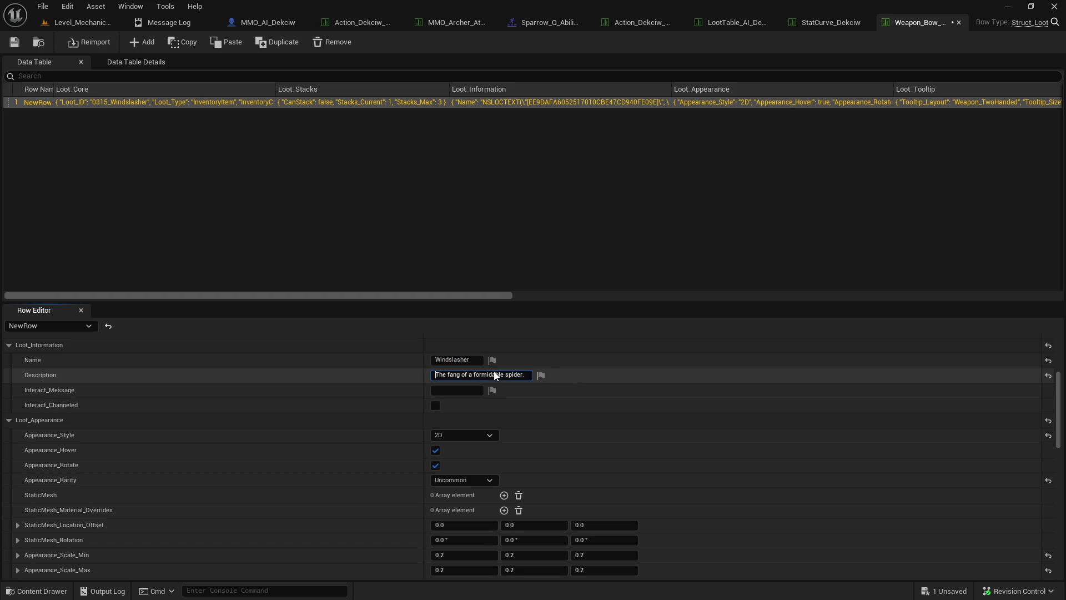
{"action": "key", "text": "ctrl+a"}
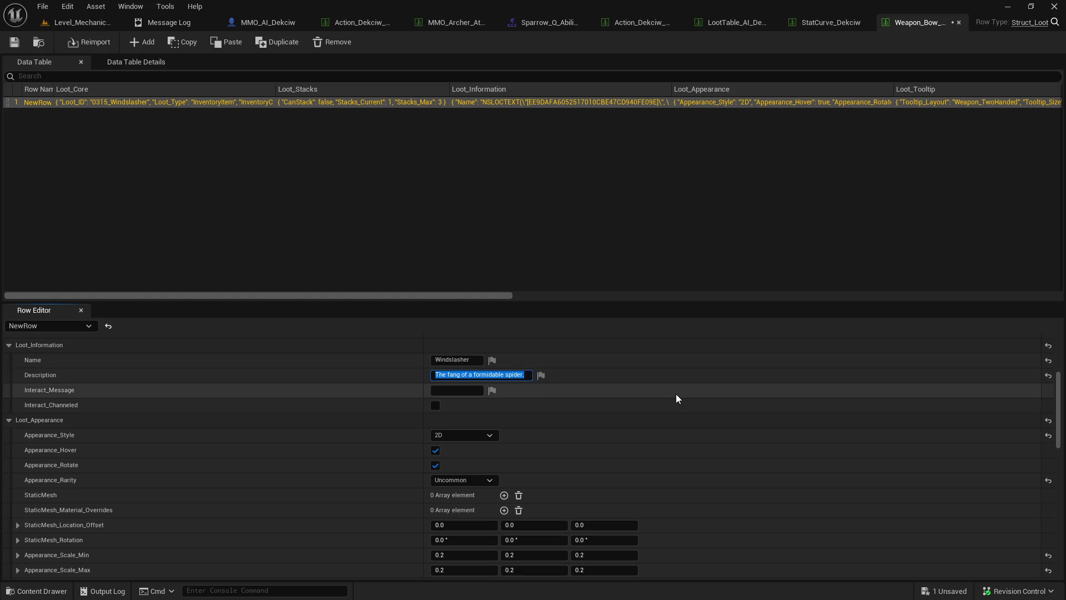
{"action": "type", "text": "A bow that s"}
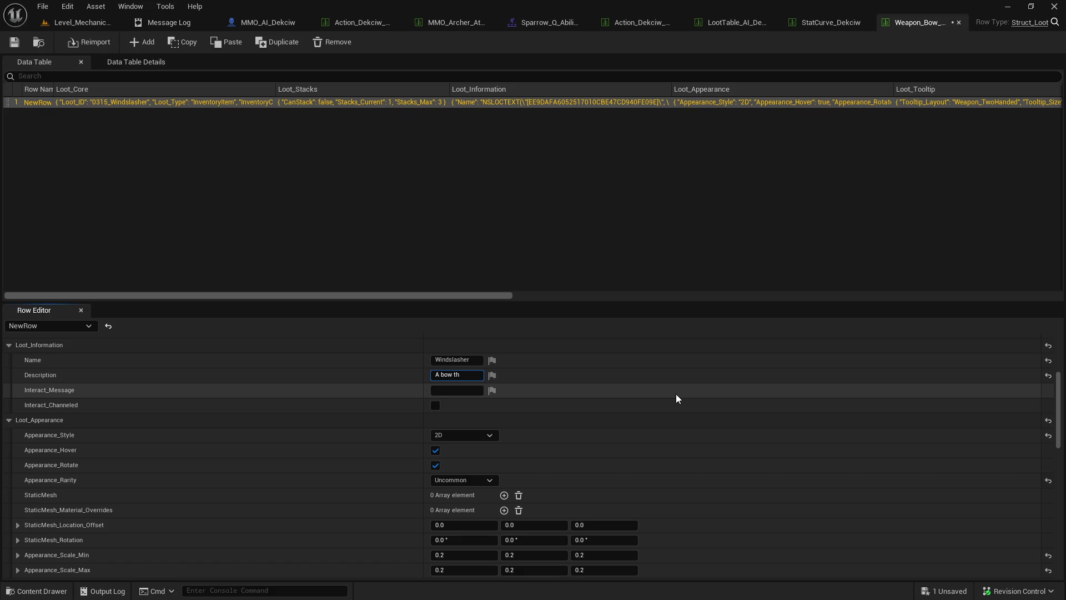
{"action": "type", "text": "ends arrows"}
{"action": "type", "text": " pier"}
{"action": "type", "text": "cing th"}
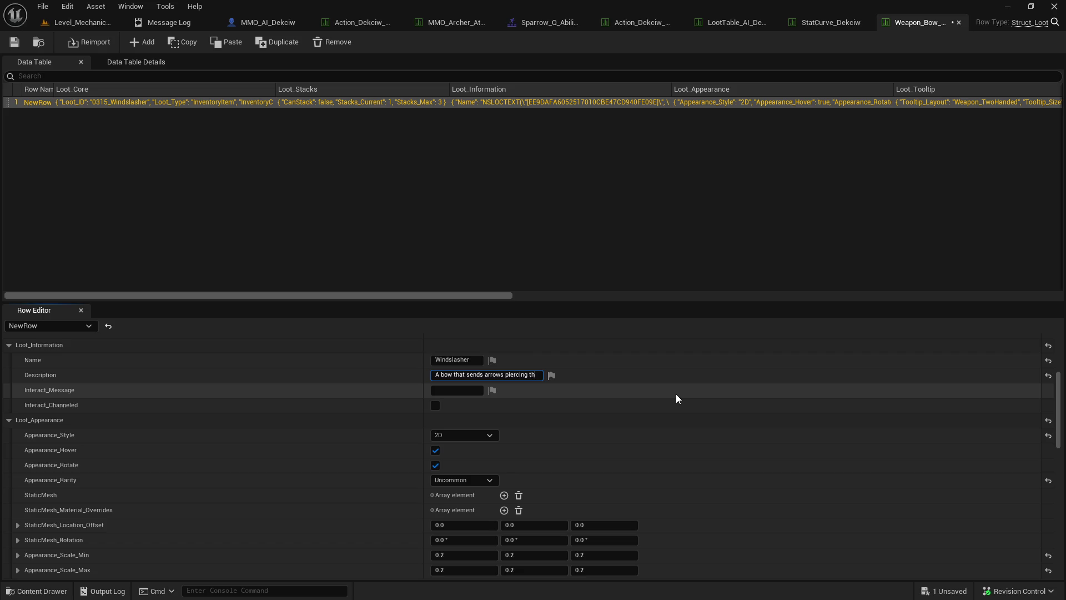
{"action": "type", "text": "rough the win"}
{"action": "type", "text": "d, slashing"}
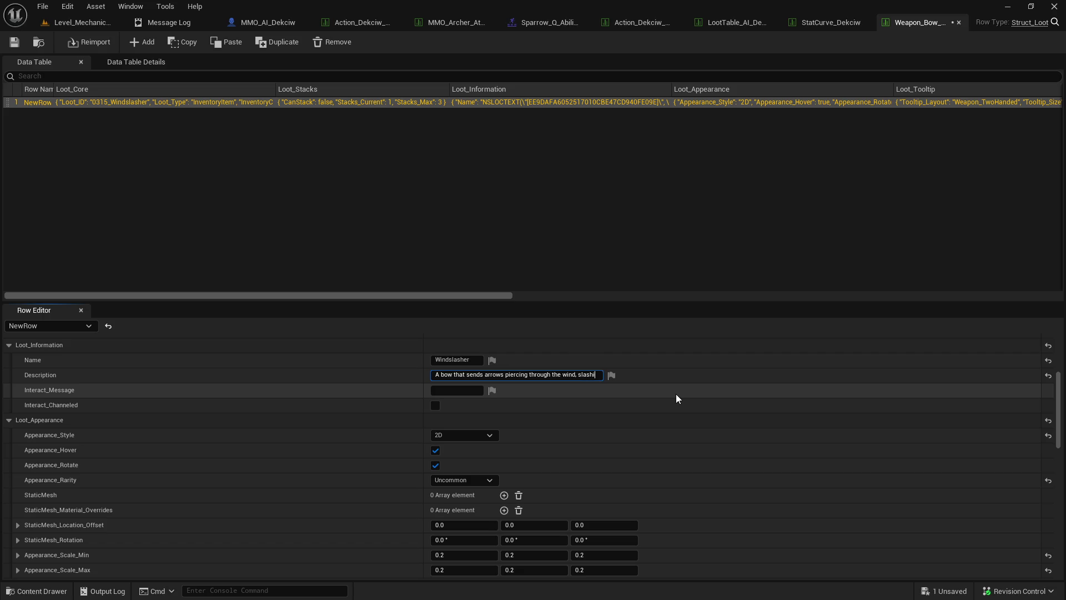
{"action": "type", "text": "!"}
- Check the icon options, then bring up the Content Drawer
{"action": "scroll", "coordinate": [692, 425], "scroll_direction": "down", "scroll_amount": 10}
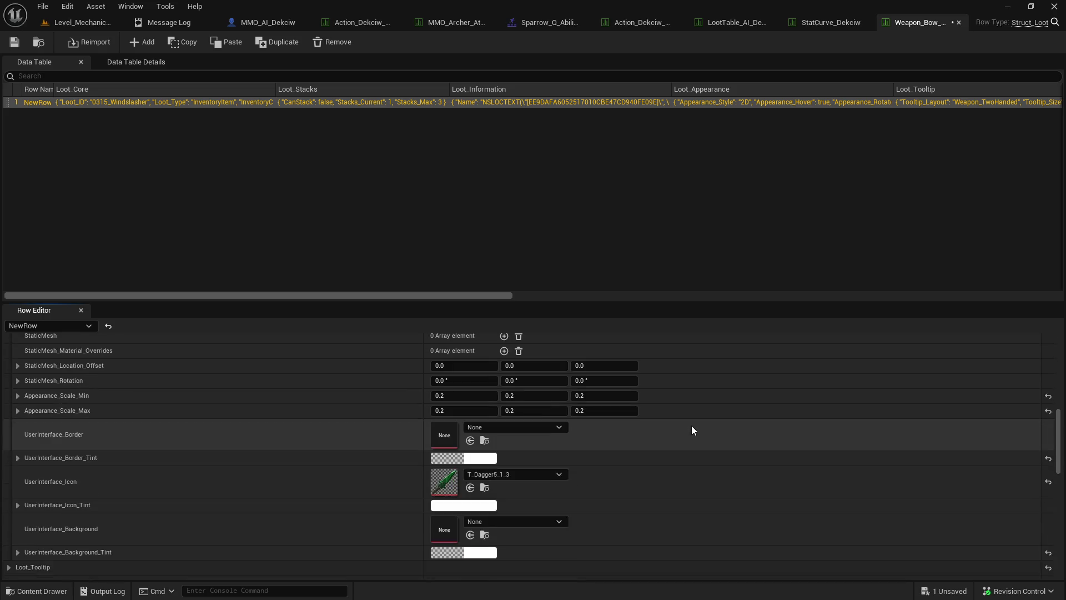
{"action": "scroll", "coordinate": [531, 413], "scroll_direction": "up", "scroll_amount": 2}
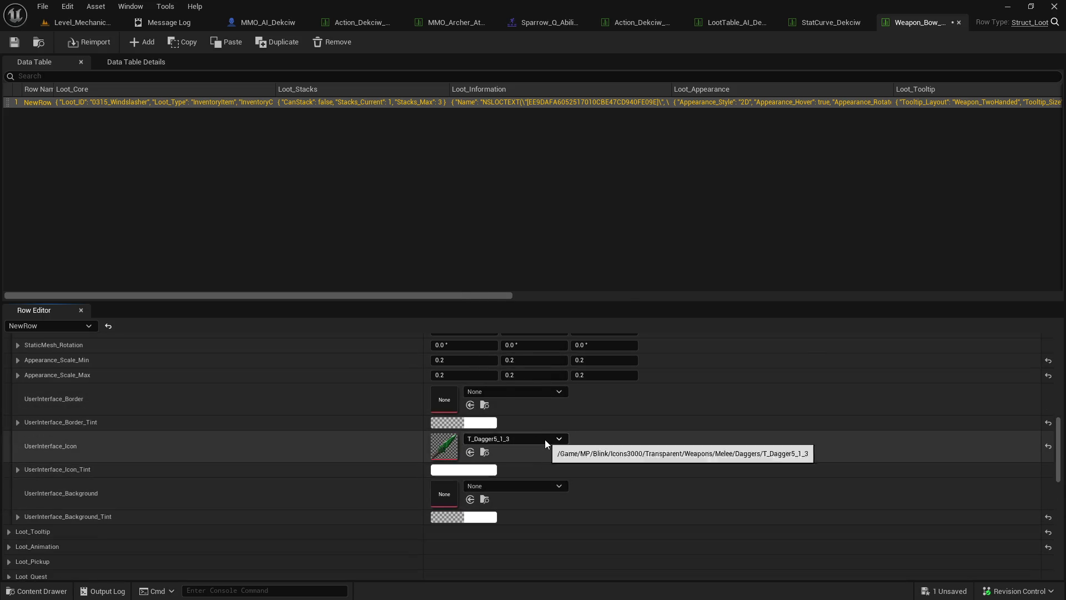
{"action": "left_click", "coordinate": [557, 435]}
{"action": "key", "text": "Escape"}
{"action": "key", "text": "ctrl+space"}
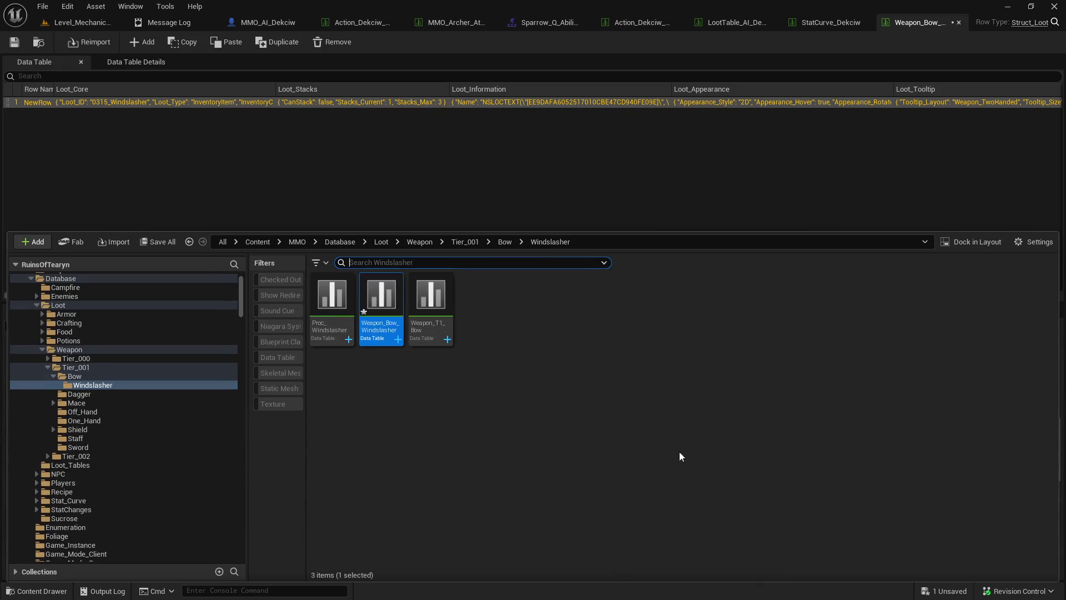
- Collapse Database and Levels and show the MP asset pack folder's contents
{"action": "scroll", "coordinate": [138, 352], "scroll_direction": "up", "scroll_amount": 2}
{"action": "left_click", "coordinate": [31, 314]}
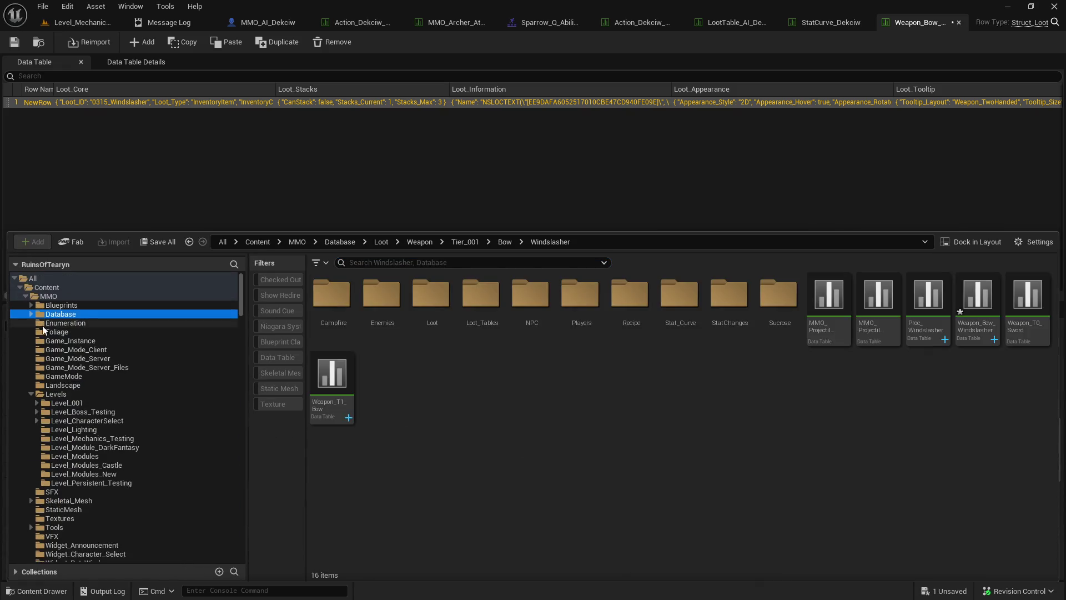
{"action": "left_click", "coordinate": [31, 393]}
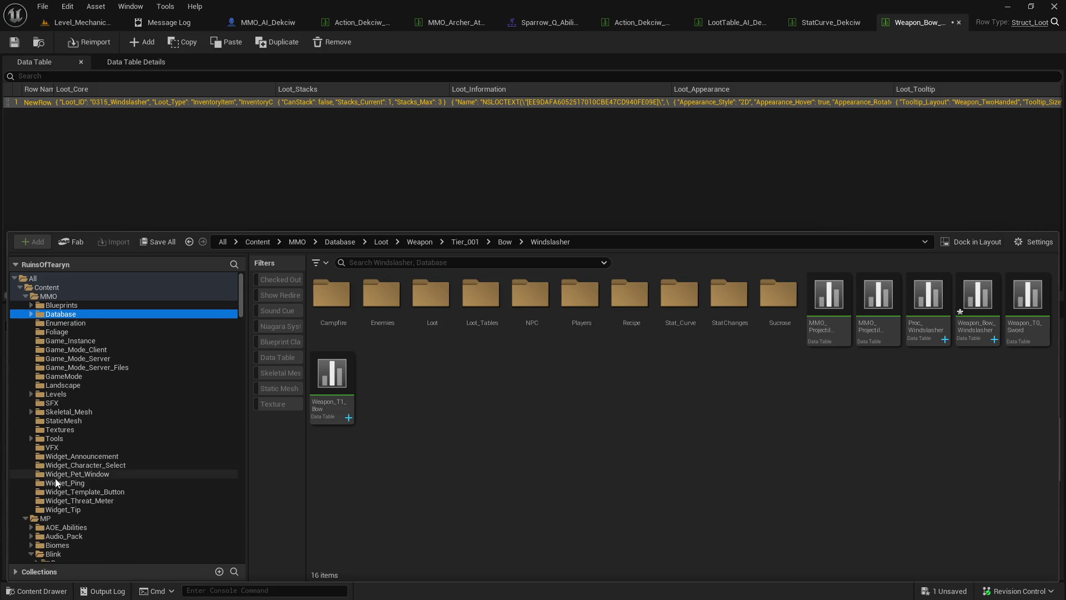
{"action": "left_click", "coordinate": [52, 519]}
{"action": "left_click", "coordinate": [274, 404]}
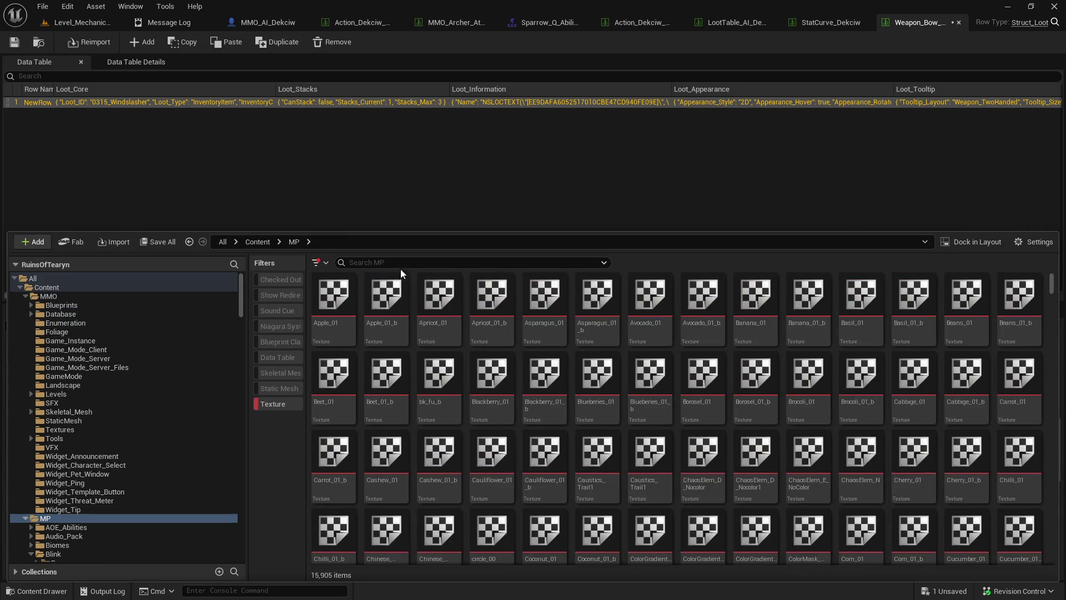
- Filter MP textures by 'bow', set T_Bow3_3_1 as the item icon, and save
{"action": "left_click", "coordinate": [405, 263]}
{"action": "type", "text": "bow"}
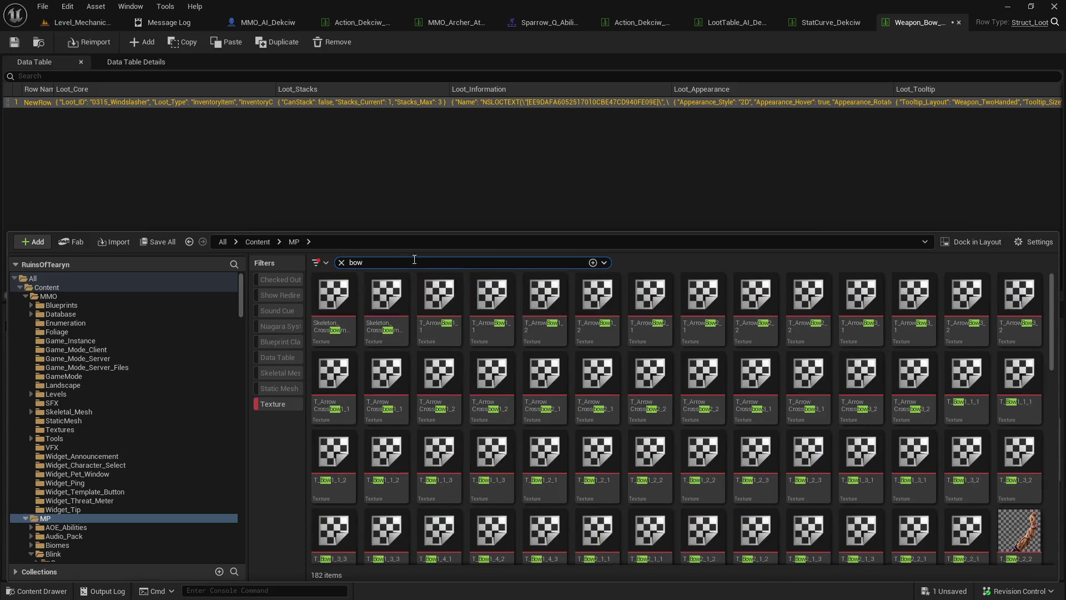
{"action": "scroll", "coordinate": [994, 417], "scroll_direction": "down", "scroll_amount": 2}
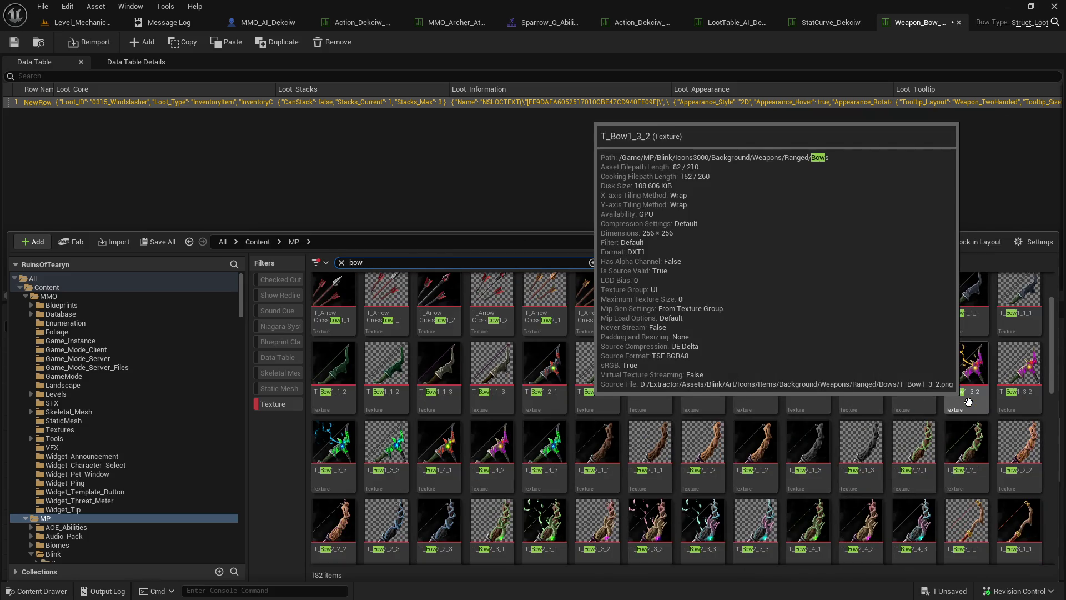
{"action": "scroll", "coordinate": [991, 418], "scroll_direction": "down", "scroll_amount": 3}
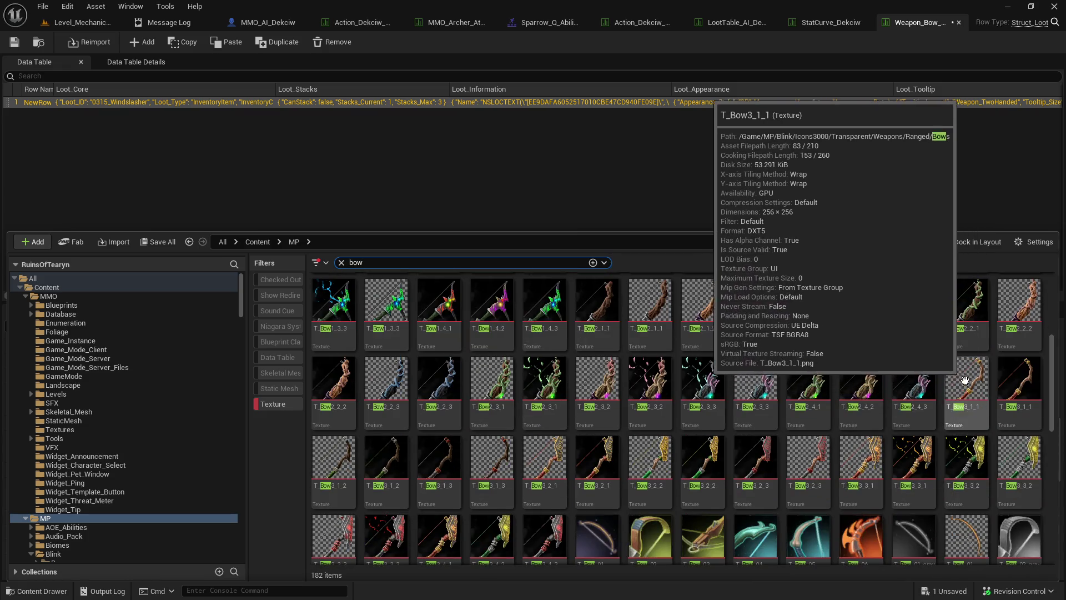
{"action": "left_click", "coordinate": [861, 461]}
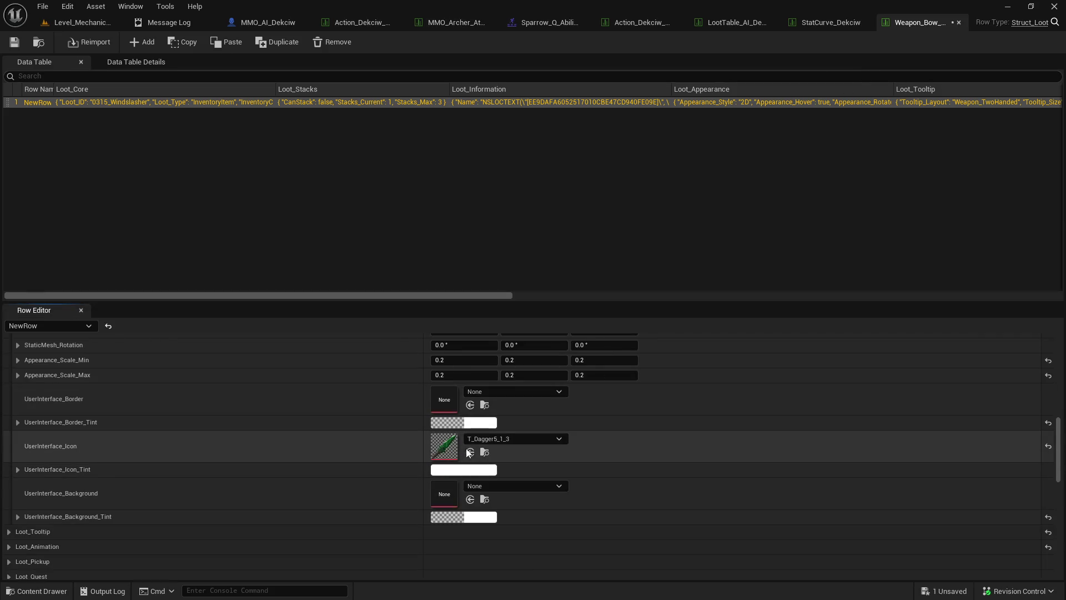
{"action": "left_click", "coordinate": [470, 452]}
{"action": "scroll", "coordinate": [371, 428], "scroll_direction": "down", "scroll_amount": 1}
{"action": "key", "text": "ctrl+s"}
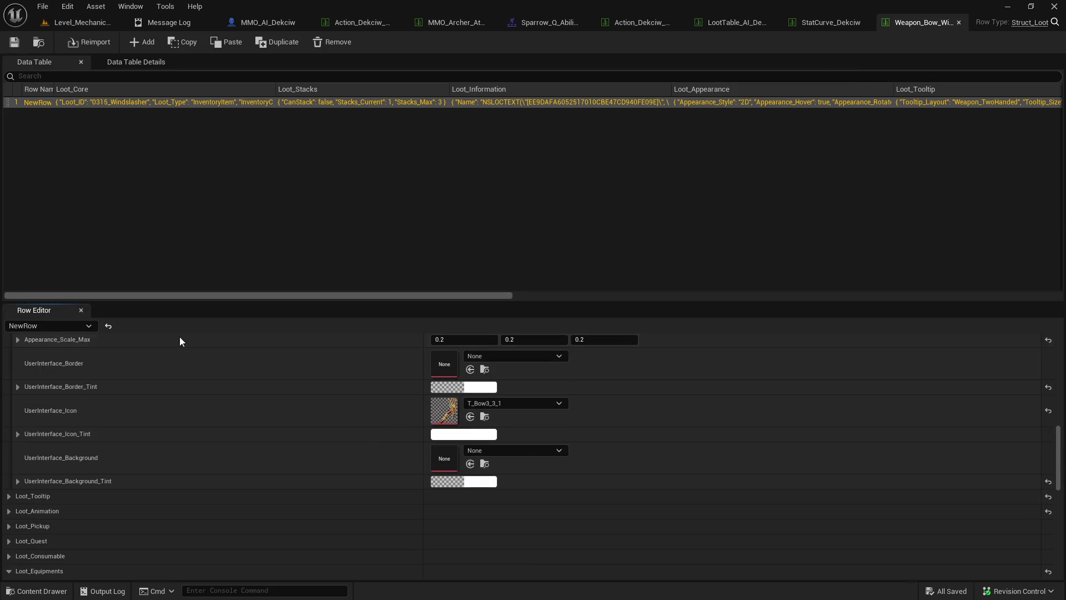
- Set the item's Class Index[0] to Archer
{"action": "scroll", "coordinate": [210, 395], "scroll_direction": "down", "scroll_amount": 2}
{"action": "scroll", "coordinate": [209, 395], "scroll_direction": "up", "scroll_amount": 6}
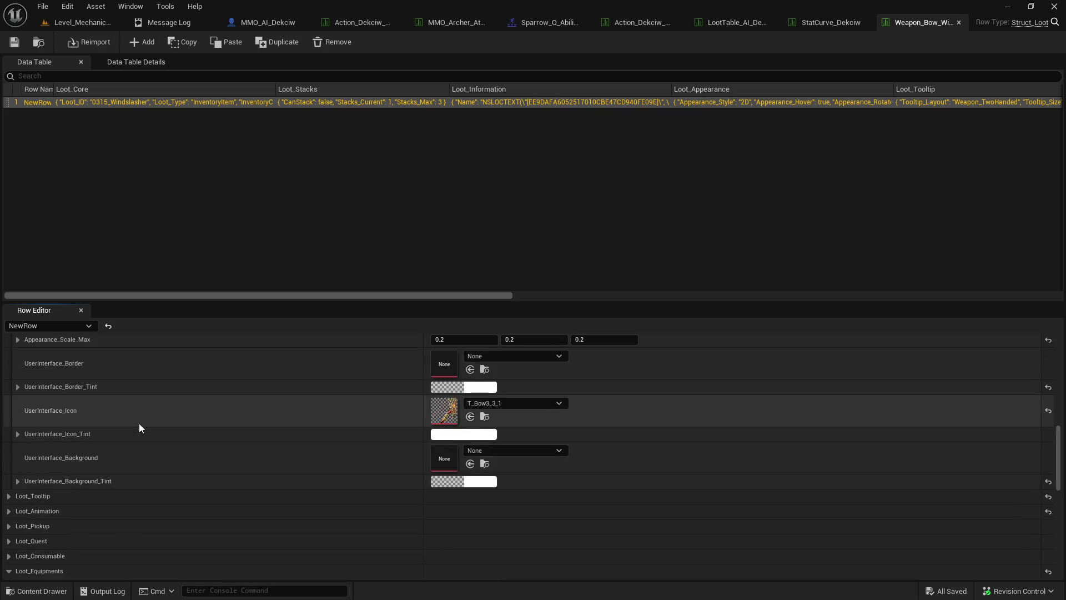
{"action": "scroll", "coordinate": [139, 422], "scroll_direction": "up", "scroll_amount": 5}
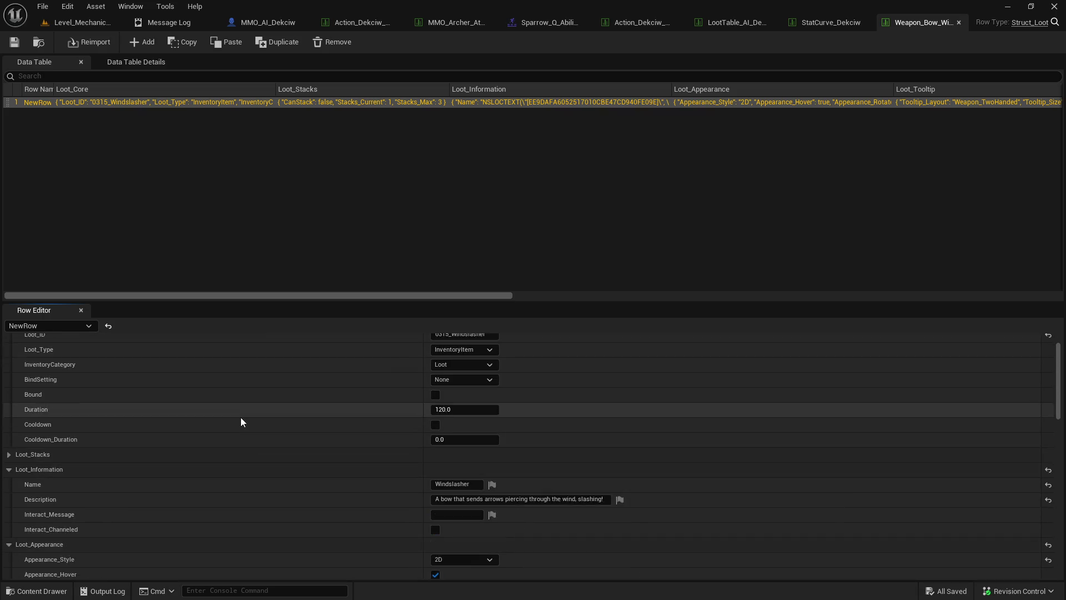
{"action": "scroll", "coordinate": [241, 418], "scroll_direction": "down", "scroll_amount": 12}
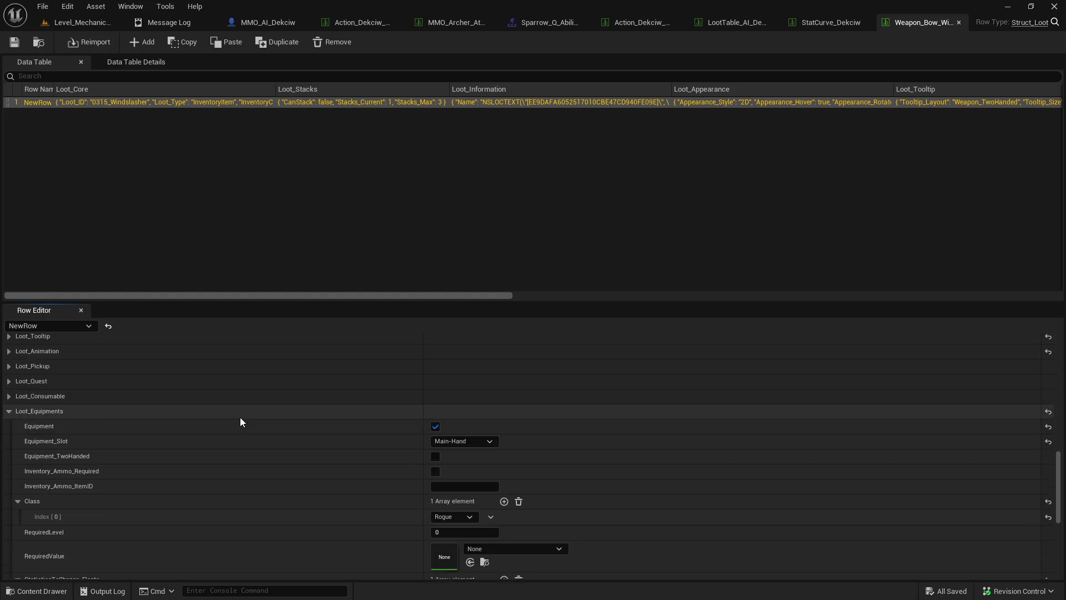
{"action": "scroll", "coordinate": [229, 422], "scroll_direction": "up", "scroll_amount": 3}
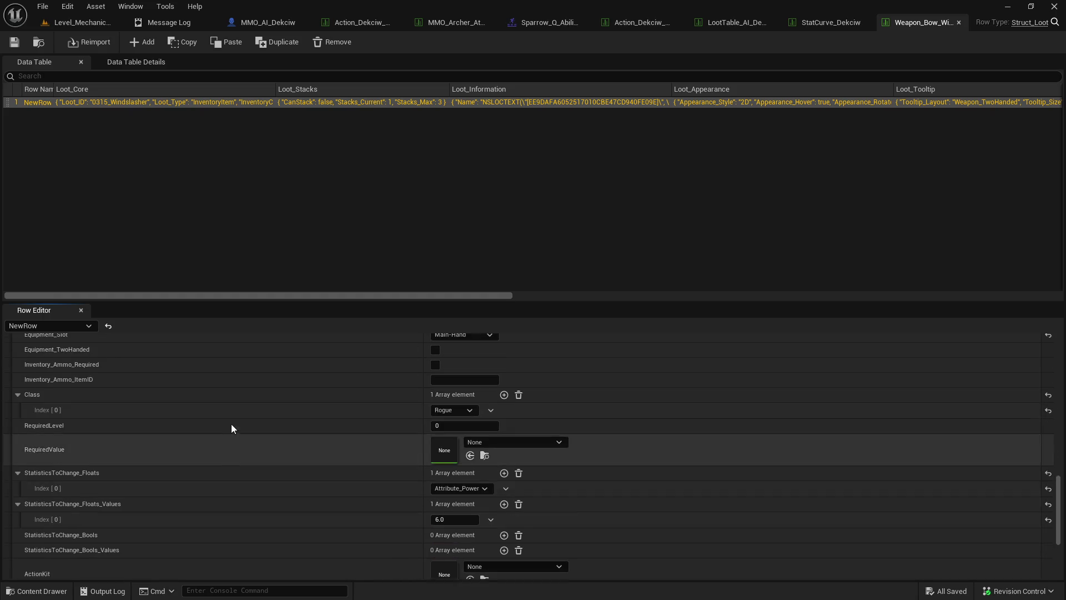
{"action": "left_click", "coordinate": [450, 427]}
{"action": "left_click", "coordinate": [453, 499]}
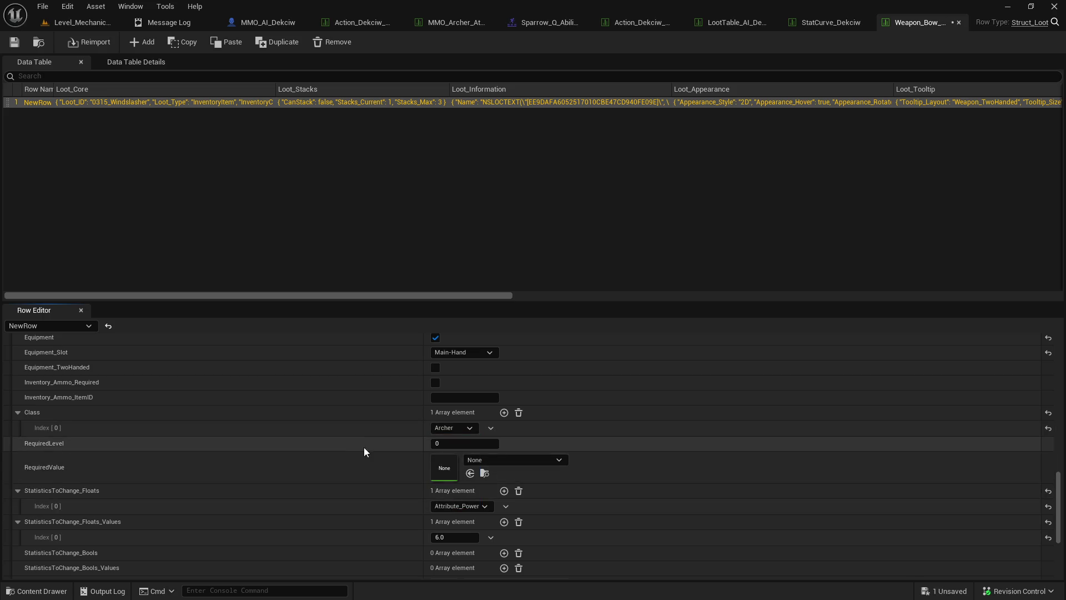
- Set the Attribute_Power stat value to 12.0
{"action": "scroll", "coordinate": [347, 400], "scroll_direction": "down", "scroll_amount": 2}
{"action": "scroll", "coordinate": [433, 444], "scroll_direction": "down", "scroll_amount": 2}
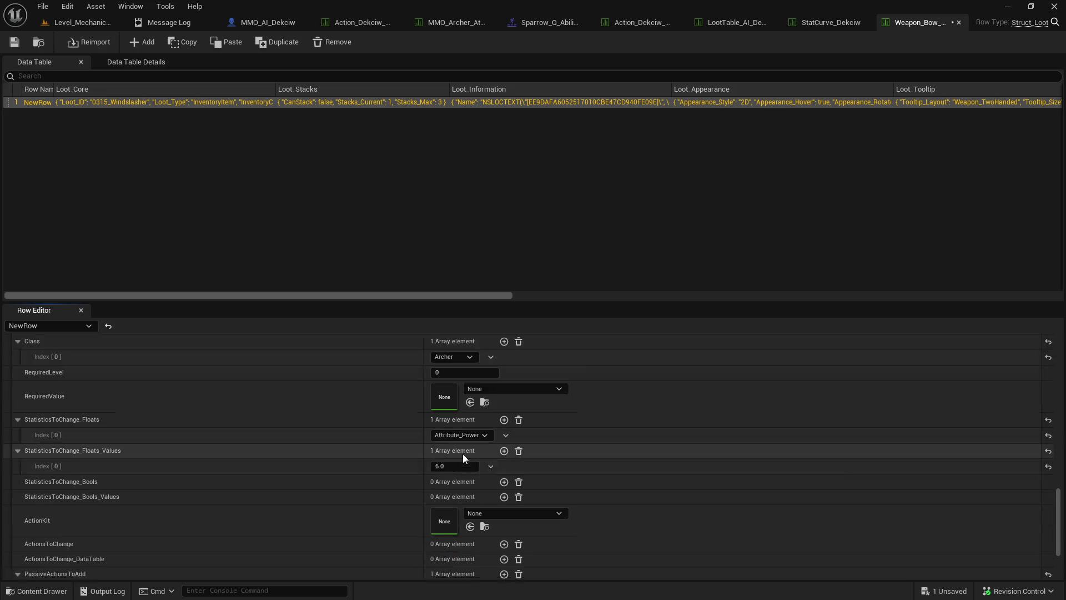
{"action": "left_click", "coordinate": [450, 431]}
{"action": "type", "text": "12"}
{"action": "key", "text": "Return"}
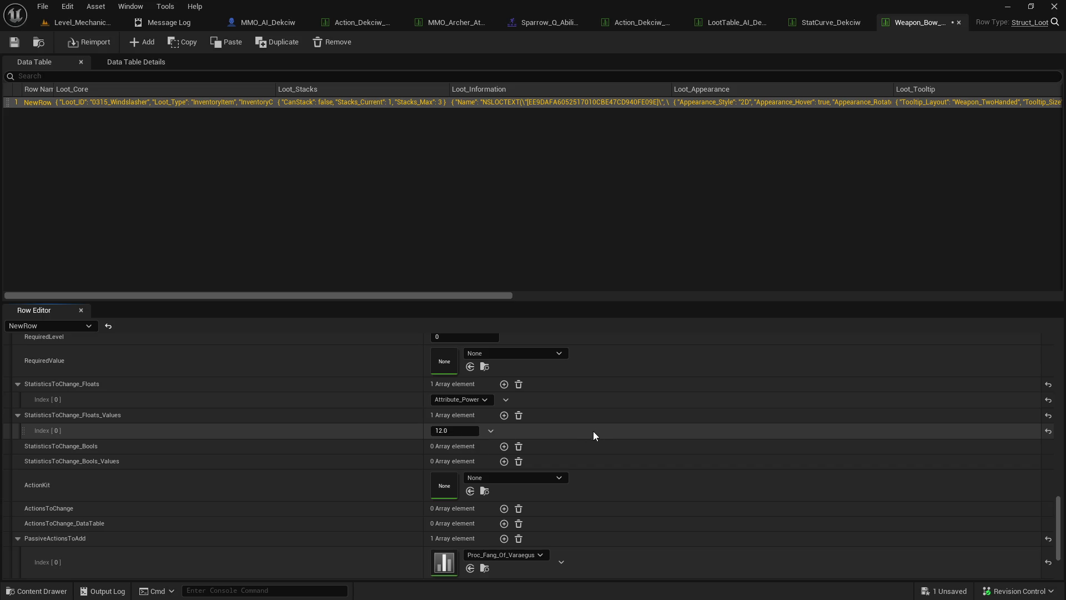
{"action": "key", "text": "ctrl+space"}
{"action": "scroll", "coordinate": [149, 506], "scroll_direction": "down", "scroll_amount": 4}
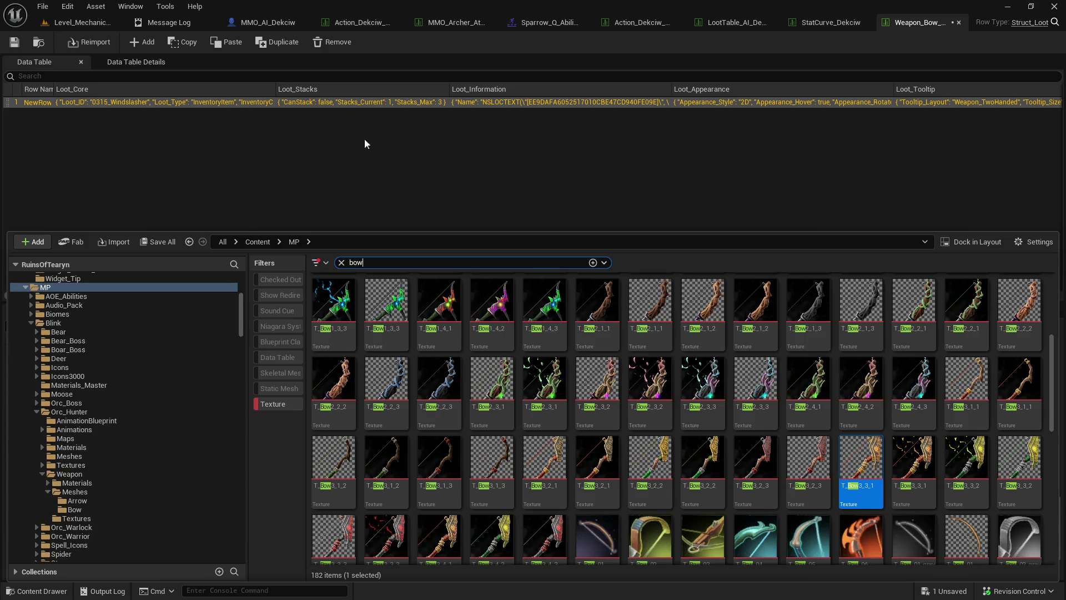
- Open the Weapon_T2_Bow data table from the Tier_002 Bow folder
{"action": "left_click", "coordinate": [922, 25]}
{"action": "left_click", "coordinate": [40, 44]}
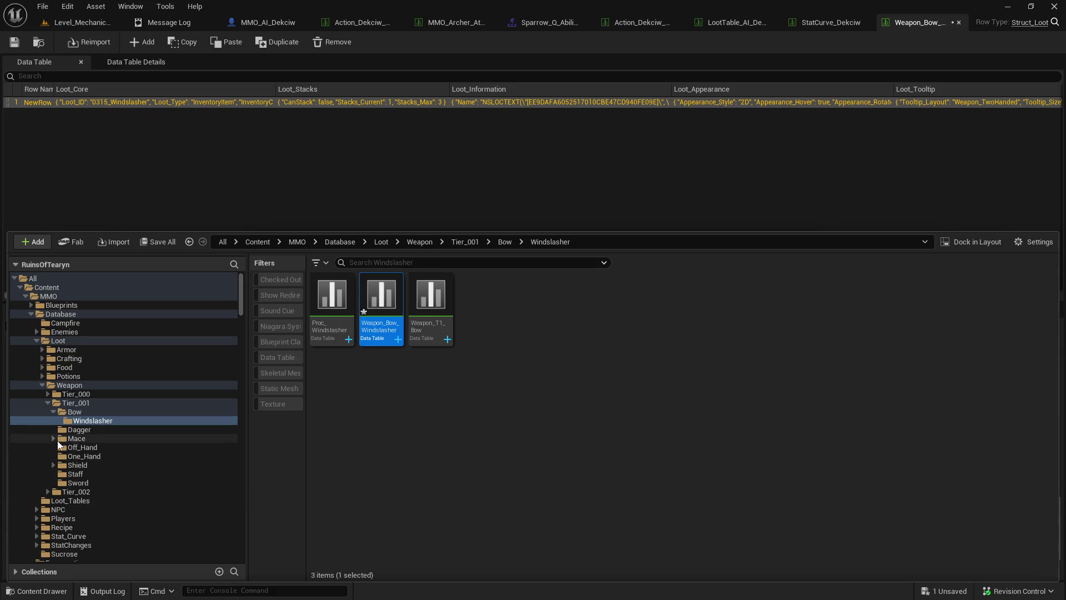
{"action": "left_click", "coordinate": [52, 412]}
{"action": "left_click", "coordinate": [46, 405]}
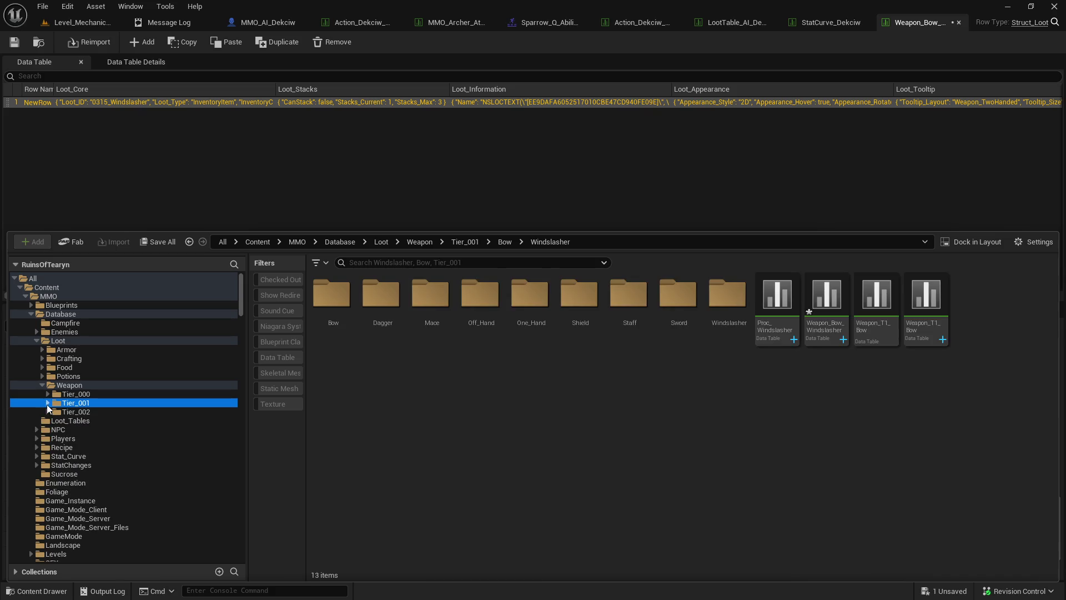
{"action": "left_click", "coordinate": [48, 402]}
{"action": "left_click", "coordinate": [47, 411]}
{"action": "left_click", "coordinate": [51, 421]}
{"action": "double_click", "coordinate": [332, 294]}
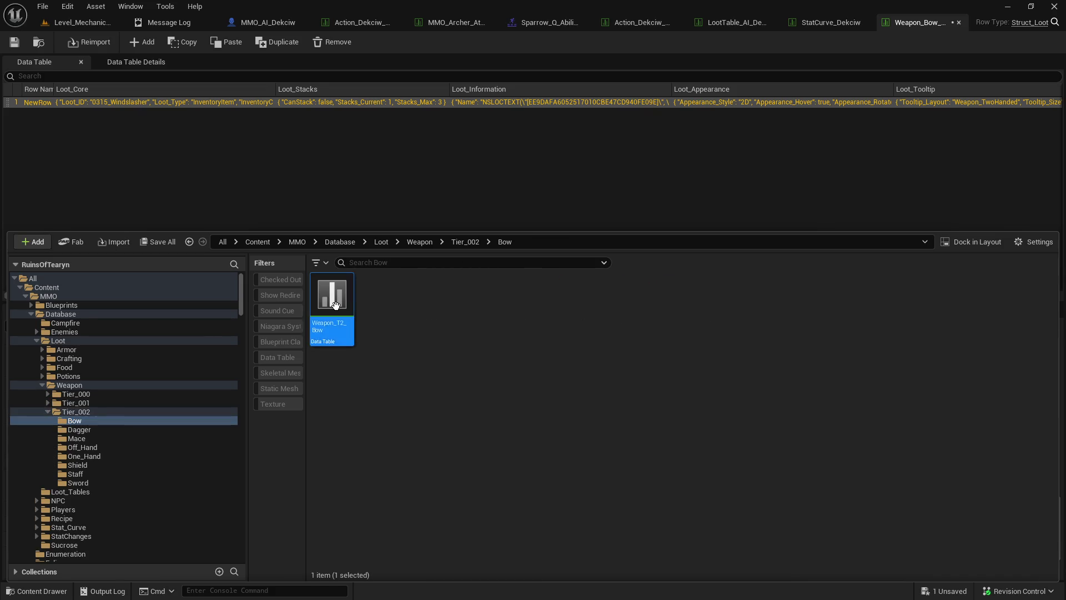
- Check Weapon_T2_Bow's Attribute_Power of 9.0, then close its tab
{"action": "scroll", "coordinate": [344, 431], "scroll_direction": "down", "scroll_amount": 10}
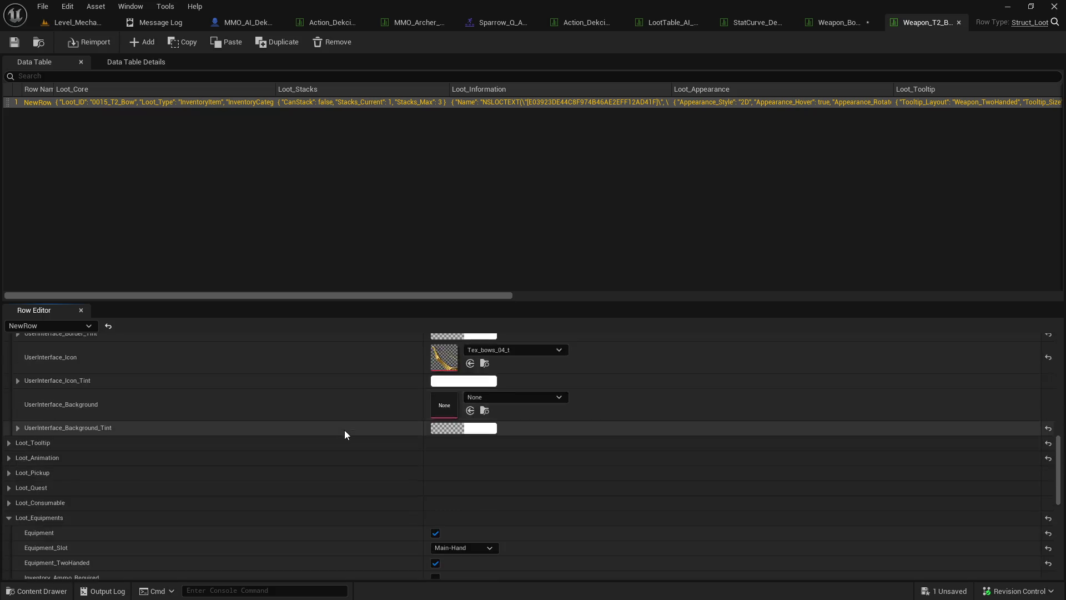
{"action": "scroll", "coordinate": [344, 430], "scroll_direction": "down", "scroll_amount": 5}
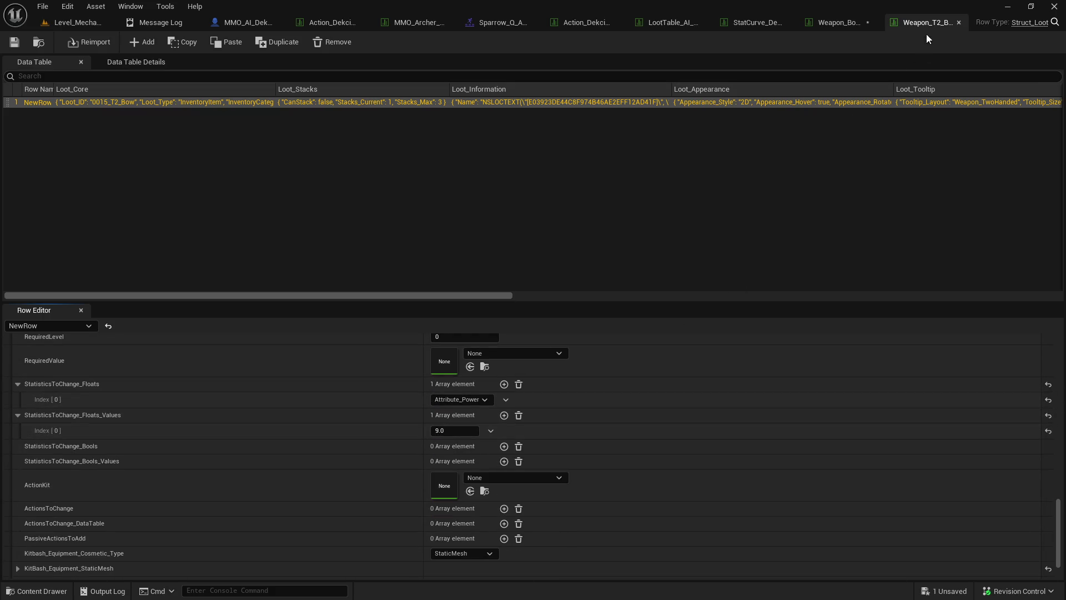
{"action": "left_click", "coordinate": [960, 23]}
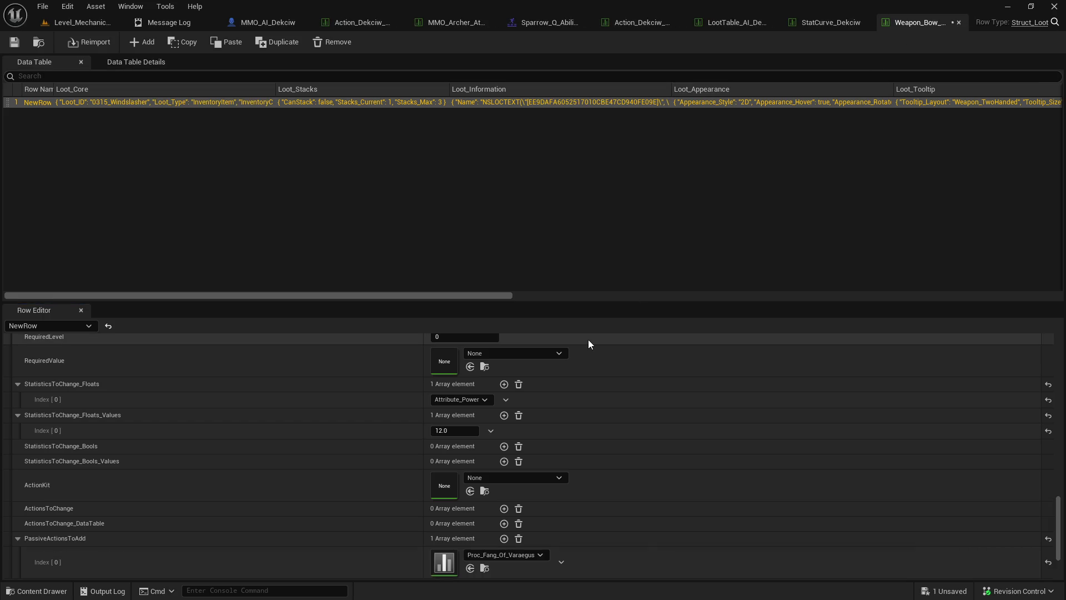
- Set the Windslasher's first stat value, Attribute_Power, to 6.0
{"action": "left_click", "coordinate": [465, 431]}
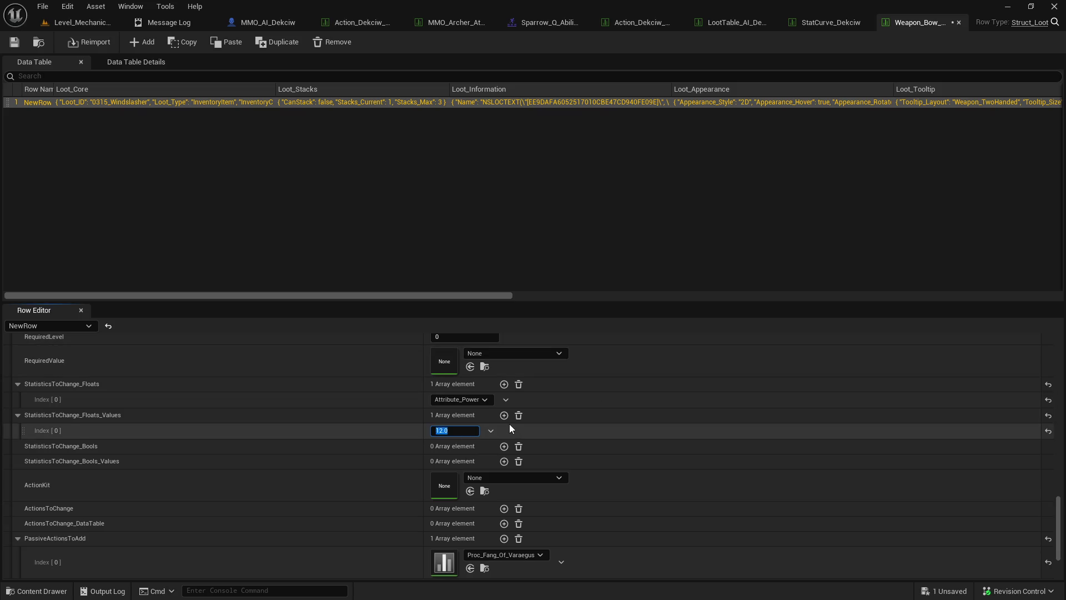
{"action": "type", "text": "7"}
{"action": "key", "text": "Return"}
{"action": "left_click", "coordinate": [14, 42]}
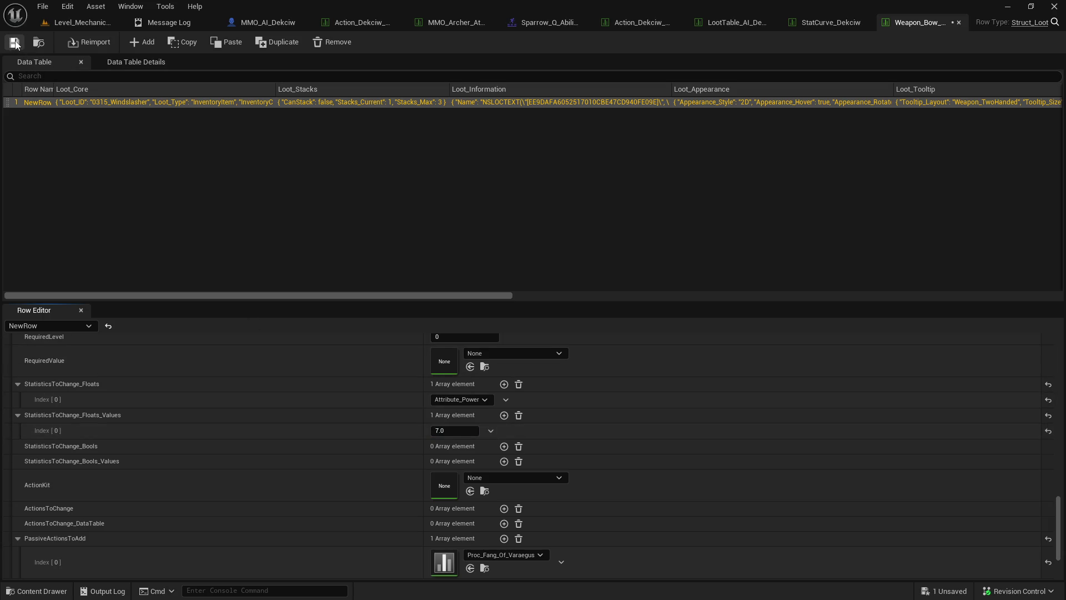
{"action": "left_click", "coordinate": [454, 430]}
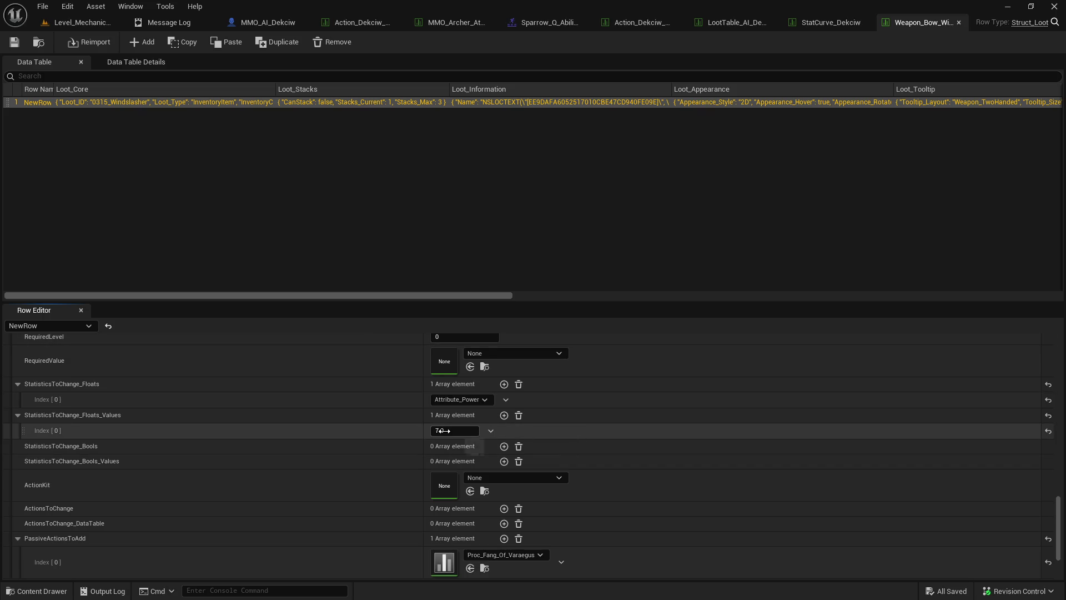
{"action": "type", "text": "6"}
{"action": "key", "text": "Return"}
- Add a second stat to change and choose CastSpeed_Auto for it
{"action": "scroll", "coordinate": [492, 435], "scroll_direction": "down", "scroll_amount": 2}
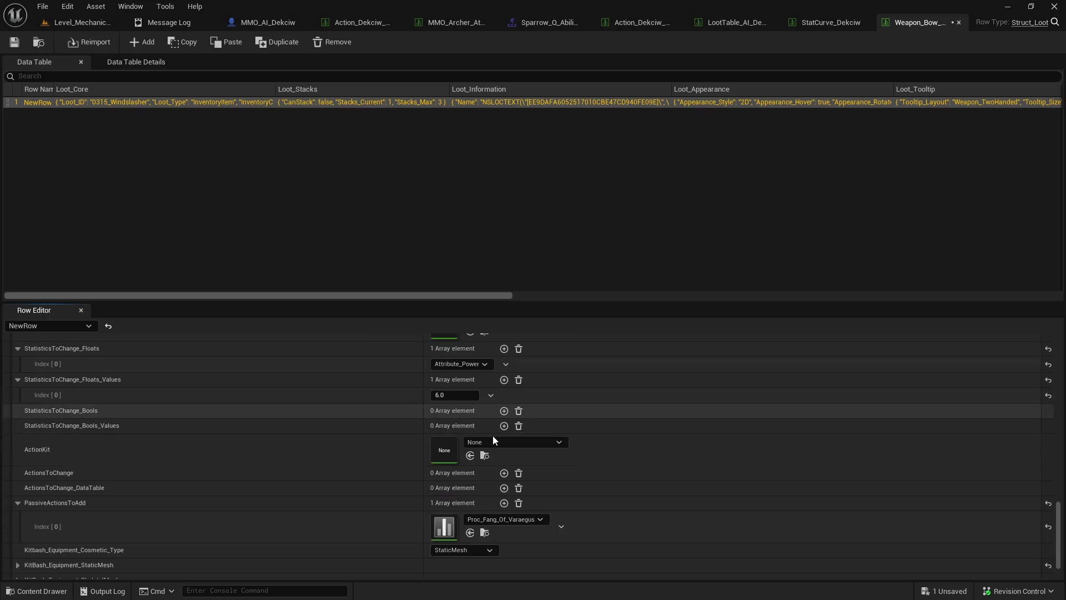
{"action": "left_click", "coordinate": [503, 348]}
{"action": "left_click", "coordinate": [474, 380]}
{"action": "type", "text": "attack"}
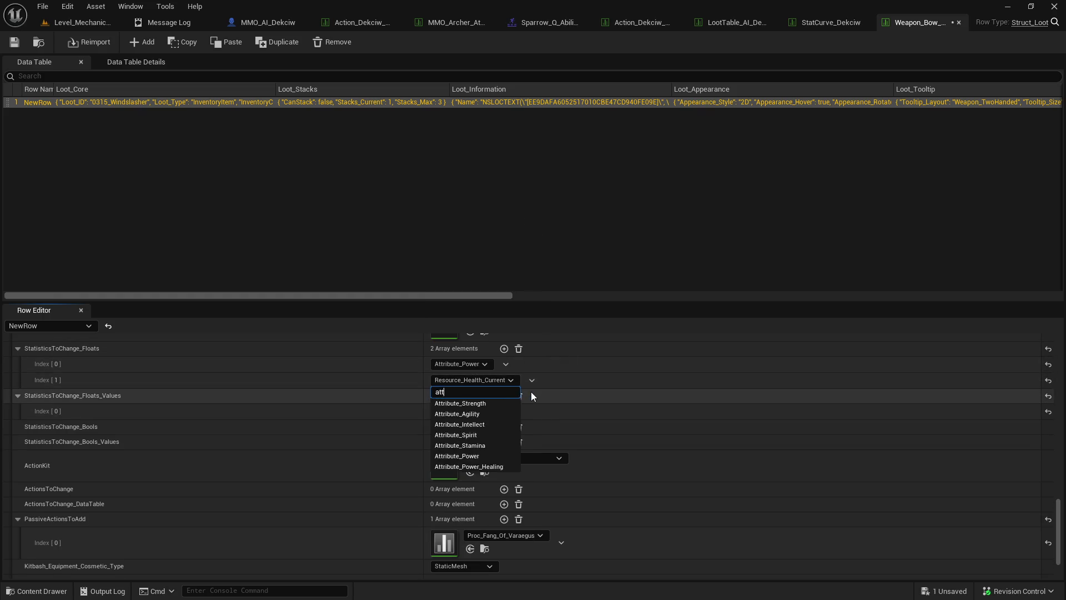
{"action": "key", "text": "ctrl+a"}
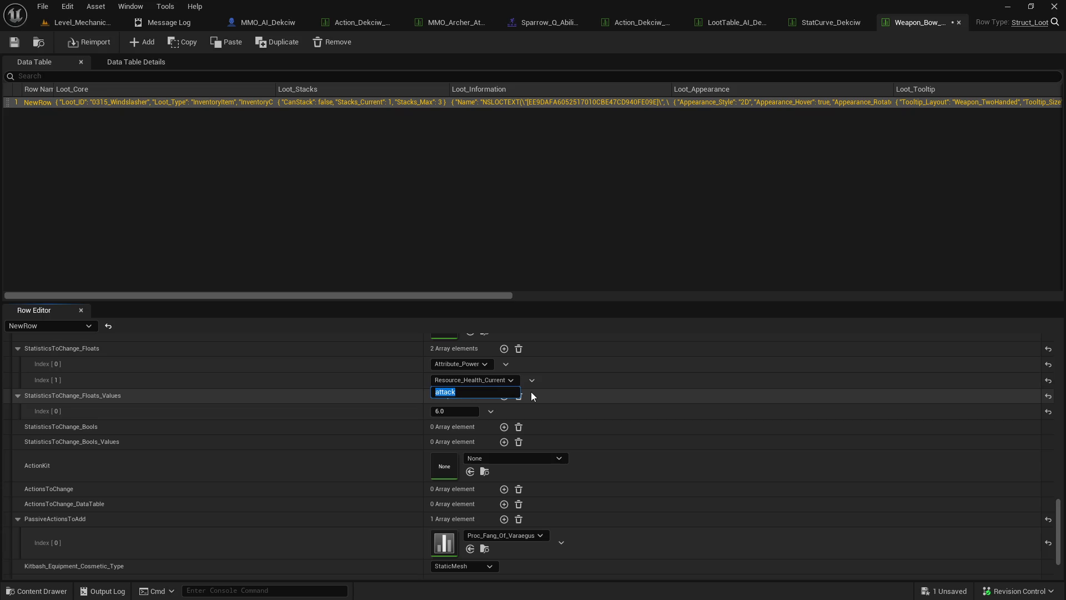
{"action": "type", "text": "h"}
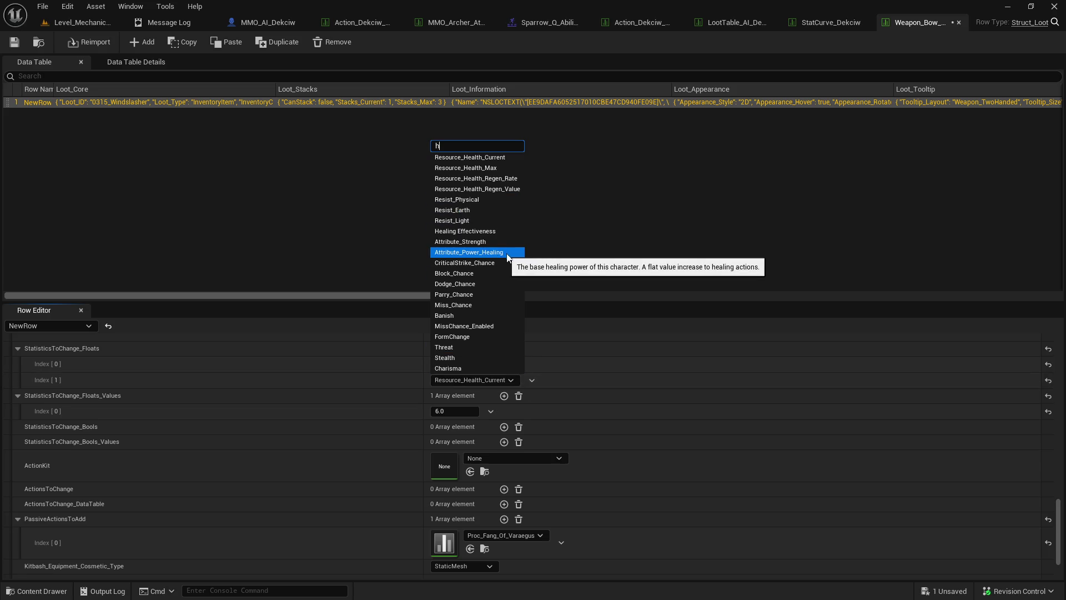
{"action": "key", "text": "BackSpace"}
{"action": "scroll", "coordinate": [500, 286], "scroll_direction": "down", "scroll_amount": 5}
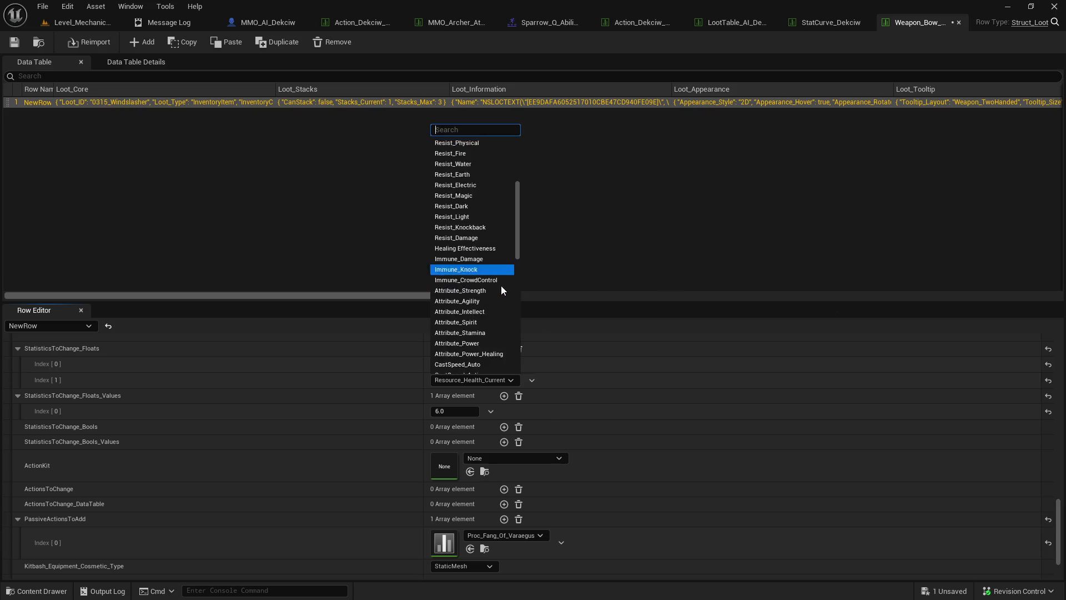
{"action": "scroll", "coordinate": [501, 285], "scroll_direction": "down", "scroll_amount": 1}
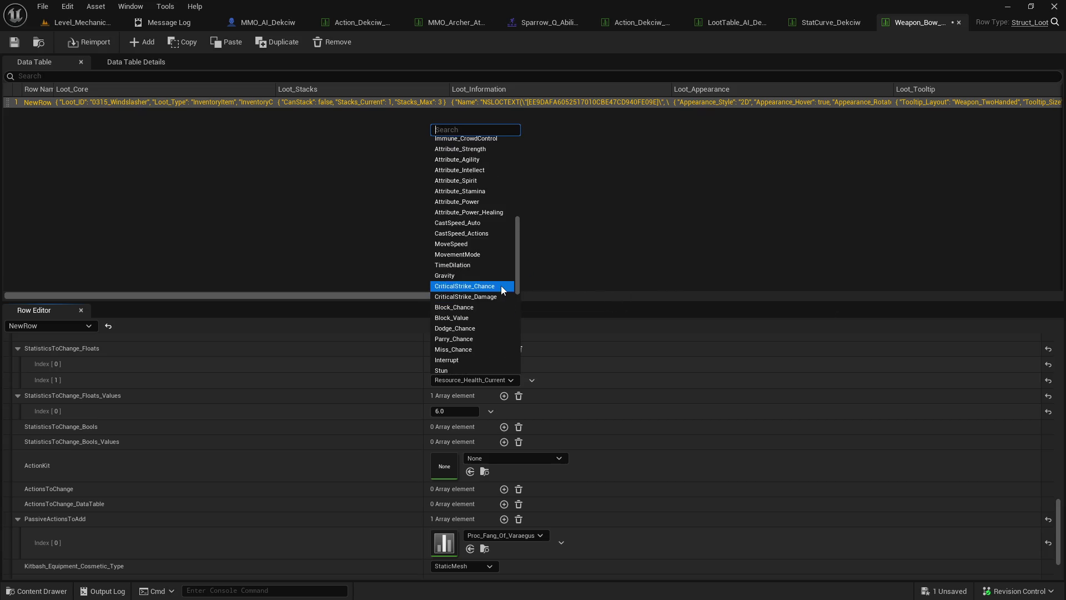
{"action": "left_click", "coordinate": [484, 239]}
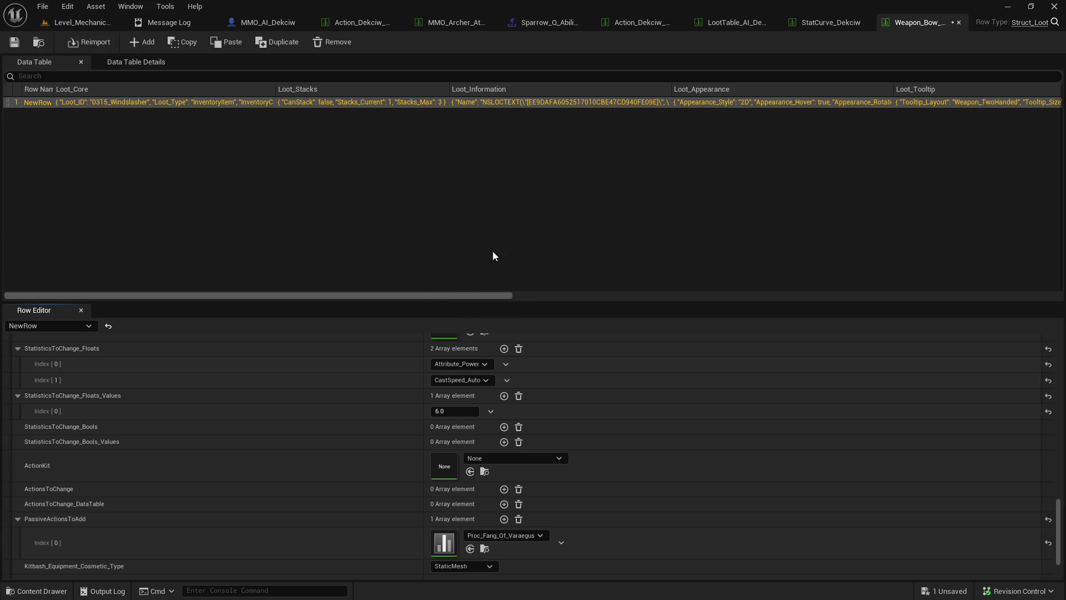
- Give the CastSpeed_Auto stat a value of 0.2 and save the bow data table
{"action": "left_click", "coordinate": [504, 396]}
{"action": "type", "text": "0.2"}
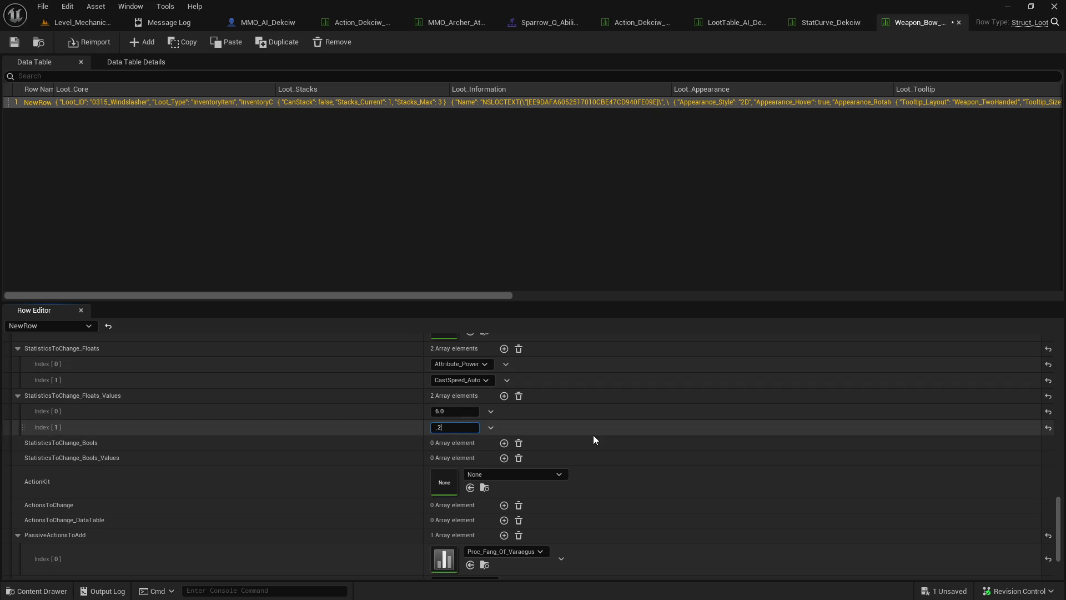
{"action": "key", "text": "Return"}
{"action": "left_click", "coordinate": [593, 438]}
{"action": "scroll", "coordinate": [413, 441], "scroll_direction": "down", "scroll_amount": 2}
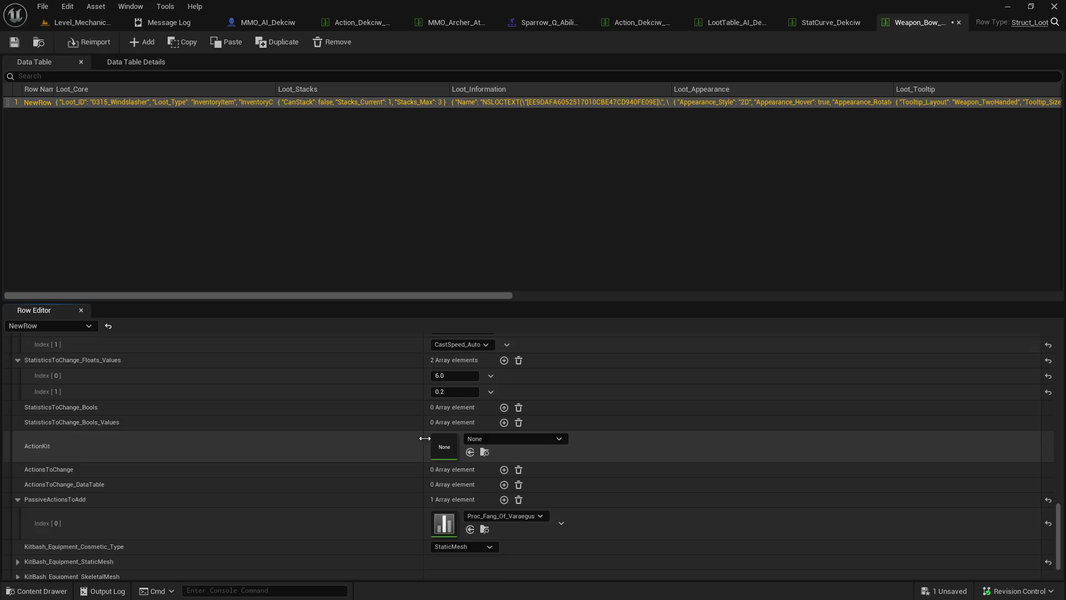
{"action": "left_click", "coordinate": [14, 42]}
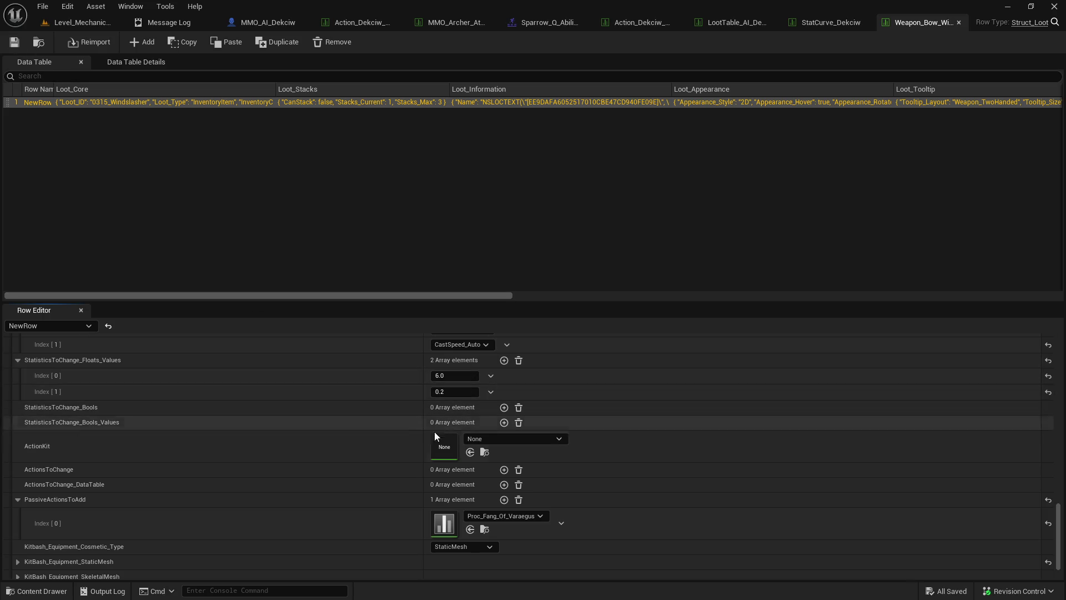
{"action": "scroll", "coordinate": [359, 450], "scroll_direction": "down", "scroll_amount": 2}
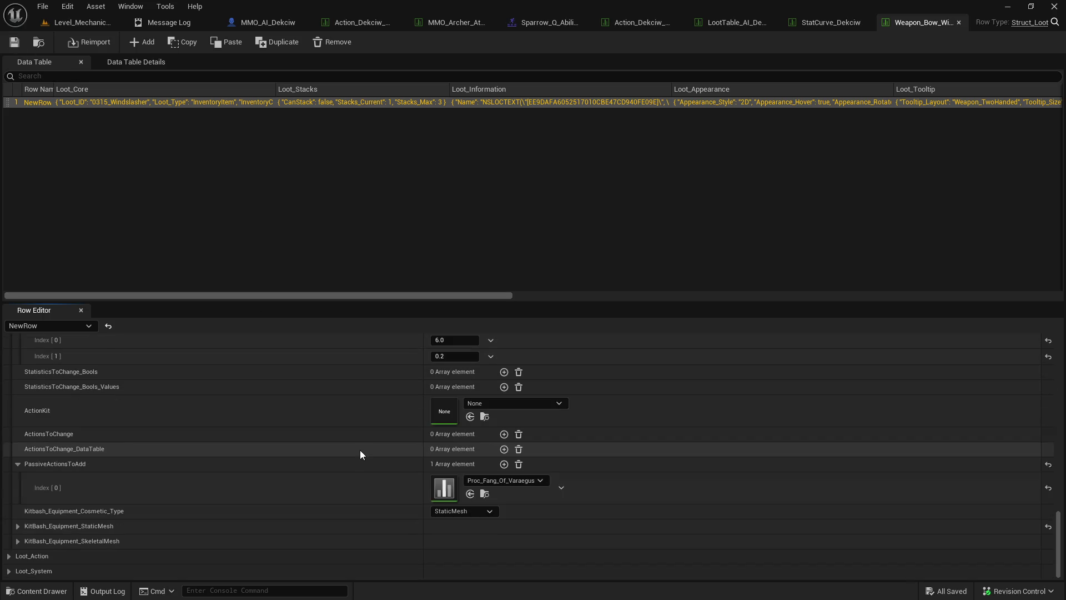
- Set the bow's passive action to Proc_Windslasher and save the bow data table
{"action": "left_click", "coordinate": [515, 481]}
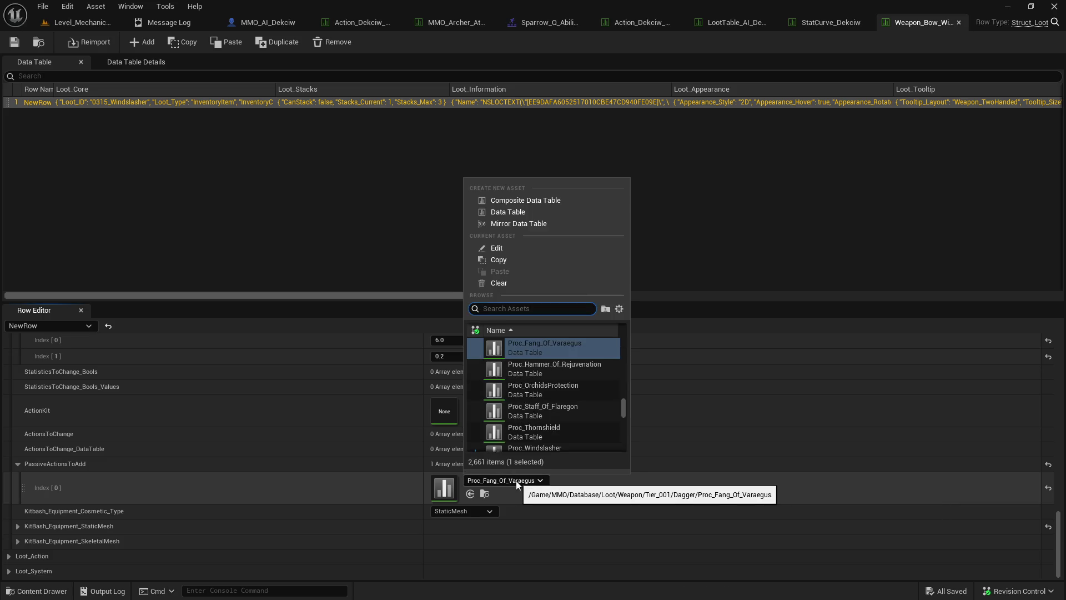
{"action": "type", "text": "proc wins"}
{"action": "key", "text": "BackSpace"}
{"action": "type", "text": "d"}
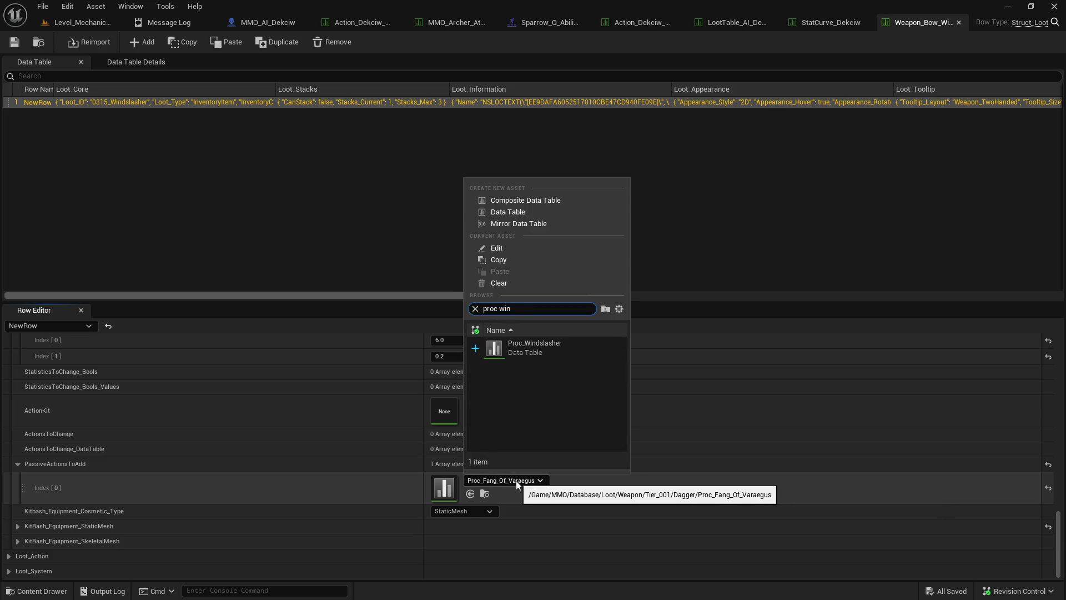
{"action": "left_click", "coordinate": [542, 350]}
{"action": "key", "text": "ctrl+s"}
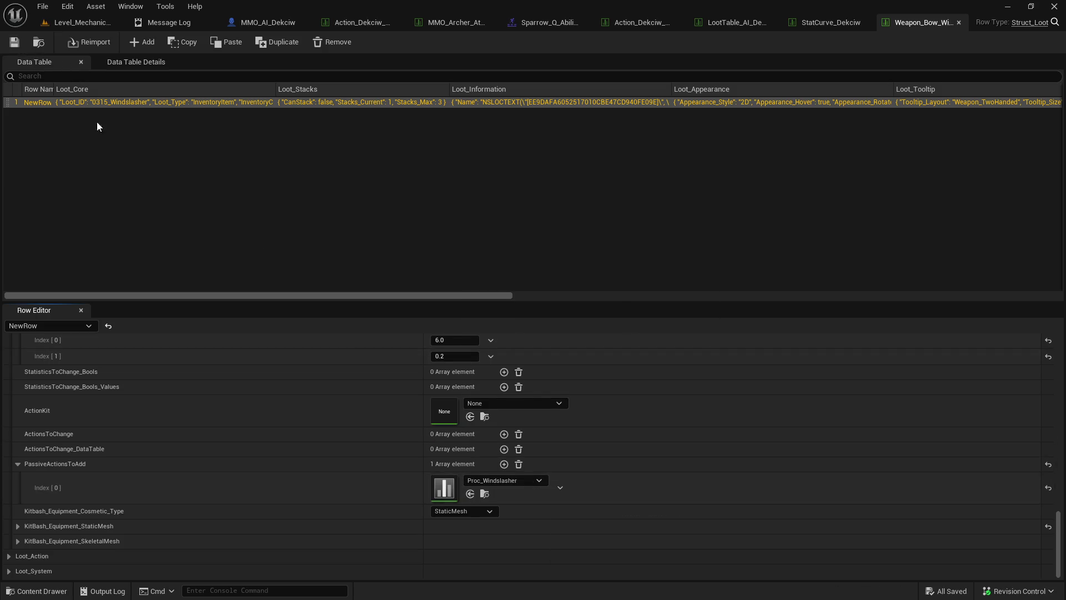
- Open the Proc_Windslasher data table from the Content Browser and enlarge its row details panel
{"action": "left_click", "coordinate": [485, 494]}
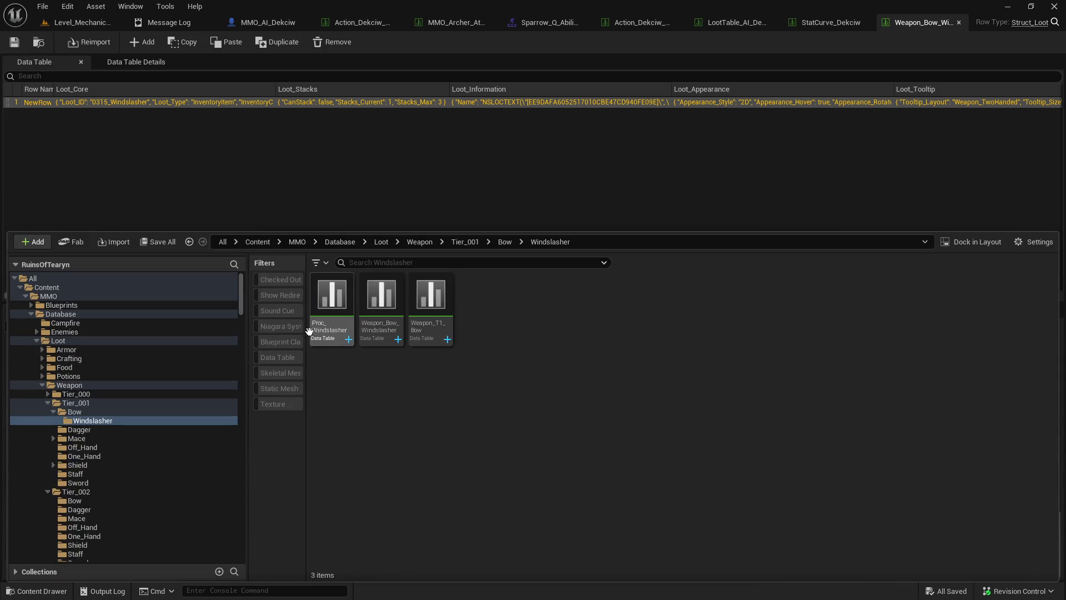
{"action": "double_click", "coordinate": [330, 325]}
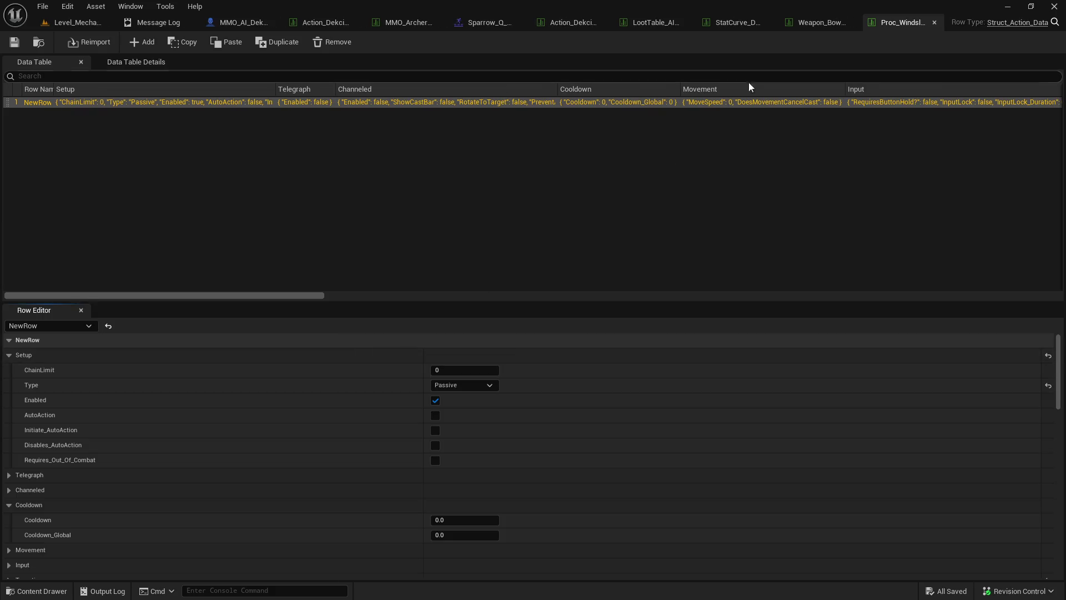
{"action": "left_click", "coordinate": [839, 26]}
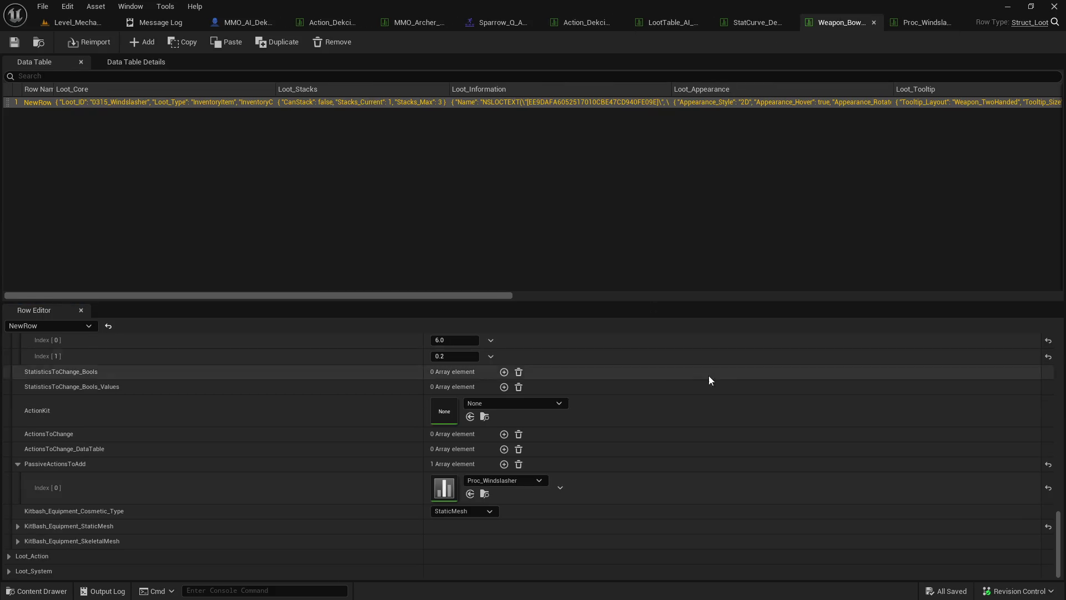
{"action": "scroll", "coordinate": [1062, 453], "scroll_direction": "down", "scroll_amount": 2}
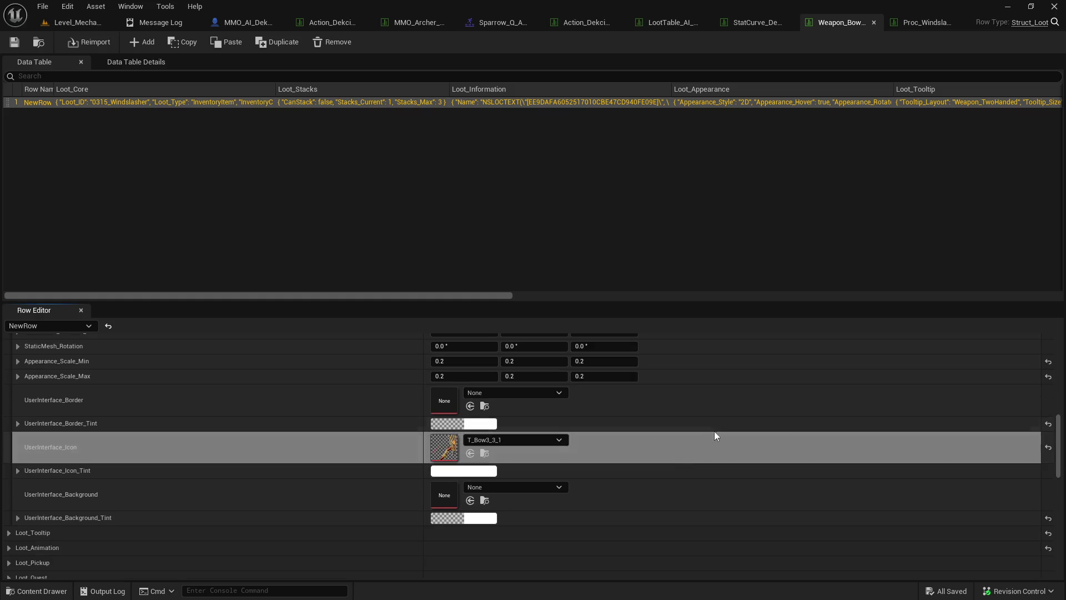
{"action": "left_click", "coordinate": [919, 23]}
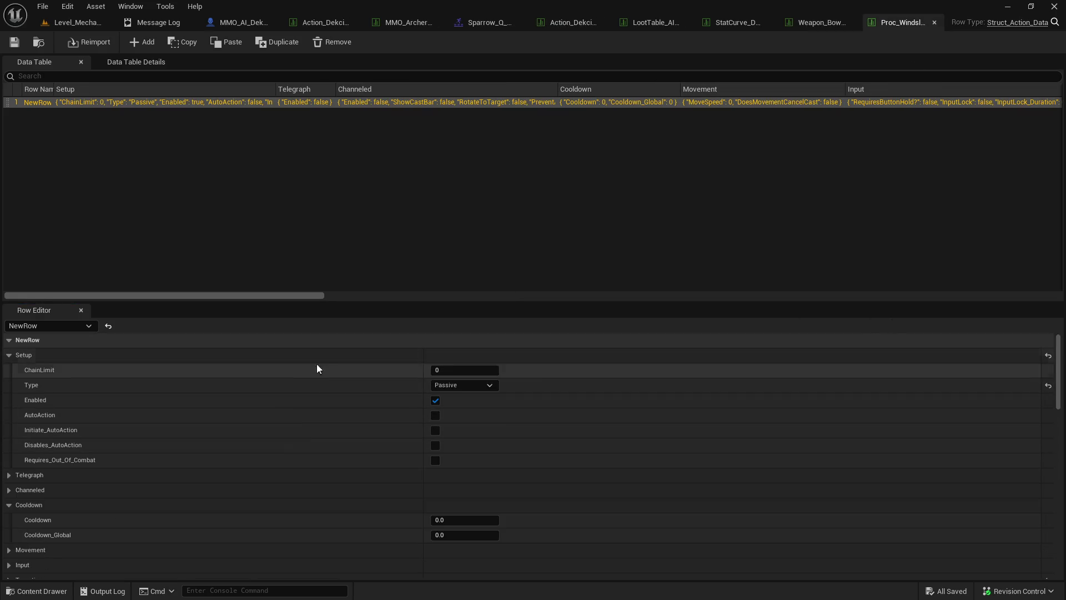
{"action": "left_click_drag", "start_coordinate": [333, 301], "coordinate": [370, 122]}
{"action": "scroll", "coordinate": [412, 326], "scroll_direction": "down", "scroll_amount": 6}
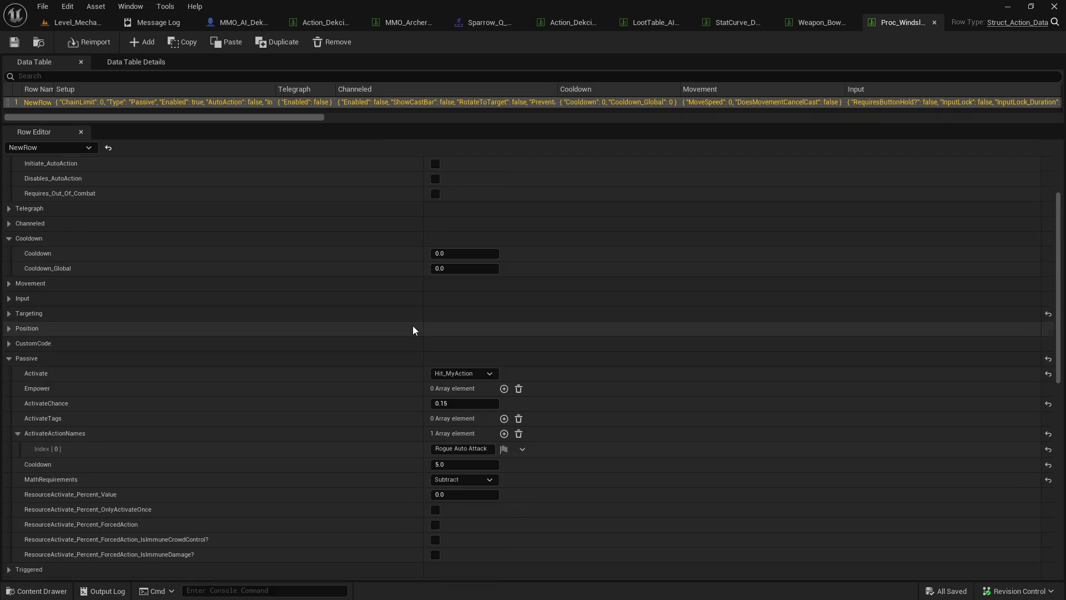
{"action": "scroll", "coordinate": [412, 325], "scroll_direction": "up", "scroll_amount": 4}
{"action": "scroll", "coordinate": [412, 326], "scroll_direction": "up", "scroll_amount": 2}
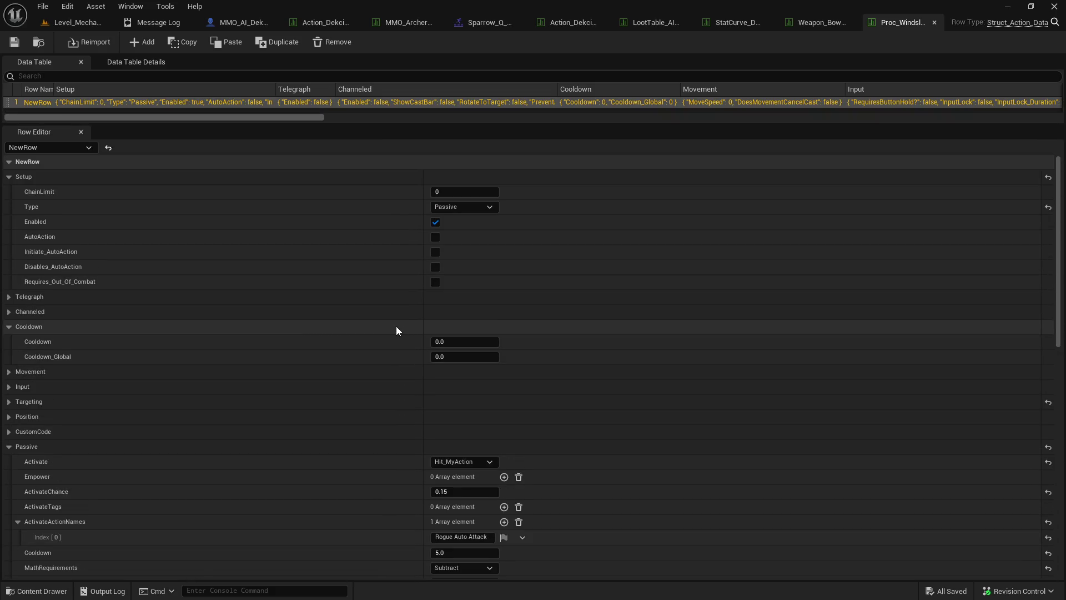
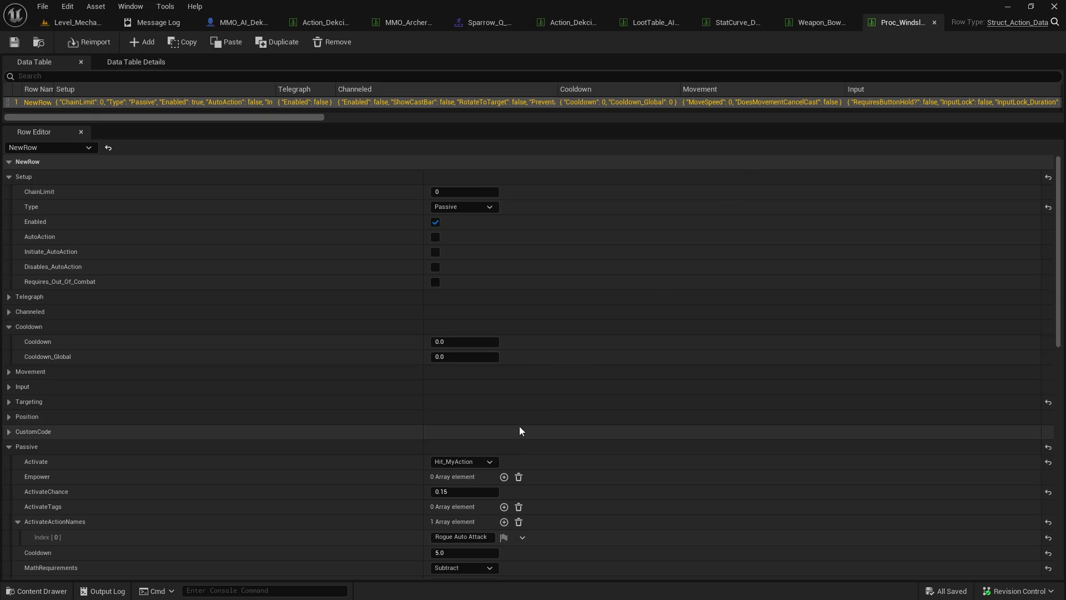
- Delete the second stat entry and its 0.2 value from Weapon_Bow's loot row, then save
{"action": "scroll", "coordinate": [519, 425], "scroll_direction": "down", "scroll_amount": 4}
{"action": "left_click", "coordinate": [816, 22]}
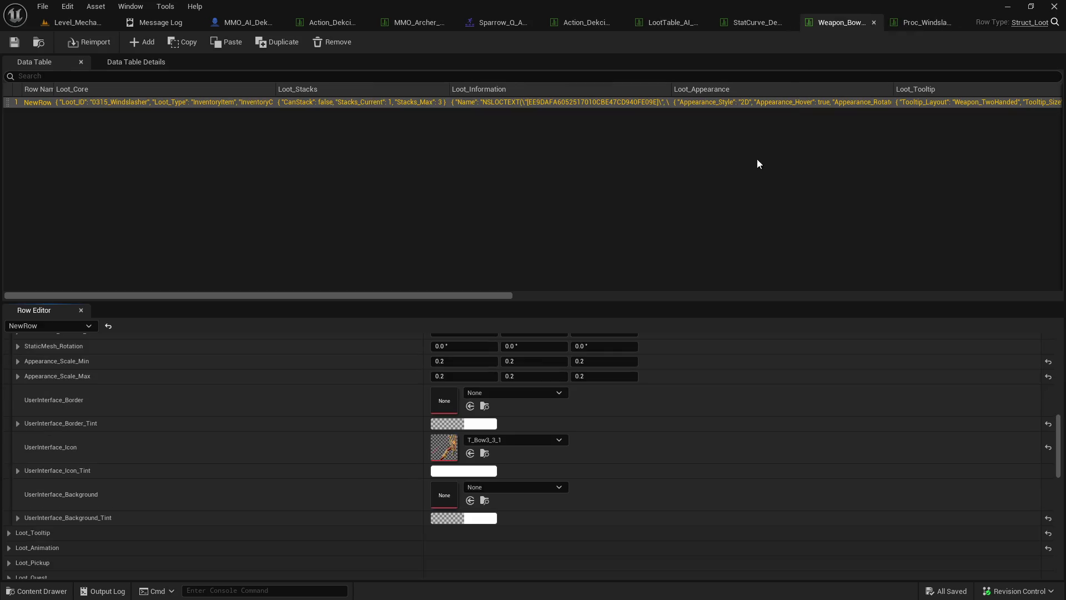
{"action": "scroll", "coordinate": [537, 440], "scroll_direction": "down", "scroll_amount": 5}
{"action": "scroll", "coordinate": [535, 440], "scroll_direction": "down", "scroll_amount": 5}
{"action": "scroll", "coordinate": [535, 440], "scroll_direction": "down", "scroll_amount": 5}
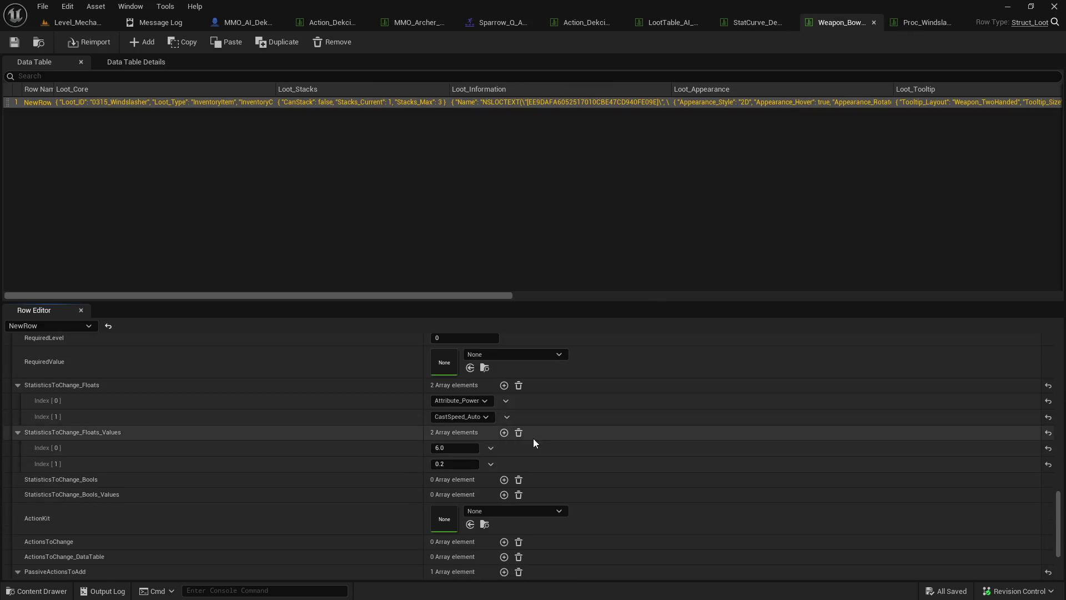
{"action": "left_click", "coordinate": [507, 417]}
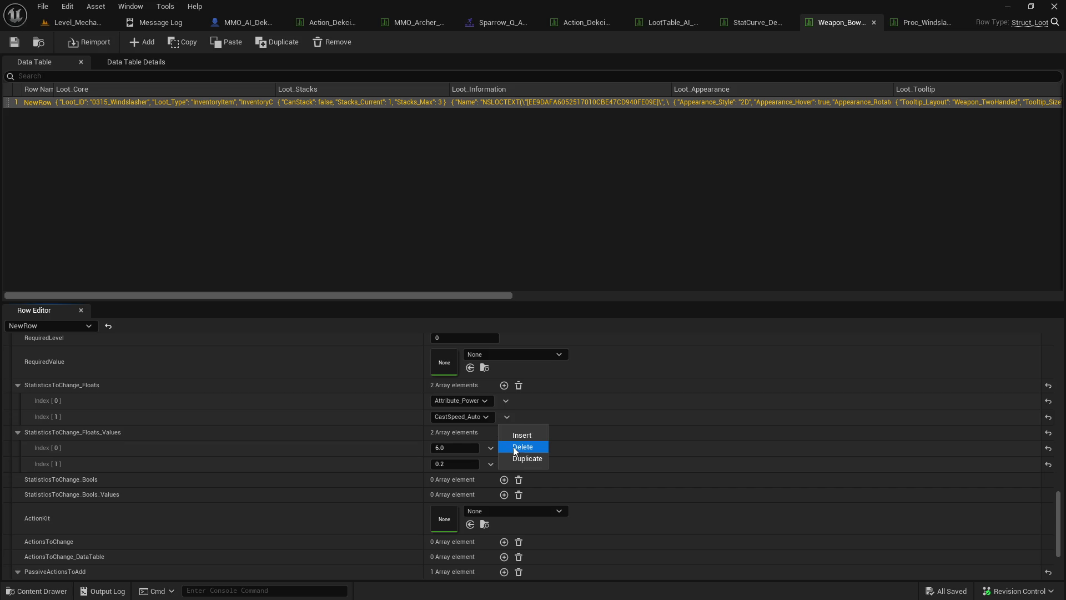
{"action": "left_click", "coordinate": [519, 447]}
{"action": "left_click", "coordinate": [491, 447]}
{"action": "left_click", "coordinate": [505, 478]}
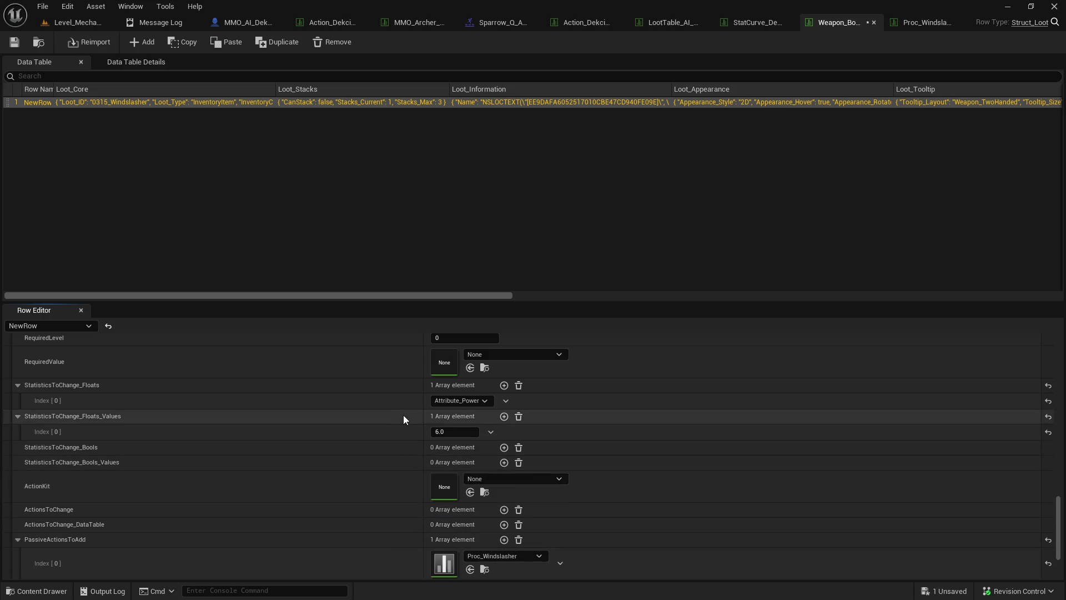
{"action": "left_click", "coordinate": [15, 43]}
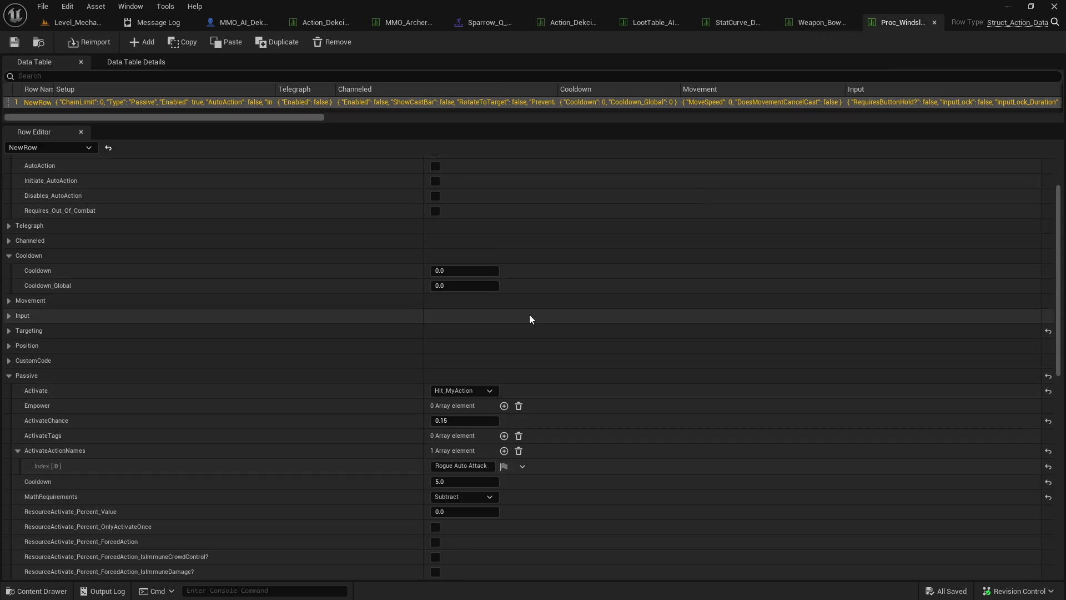
- Raise Proc_Windslasher's ActivateChance from 0.15 to 0.2
{"action": "scroll", "coordinate": [528, 314], "scroll_direction": "up", "scroll_amount": 3}
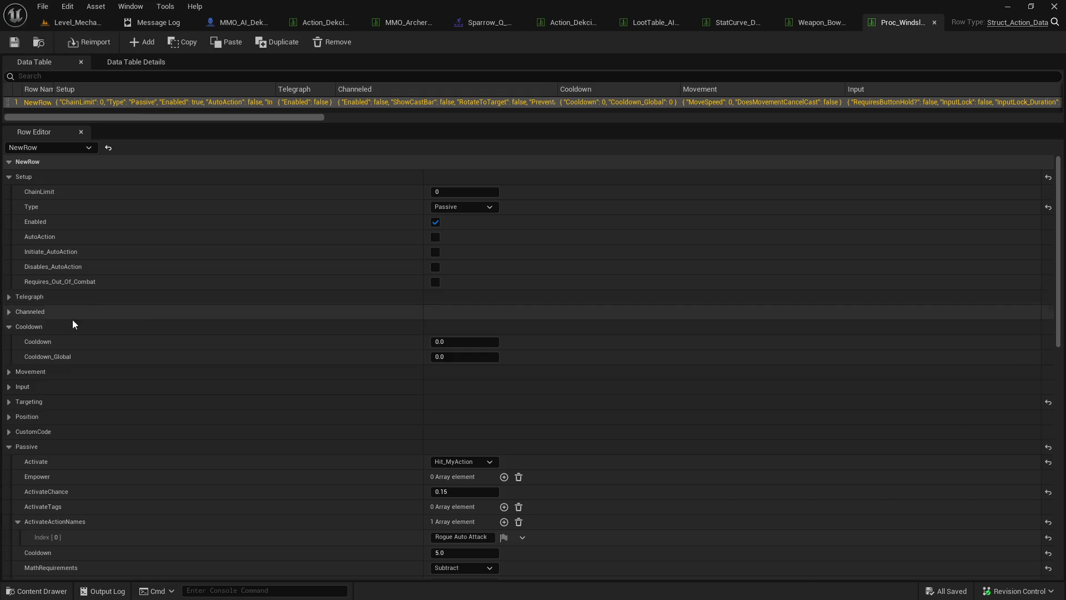
{"action": "scroll", "coordinate": [69, 321], "scroll_direction": "down", "scroll_amount": 3}
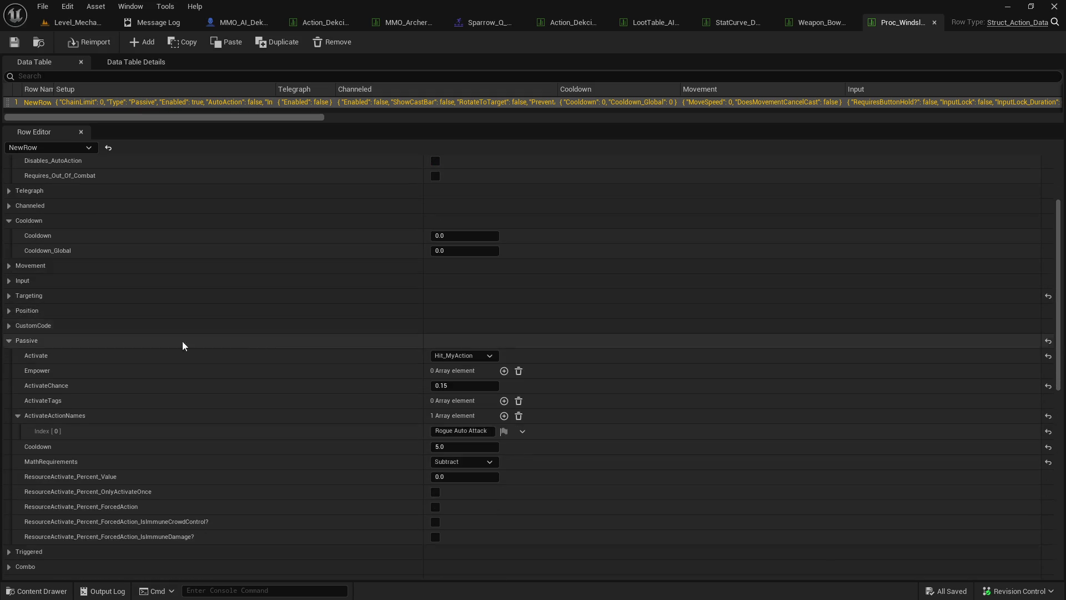
{"action": "scroll", "coordinate": [286, 356], "scroll_direction": "down", "scroll_amount": 1}
{"action": "left_click", "coordinate": [494, 350]}
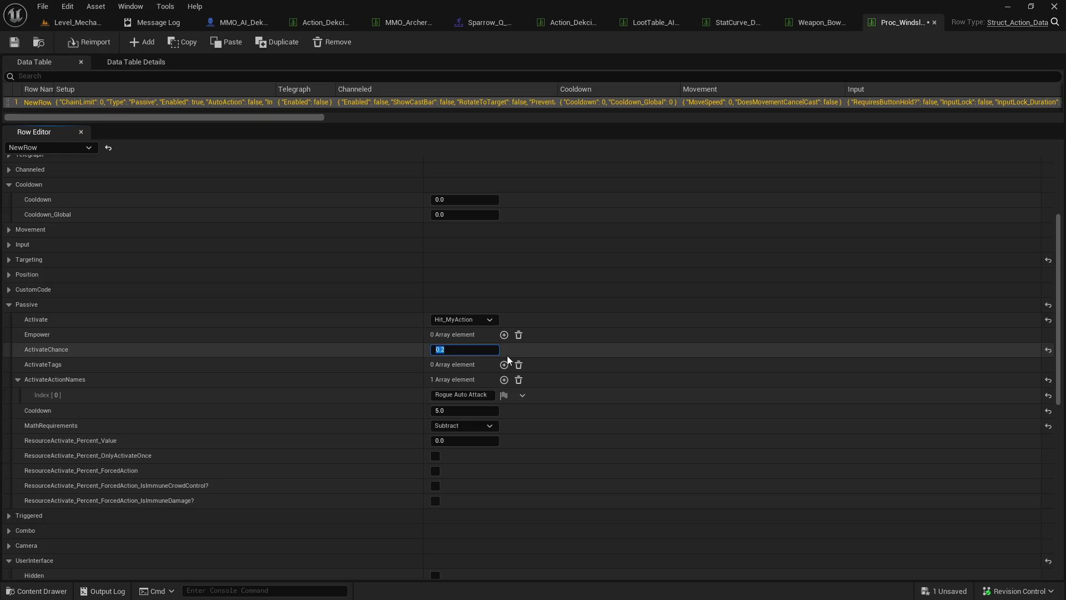
{"action": "type", "text": "0.2"}
{"action": "key", "text": "Return"}
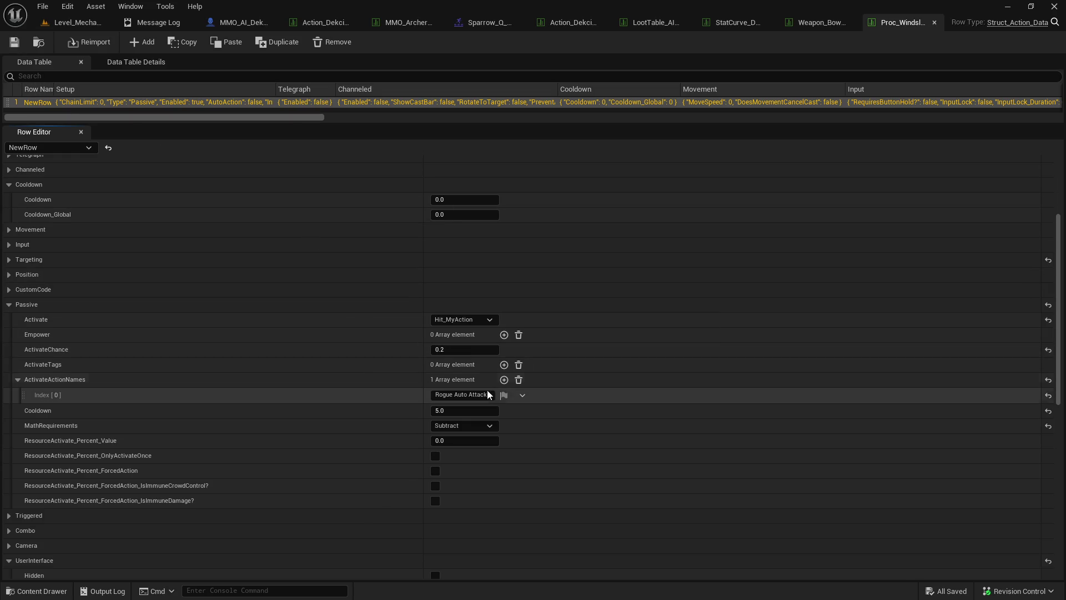
{"action": "left_click", "coordinate": [489, 394]}
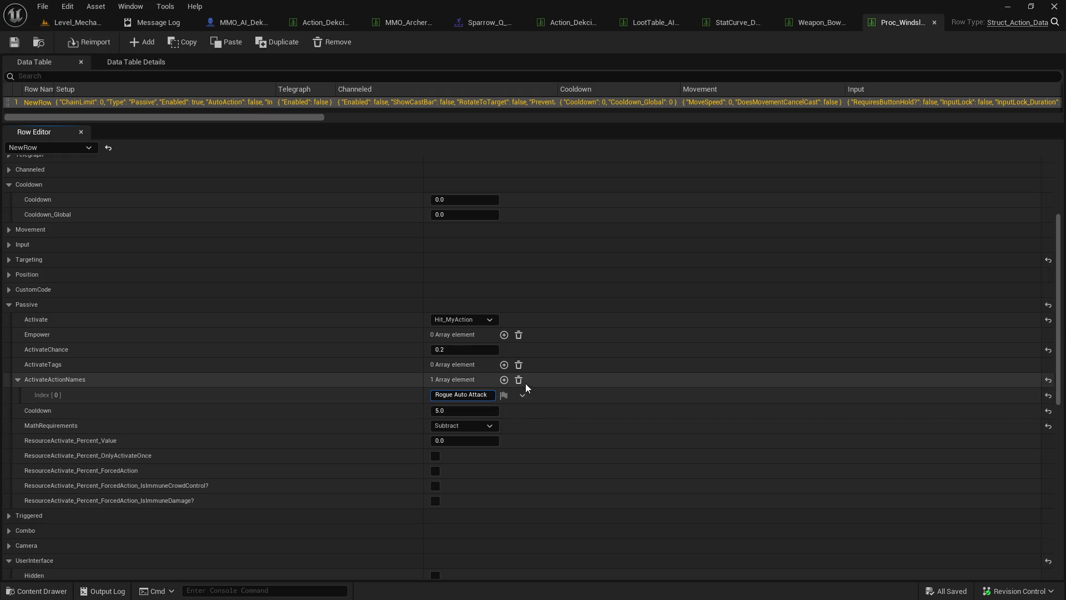
{"action": "left_click", "coordinate": [671, 58]}
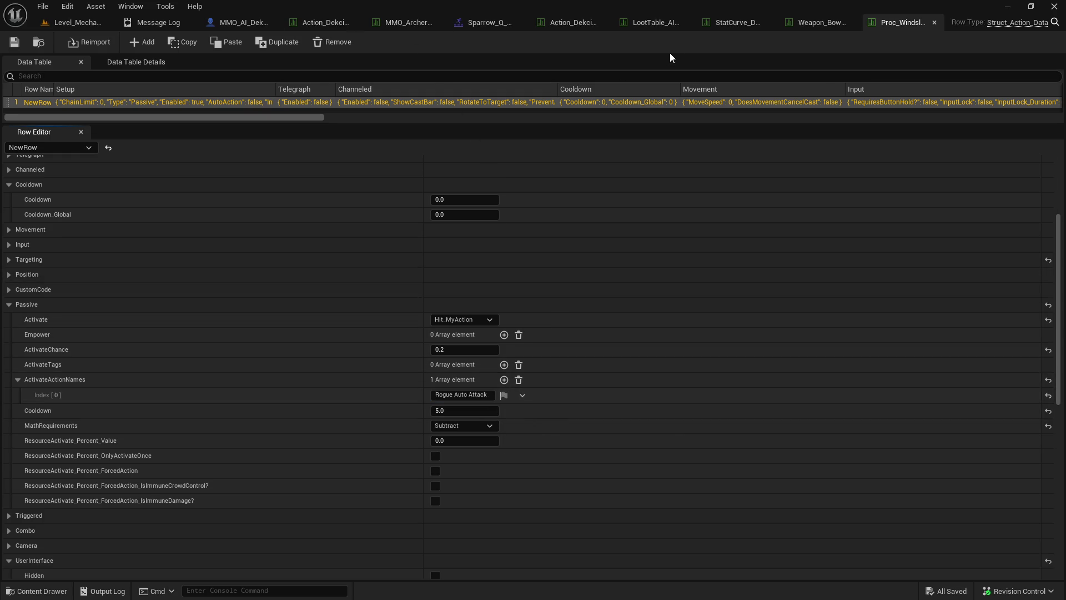
{"action": "left_click", "coordinate": [316, 27]}
- Open the MMO_Auto_Attack_Archer data table from Players > Classes > Archer
{"action": "left_click", "coordinate": [68, 22]}
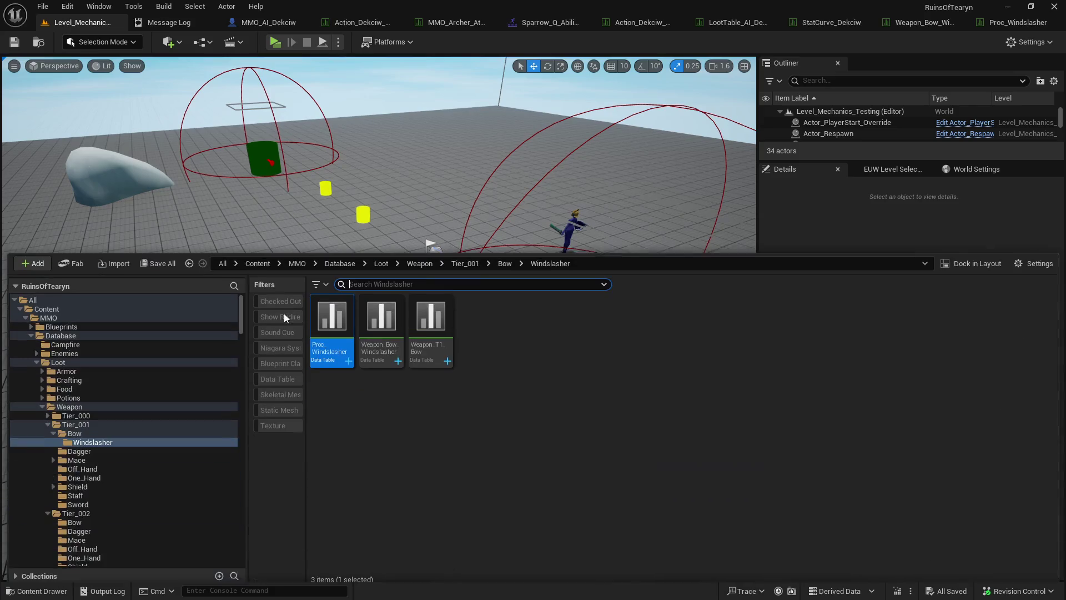
{"action": "left_click", "coordinate": [38, 359]}
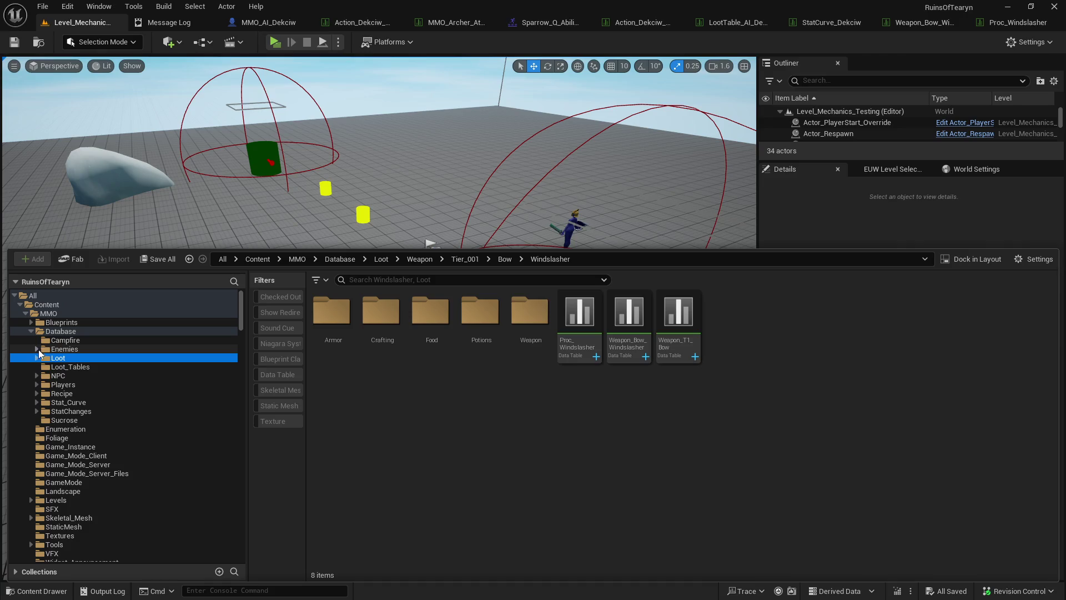
{"action": "left_click", "coordinate": [37, 385]}
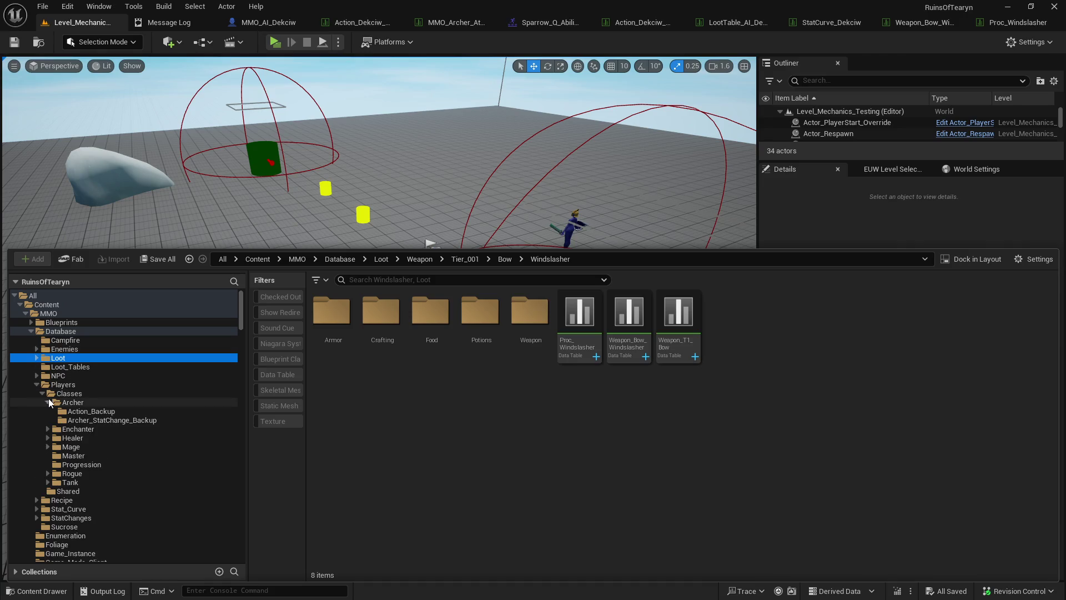
{"action": "left_click", "coordinate": [87, 403]}
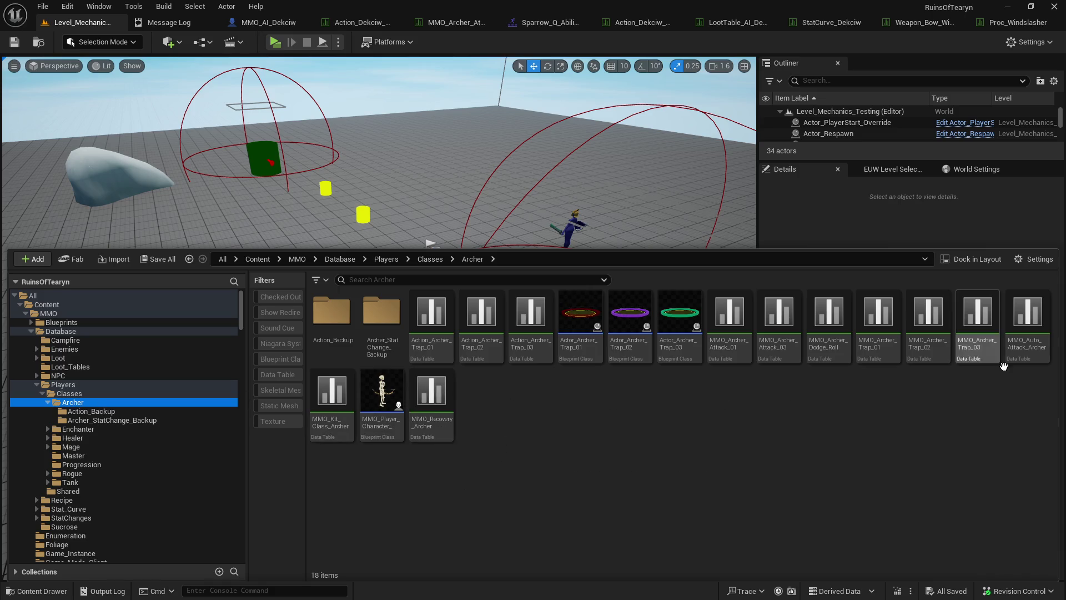
{"action": "double_click", "coordinate": [1025, 347]}
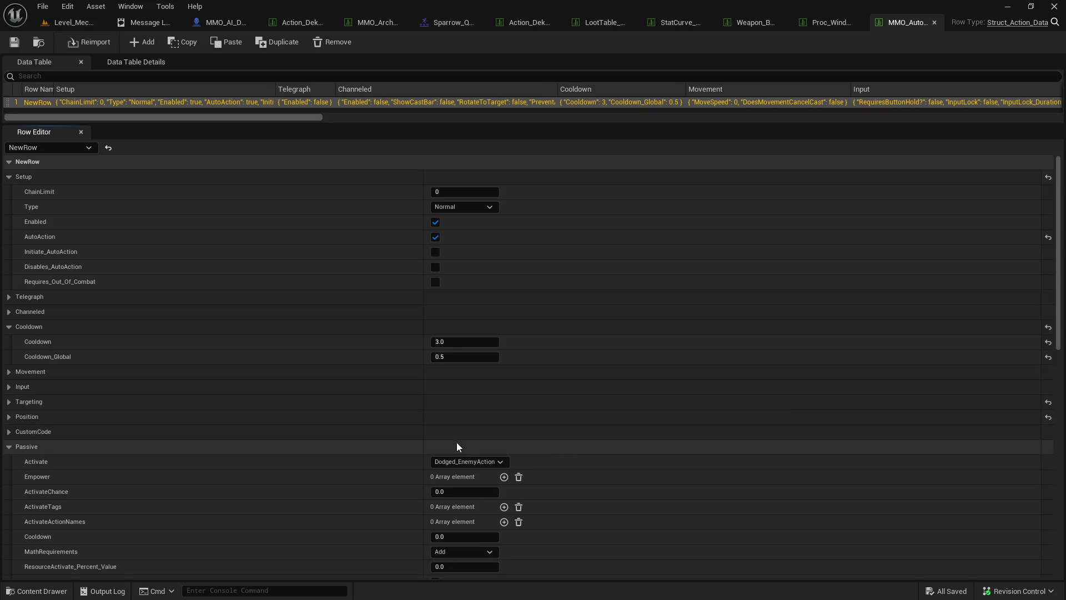
- Open its StatChange_Archer_AutoAttack asset, then save and check it out
{"action": "scroll", "coordinate": [416, 436], "scroll_direction": "down", "scroll_amount": 10}
{"action": "scroll", "coordinate": [418, 440], "scroll_direction": "down", "scroll_amount": 8}
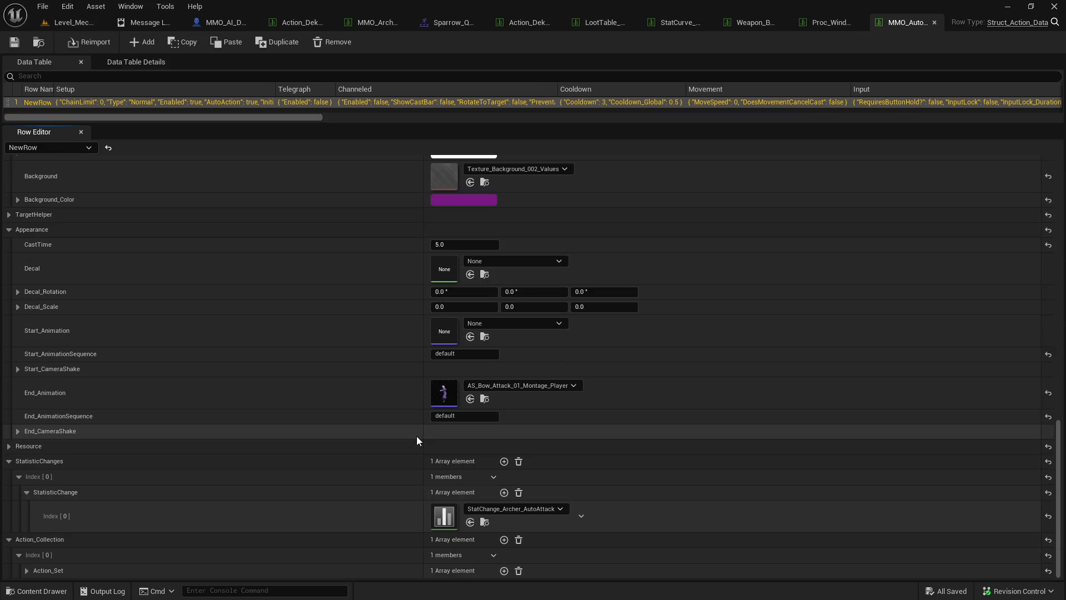
{"action": "left_click", "coordinate": [485, 522]}
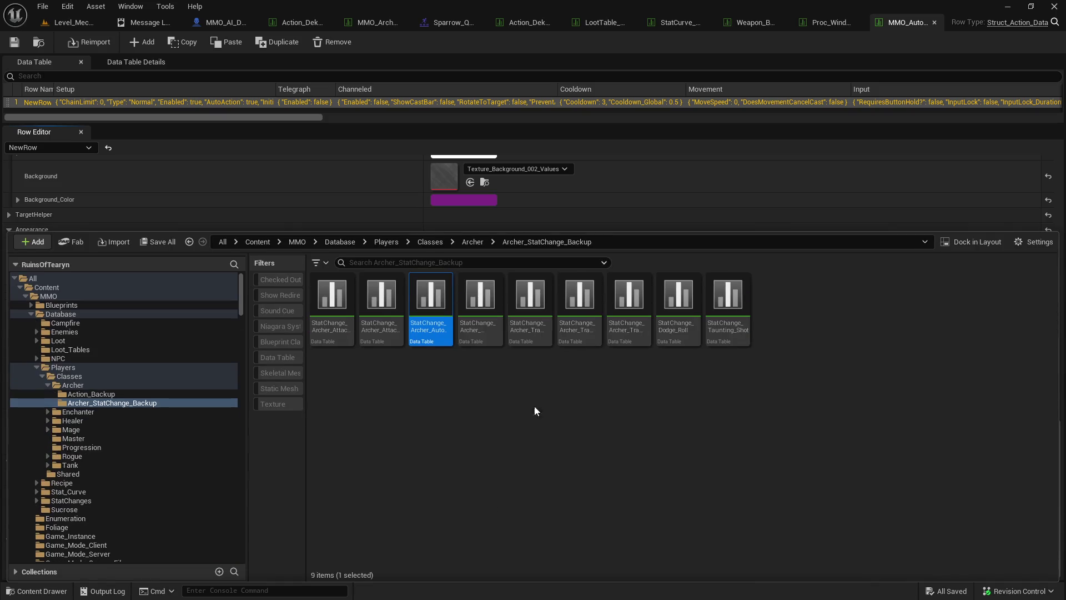
{"action": "double_click", "coordinate": [428, 311]}
{"action": "scroll", "coordinate": [483, 477], "scroll_direction": "down", "scroll_amount": 5}
{"action": "left_click", "coordinate": [832, 22]}
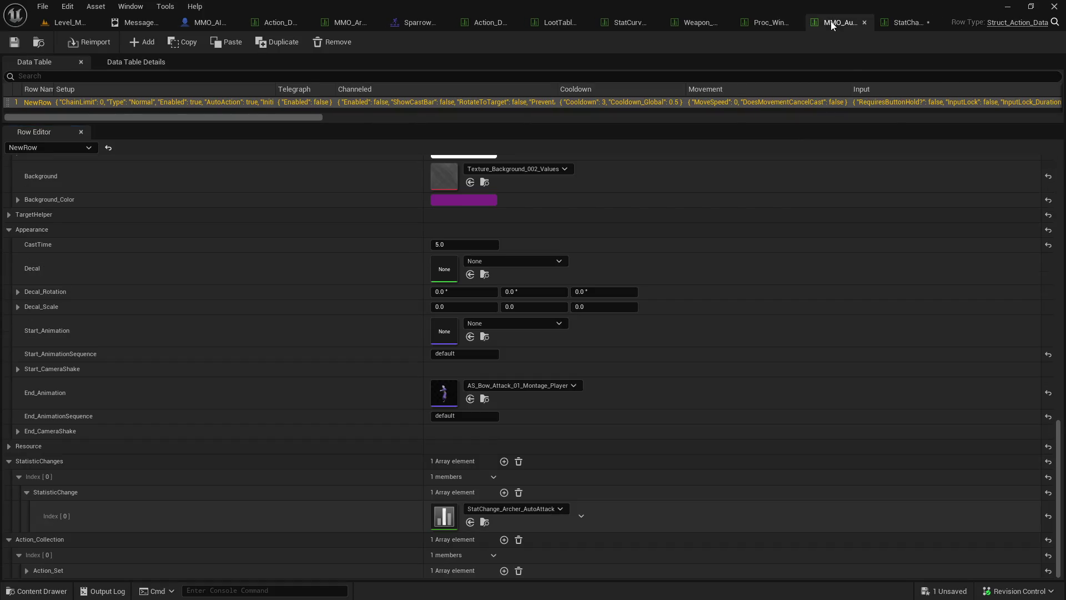
{"action": "left_click", "coordinate": [922, 26]}
{"action": "left_click", "coordinate": [14, 42]}
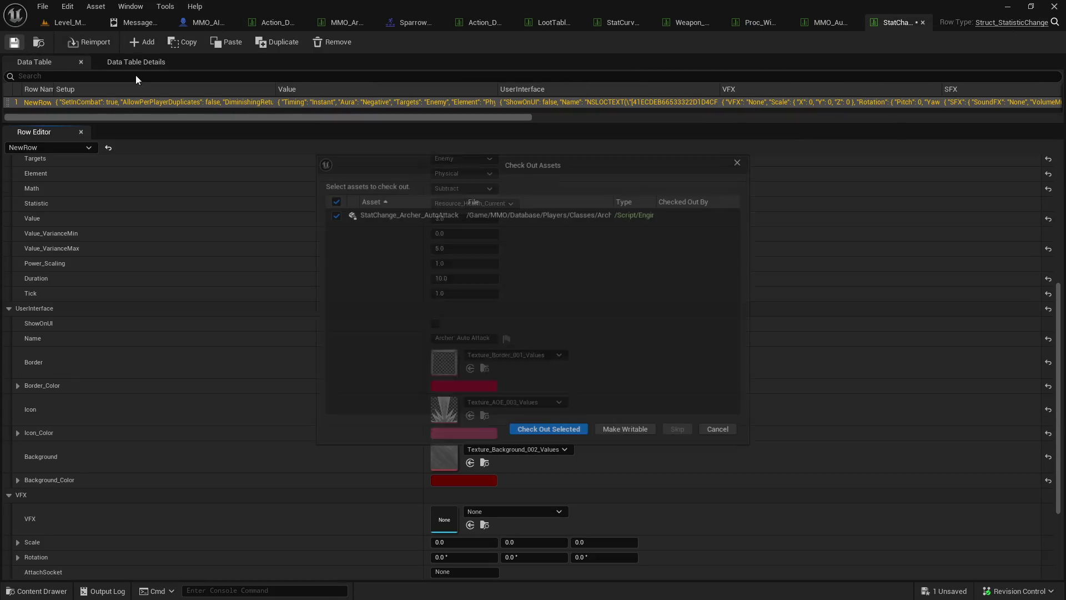
{"action": "left_click", "coordinate": [528, 431]}
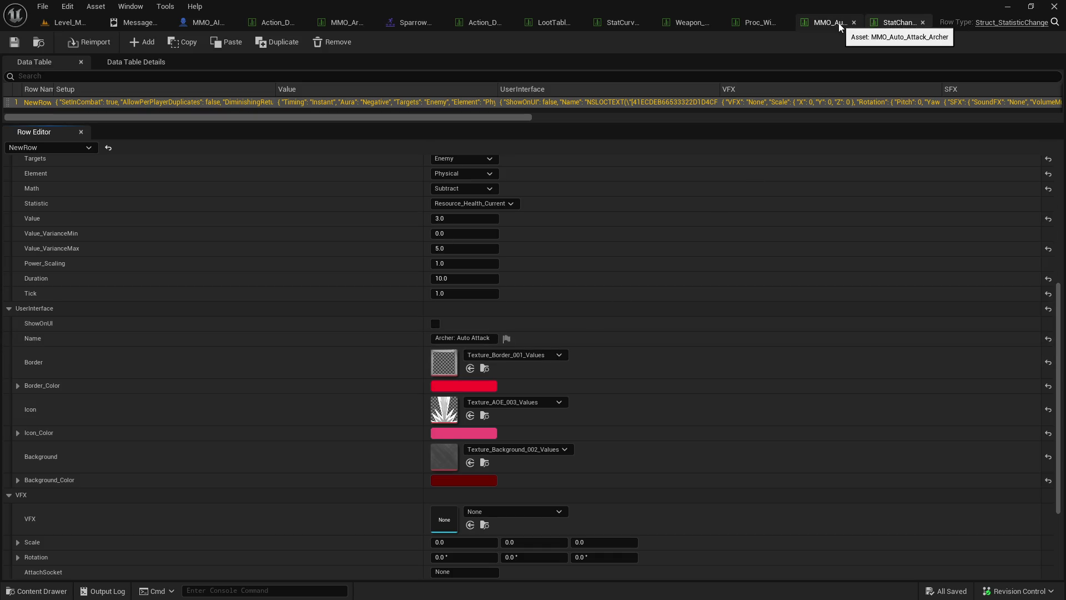
{"action": "left_click", "coordinate": [759, 25]}
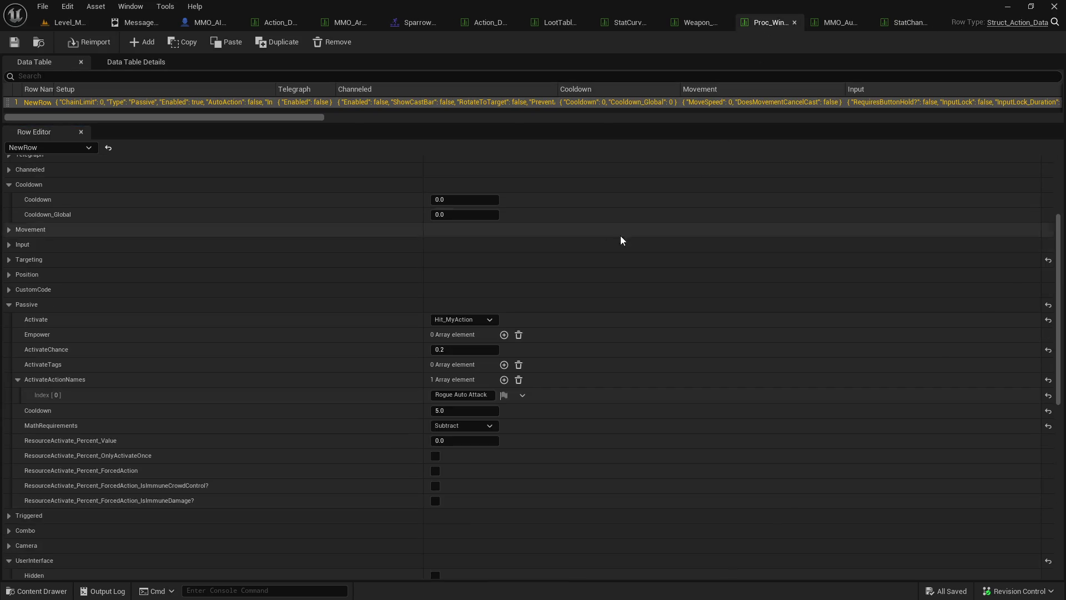
{"action": "left_click", "coordinate": [479, 394]}
{"action": "key", "text": "ctrl+a"}
{"action": "type", "text": "Archer: Auto Attack"}
{"action": "key", "text": "Return"}
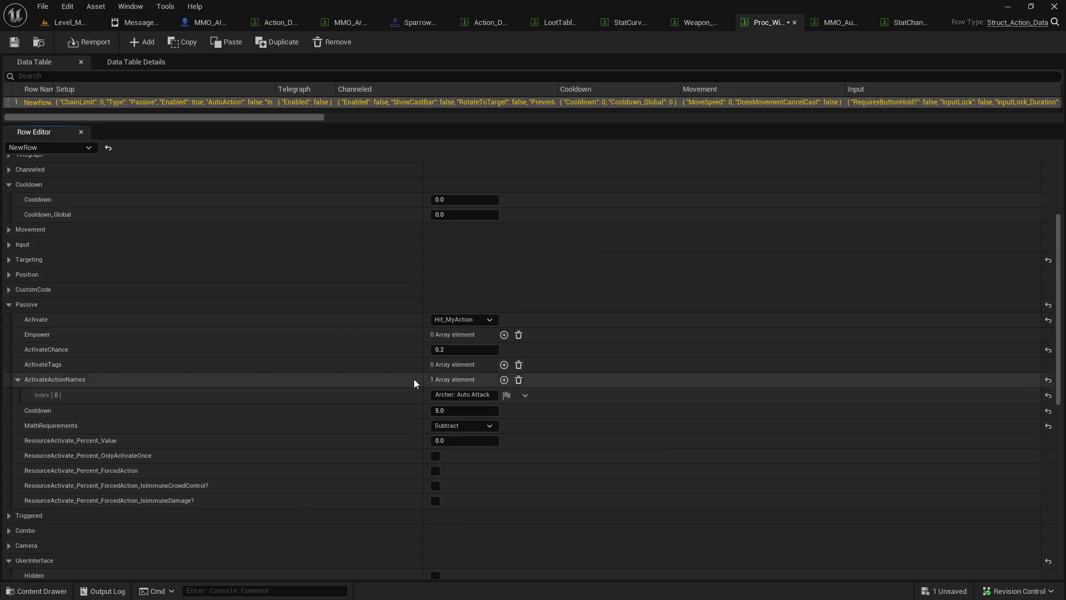
{"action": "left_click", "coordinate": [459, 395]}
{"action": "left_click", "coordinate": [459, 395]}
{"action": "key", "text": "BackSpace"}
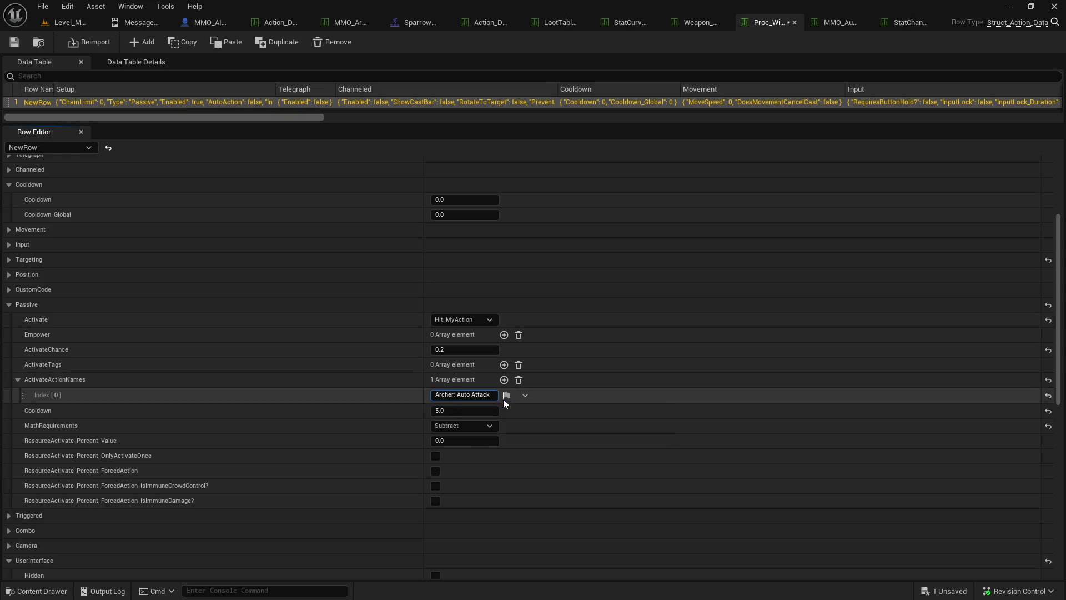
{"action": "key", "text": "Return"}
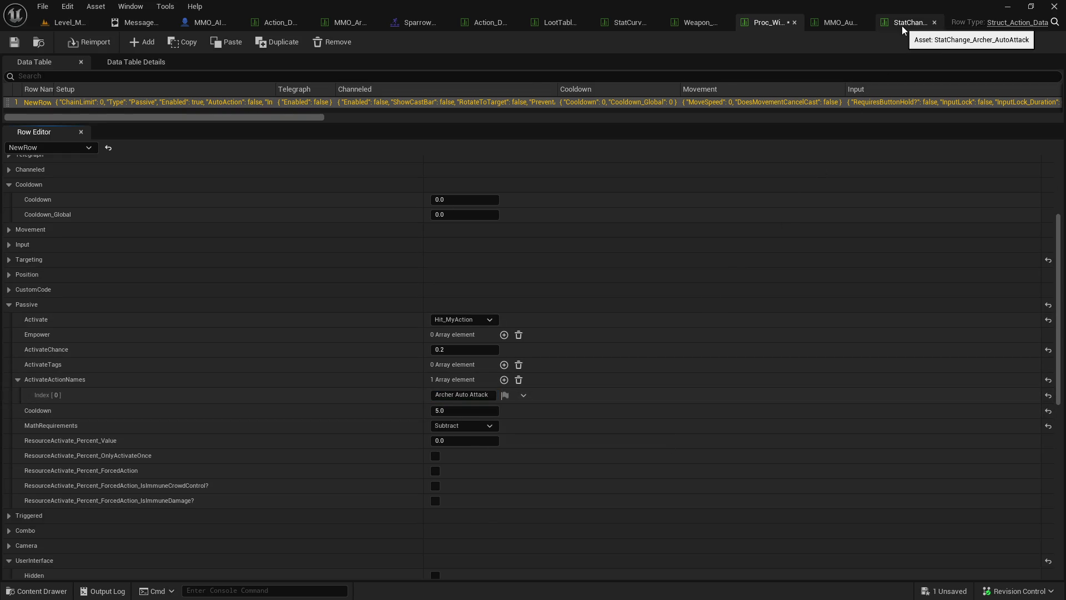
{"action": "left_click", "coordinate": [906, 22]}
{"action": "left_click", "coordinate": [456, 338]}
{"action": "key", "text": "BackSpace"}
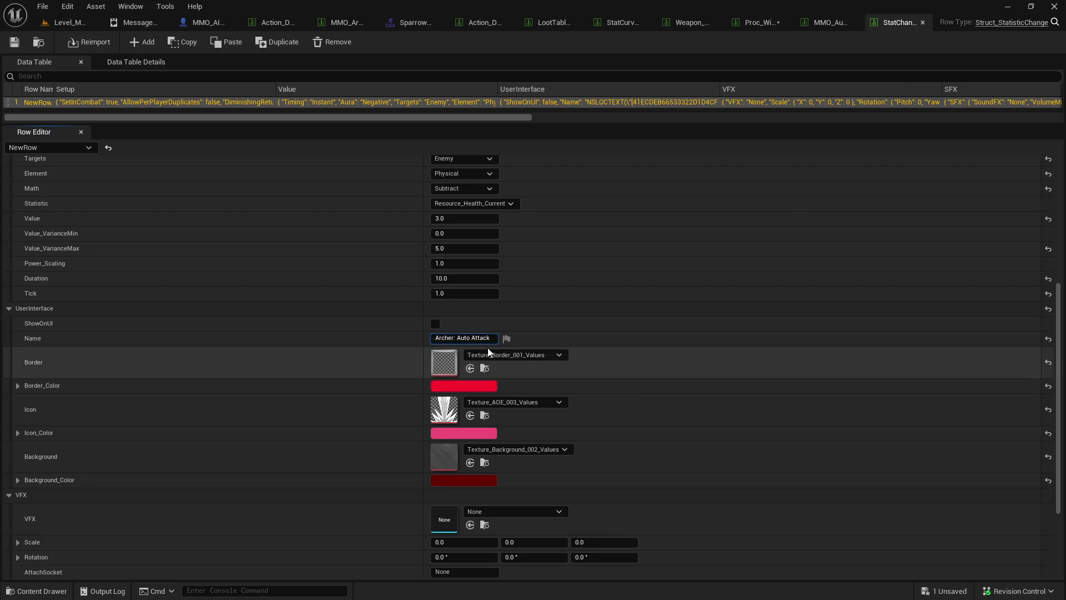
{"action": "key", "text": "Return"}
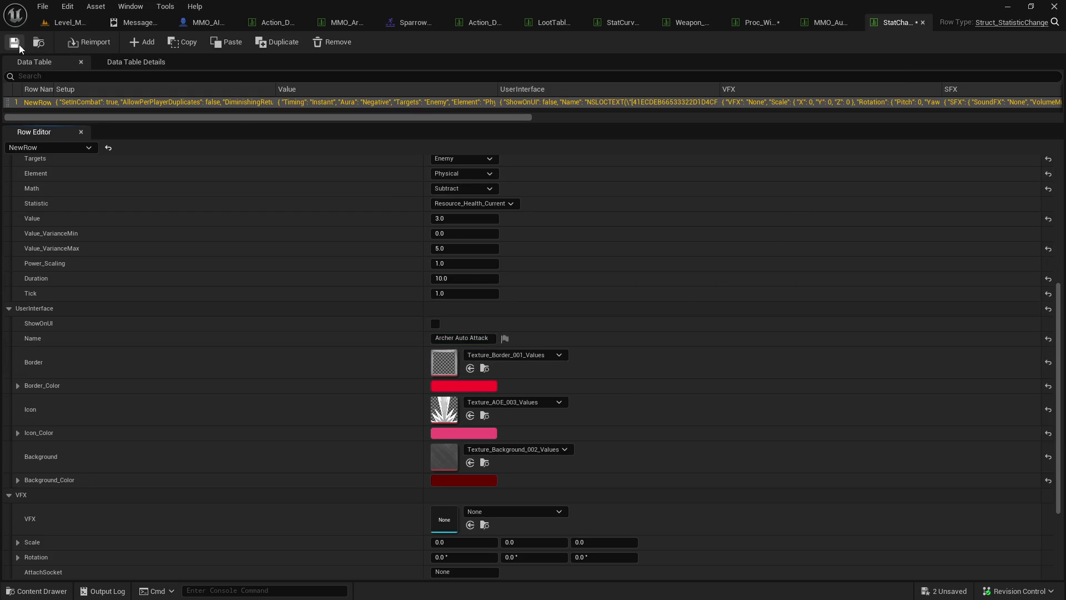
{"action": "left_click", "coordinate": [758, 22]}
{"action": "left_click", "coordinate": [14, 42]}
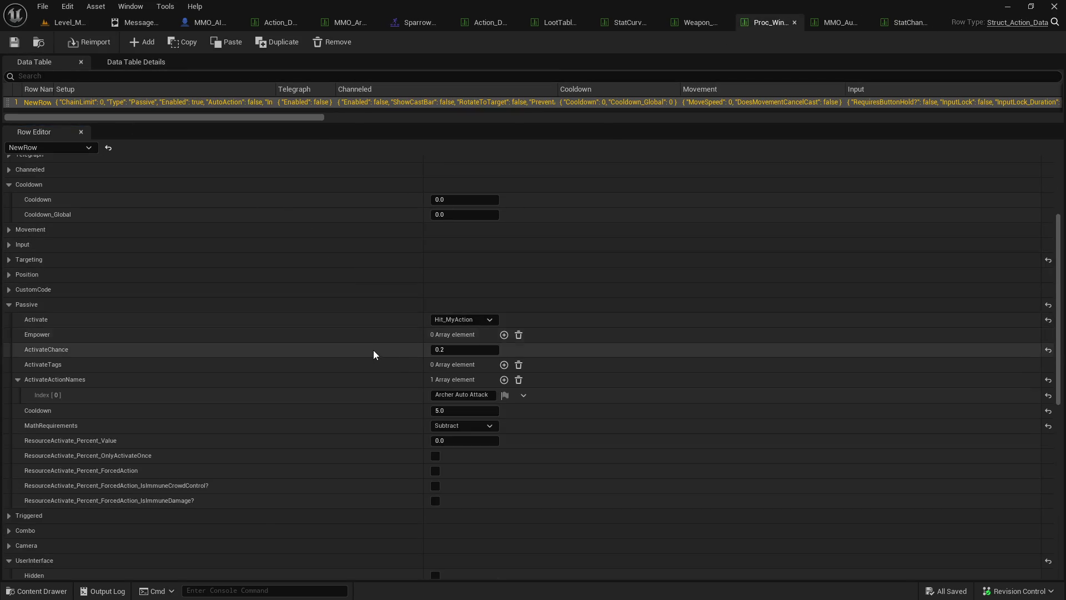
{"action": "scroll", "coordinate": [373, 351], "scroll_direction": "up", "scroll_amount": 2}
{"action": "scroll", "coordinate": [242, 295], "scroll_direction": "up", "scroll_amount": 6}
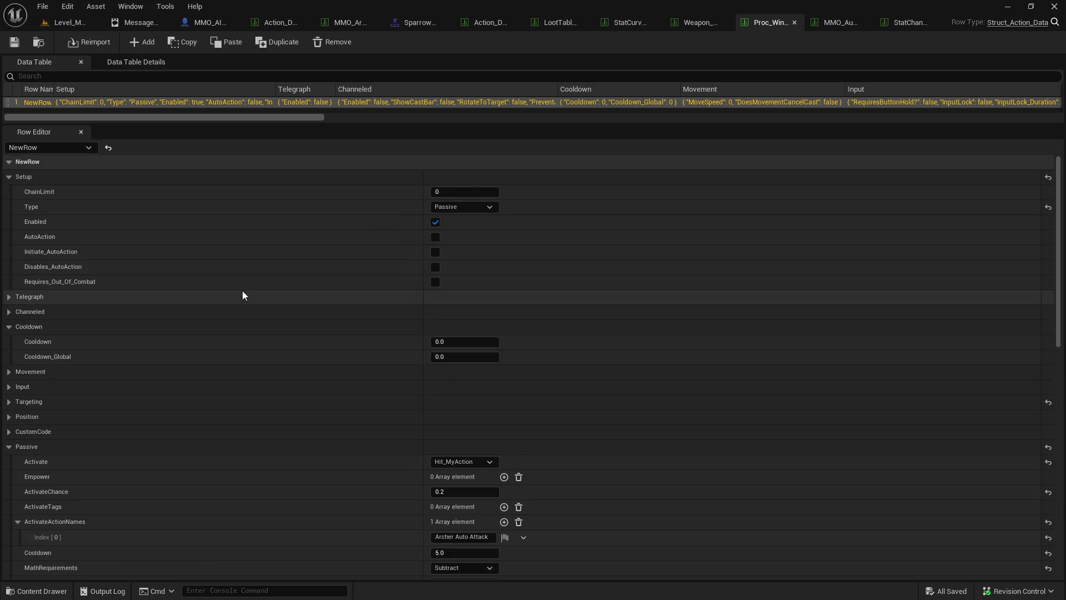
{"action": "scroll", "coordinate": [242, 295], "scroll_direction": "down", "scroll_amount": 10}
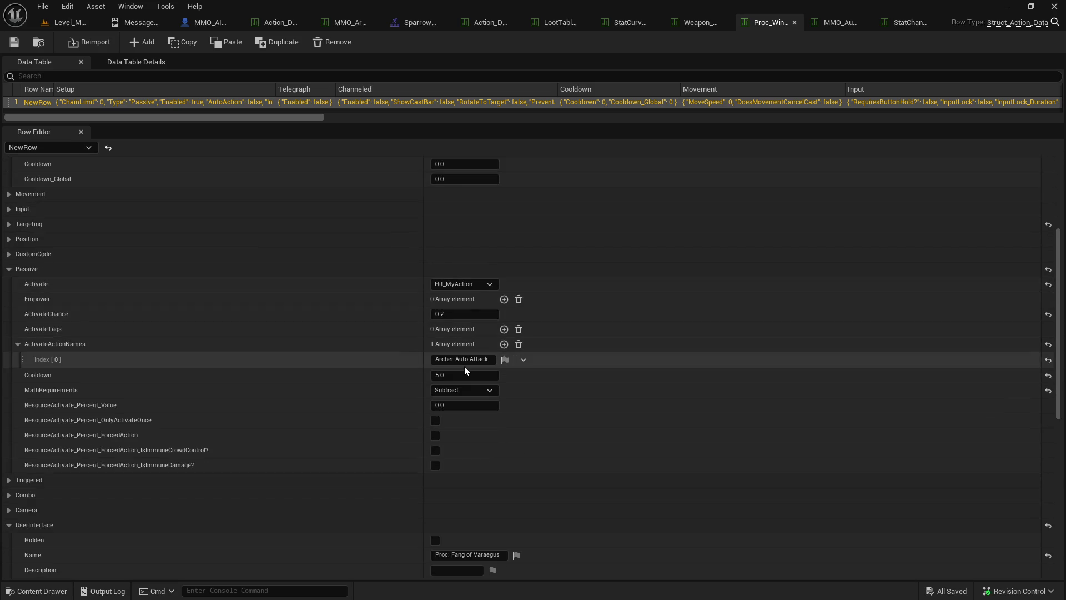
{"action": "scroll", "coordinate": [464, 365], "scroll_direction": "down", "scroll_amount": 12}
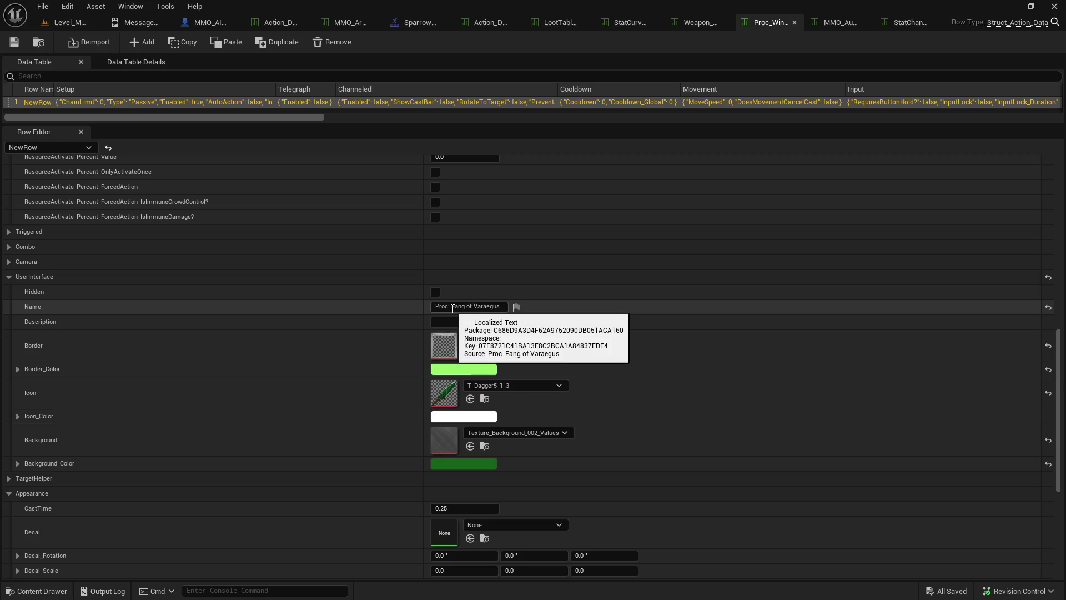
- Replace 'Fang of Varaegus' with 'Windslasher' in the proc name and save the table
{"action": "left_click_drag", "start_coordinate": [453, 308], "coordinate": [608, 293]}
{"action": "type", "text": "Windsla"}
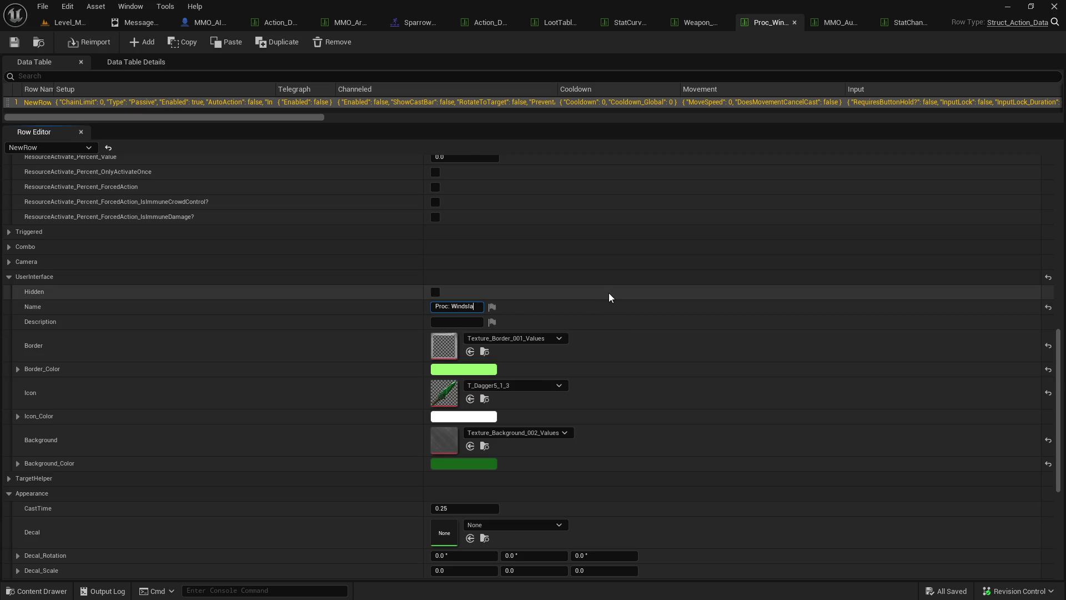
{"action": "type", "text": "sher"}
{"action": "key", "text": "Return"}
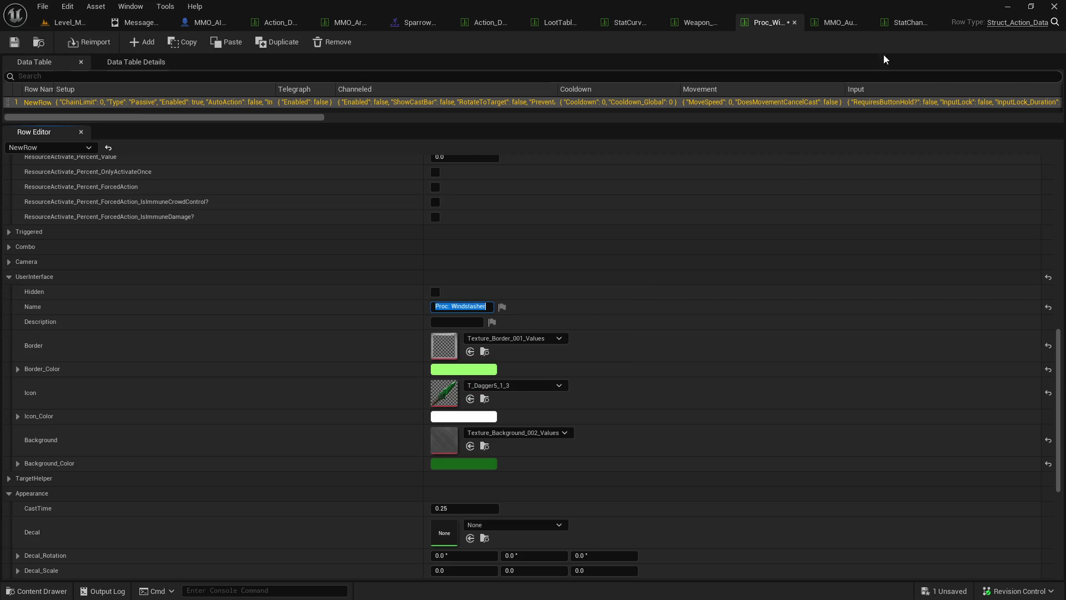
{"action": "left_click", "coordinate": [14, 42]}
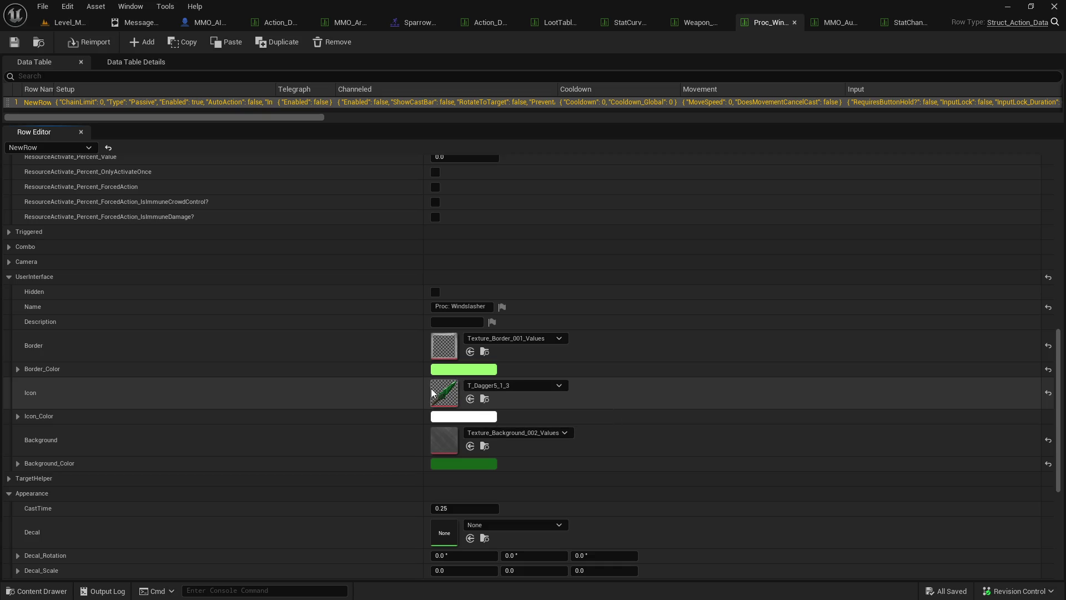
- Set the Windslasher proc's Border_Color to light blue
{"action": "left_click", "coordinate": [702, 26]}
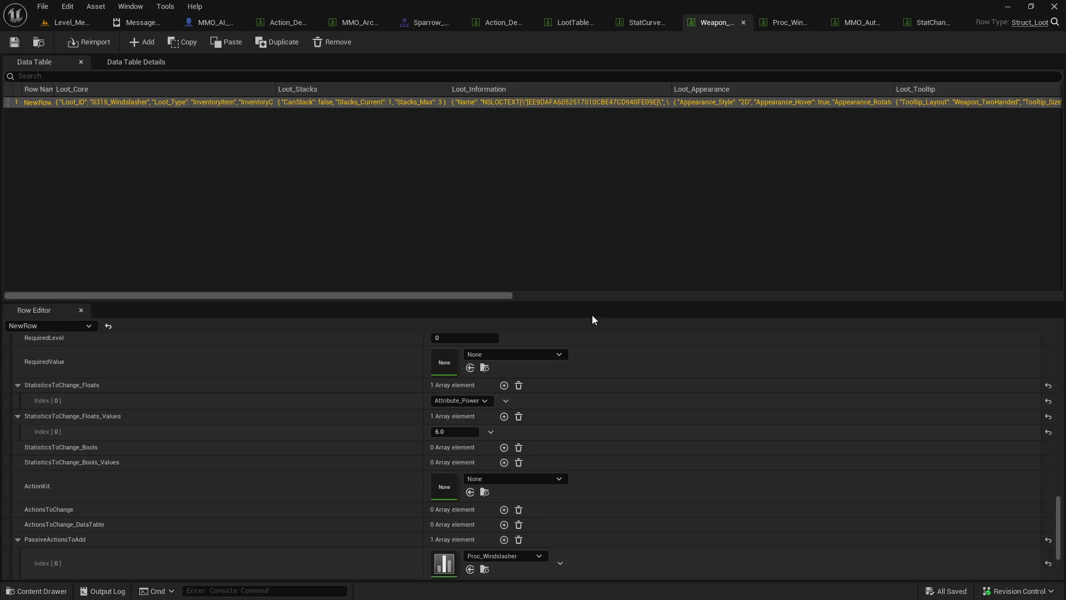
{"action": "left_click_drag", "start_coordinate": [1014, 299], "coordinate": [1014, 161]}
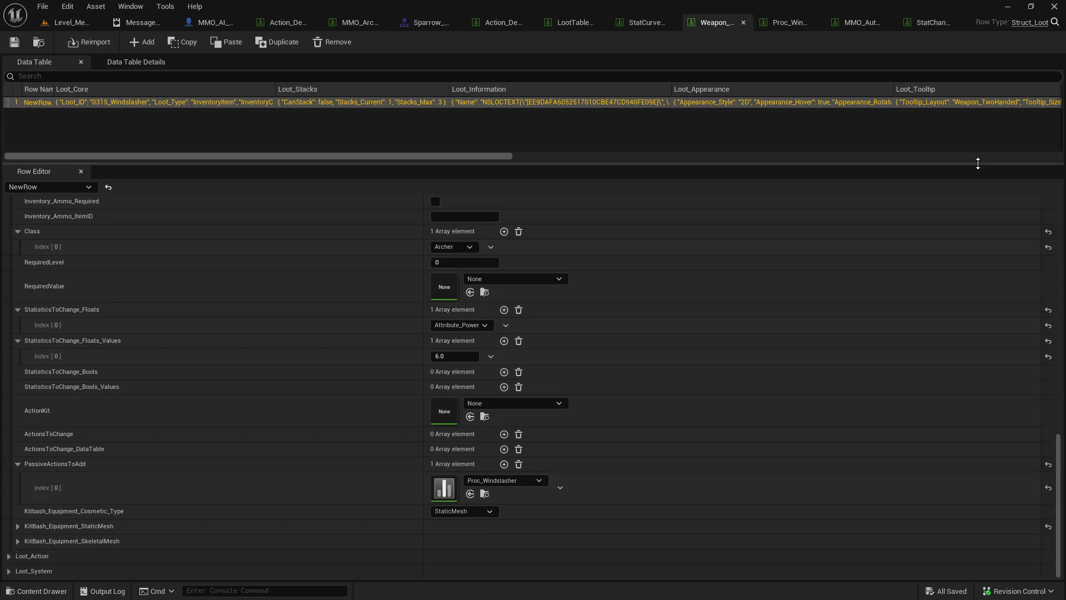
{"action": "scroll", "coordinate": [949, 359], "scroll_direction": "up", "scroll_amount": 5}
{"action": "scroll", "coordinate": [491, 505], "scroll_direction": "up", "scroll_amount": 10}
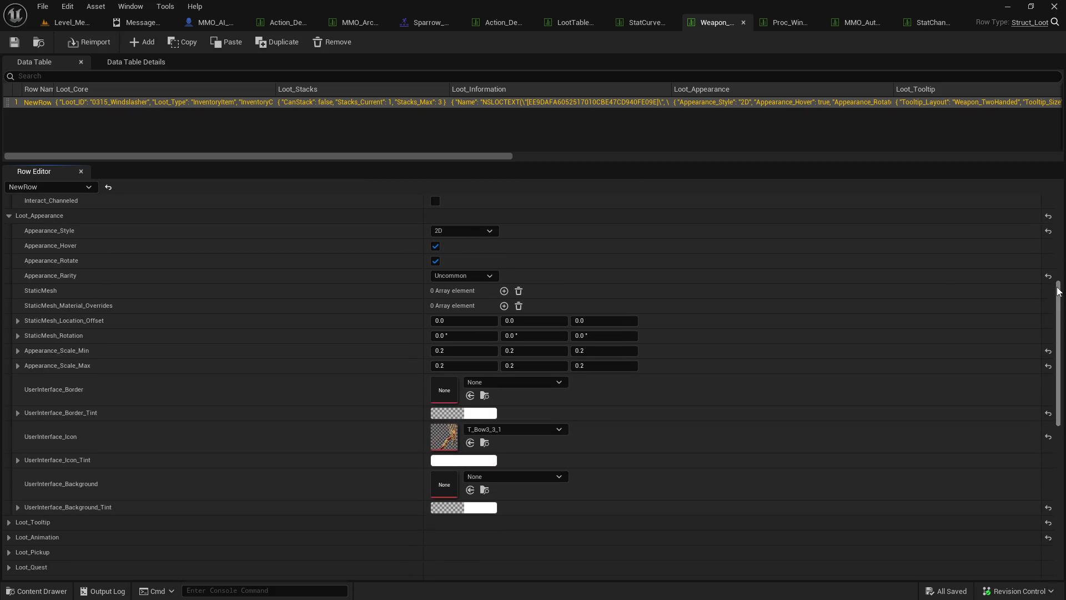
{"action": "left_click", "coordinate": [789, 22]}
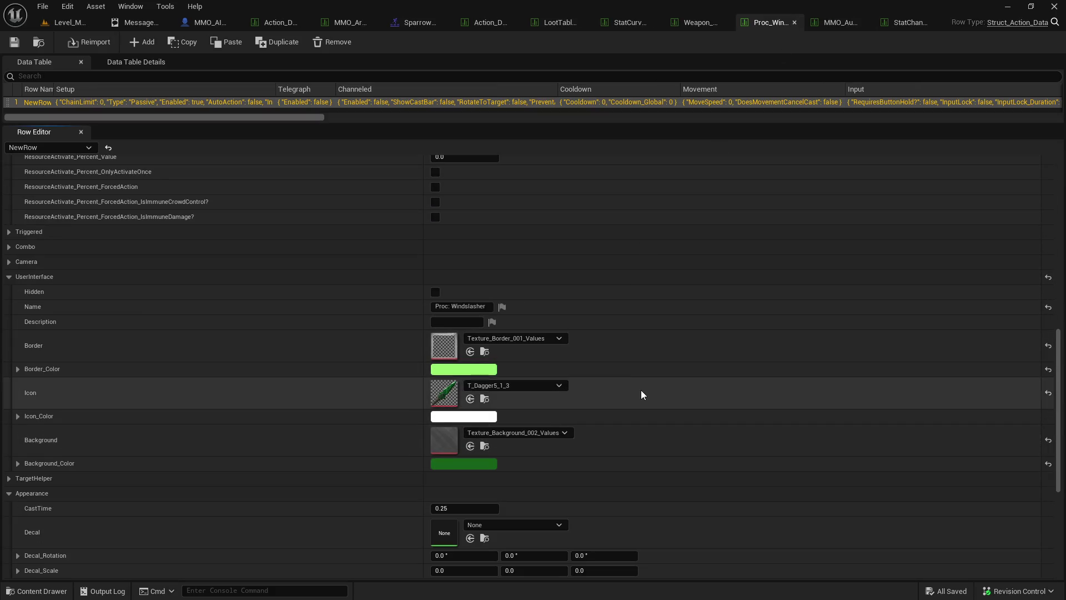
{"action": "left_click", "coordinate": [465, 370]}
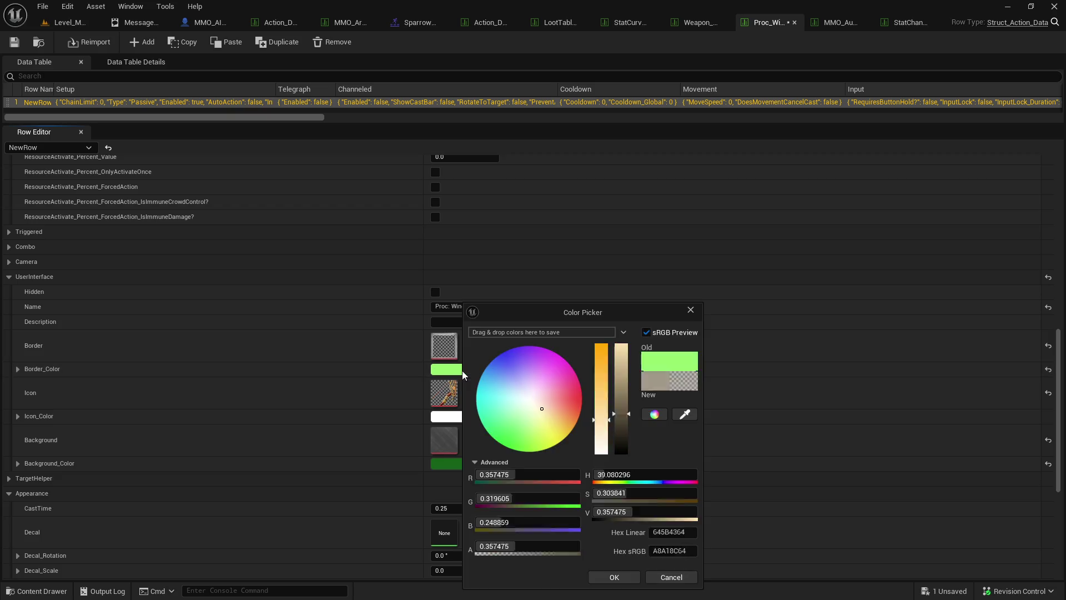
{"action": "left_click", "coordinate": [515, 383]}
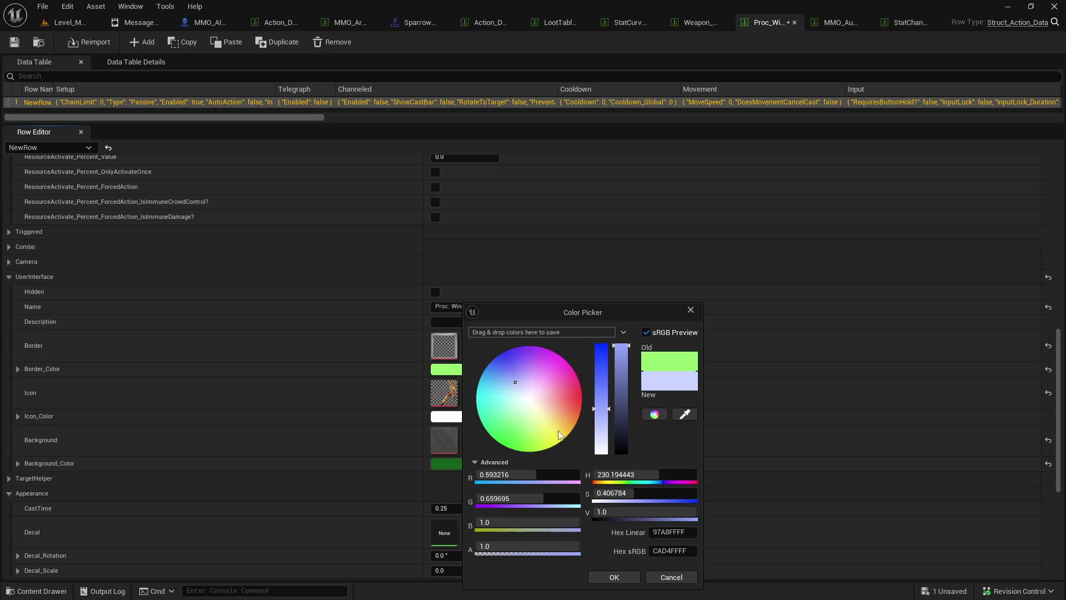
{"action": "left_click", "coordinate": [614, 577]}
- Set Background_Color to dark blue-purple and save the proc table
{"action": "left_click", "coordinate": [473, 461]}
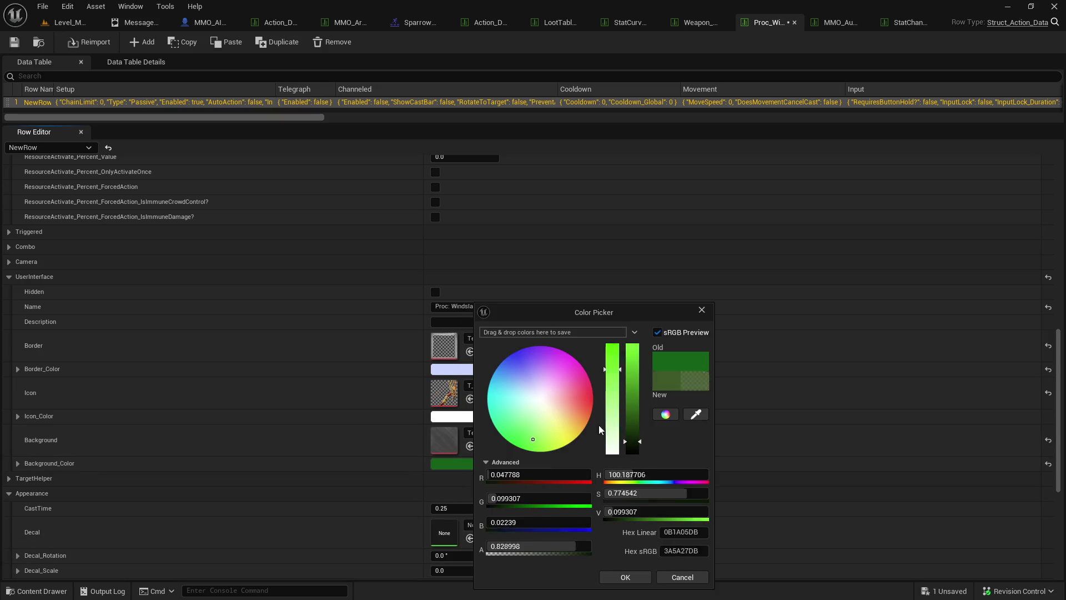
{"action": "left_click", "coordinate": [528, 379]}
{"action": "left_click", "coordinate": [638, 433]}
{"action": "left_click", "coordinate": [627, 577]}
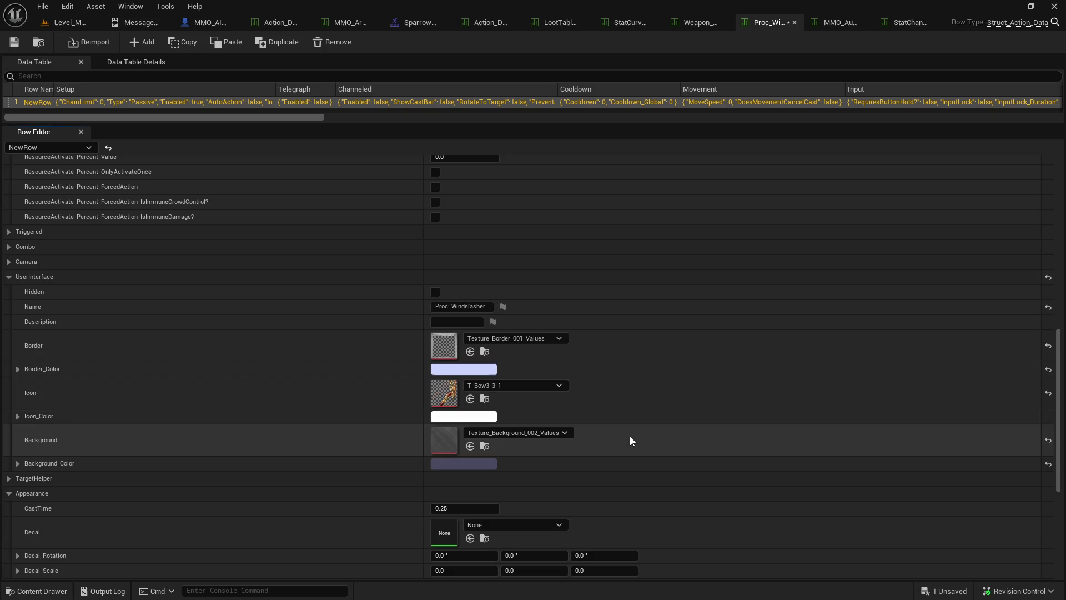
{"action": "left_click", "coordinate": [14, 42]}
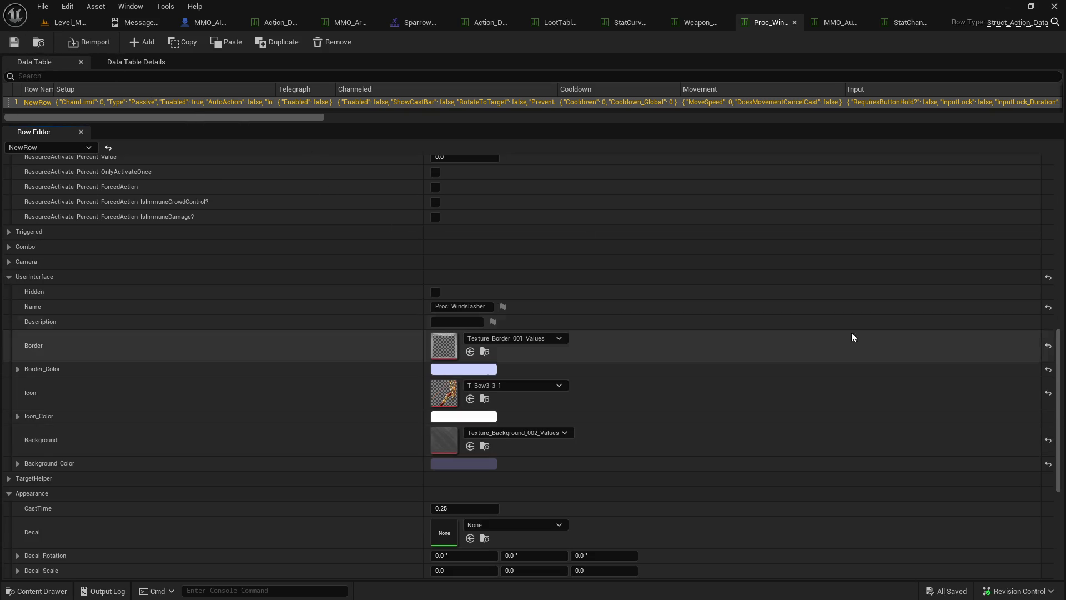
- Search the StatisticChange asset list for 'windsl', then show the Weapon_ table with the Windslasher folder open
{"action": "scroll", "coordinate": [629, 326], "scroll_direction": "down", "scroll_amount": 10}
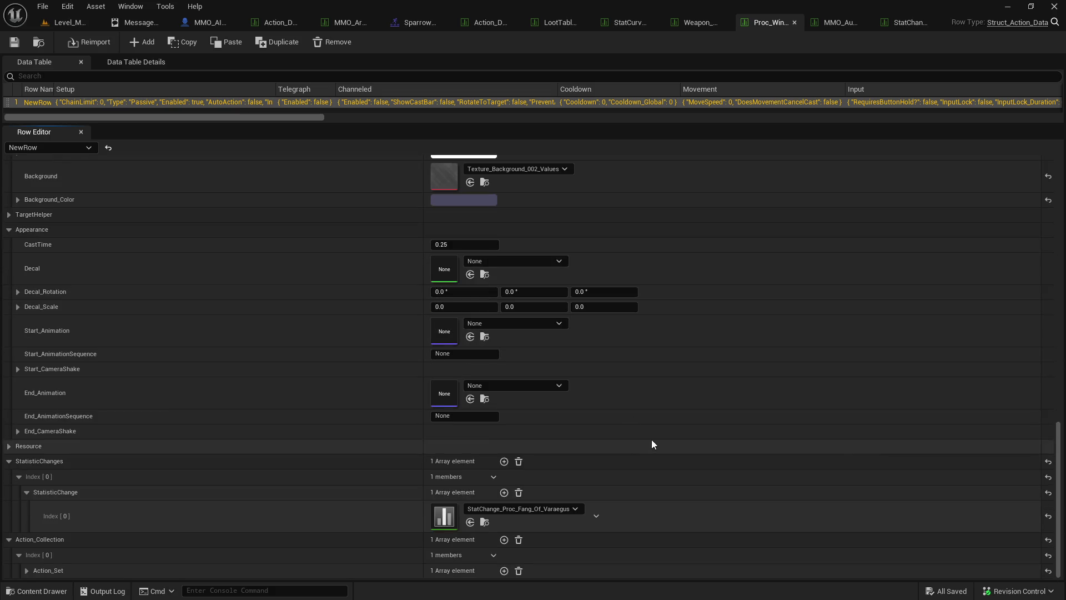
{"action": "left_click", "coordinate": [538, 510]}
{"action": "type", "text": "windsl"}
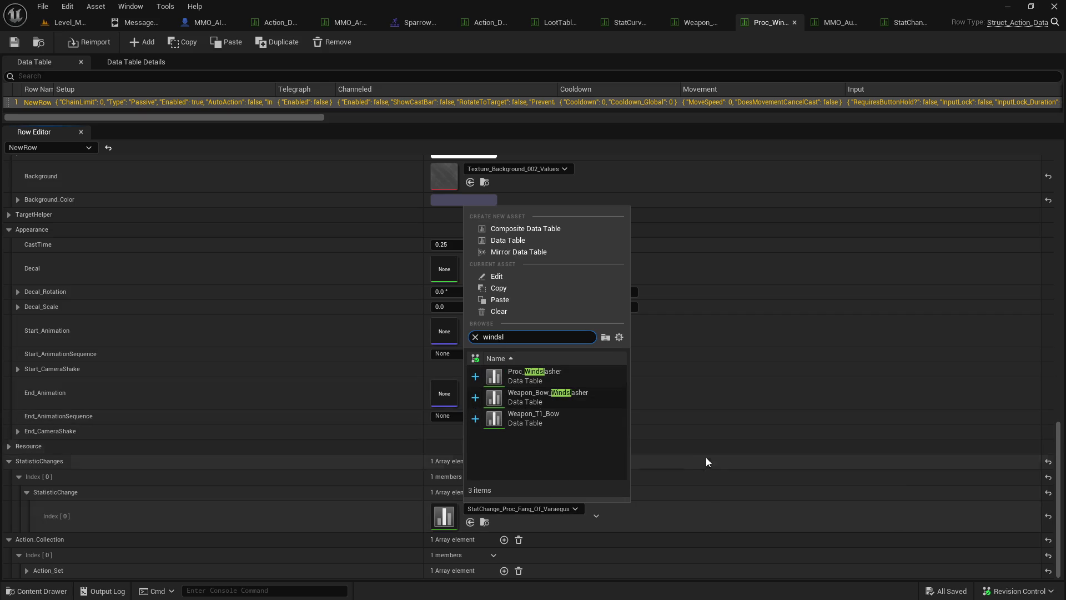
{"action": "left_click", "coordinate": [718, 512]}
{"action": "key", "text": "ctrl+space"}
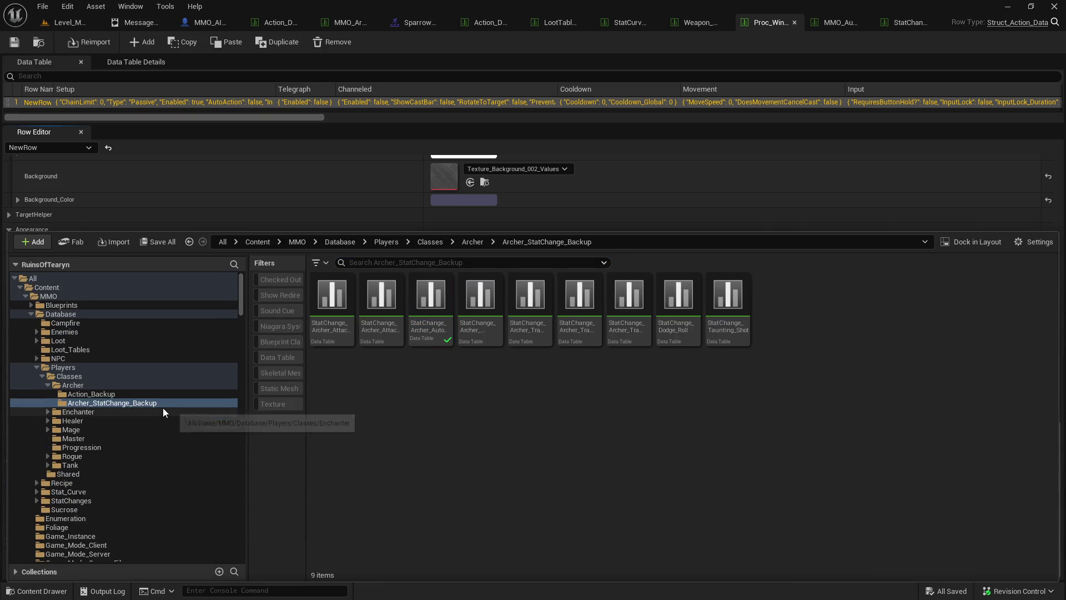
{"action": "left_click", "coordinate": [712, 51]}
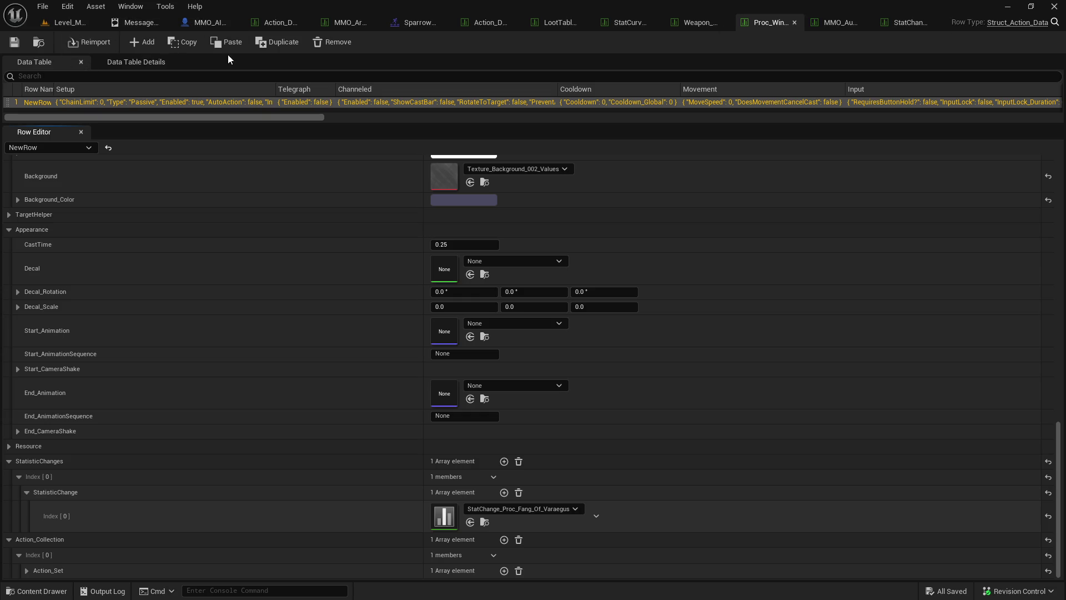
{"action": "left_click", "coordinate": [688, 21]}
{"action": "key", "text": "ctrl+space"}
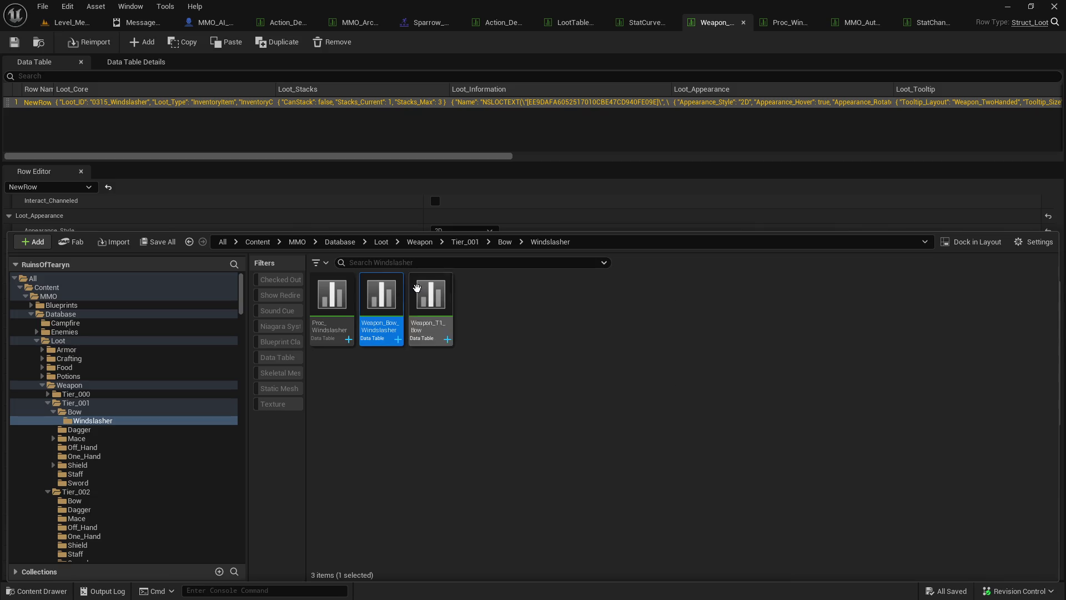
- Browse the Bow and Windslasher folders, opening the Weapon_T1_Bow data table
{"action": "left_click", "coordinate": [729, 35]}
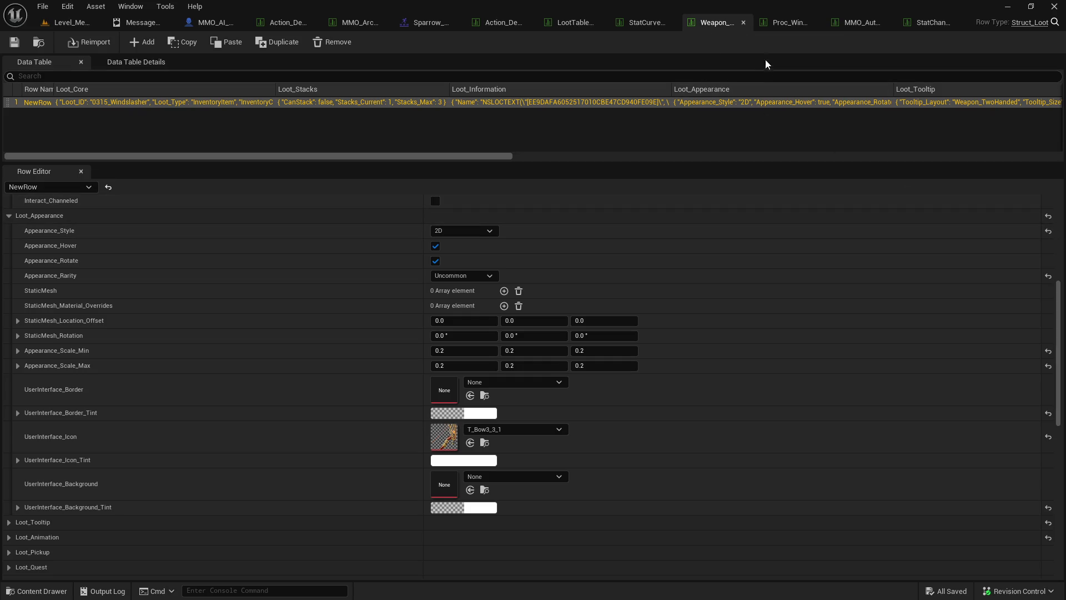
{"action": "scroll", "coordinate": [708, 243], "scroll_direction": "up", "scroll_amount": 5}
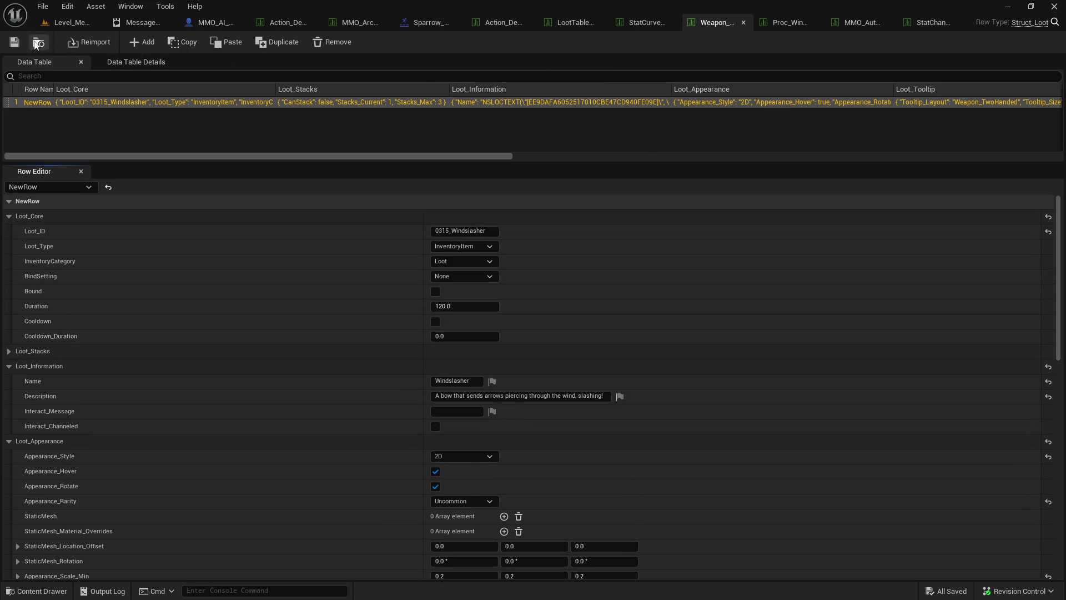
{"action": "key", "text": "ctrl+space"}
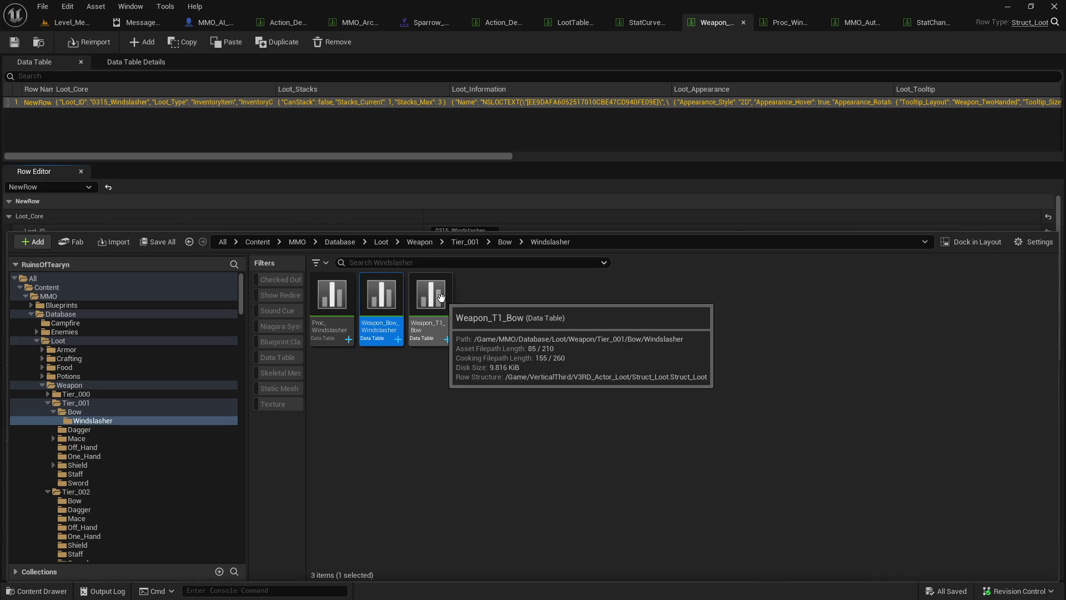
{"action": "double_click", "coordinate": [441, 298]}
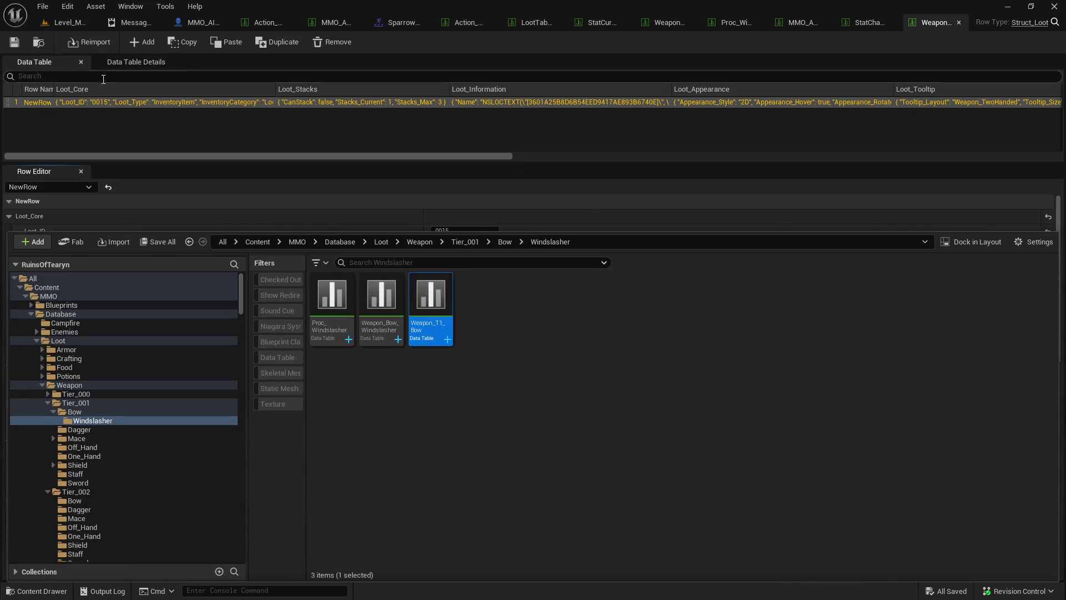
{"action": "key", "text": "ctrl+space"}
{"action": "left_click", "coordinate": [475, 312]}
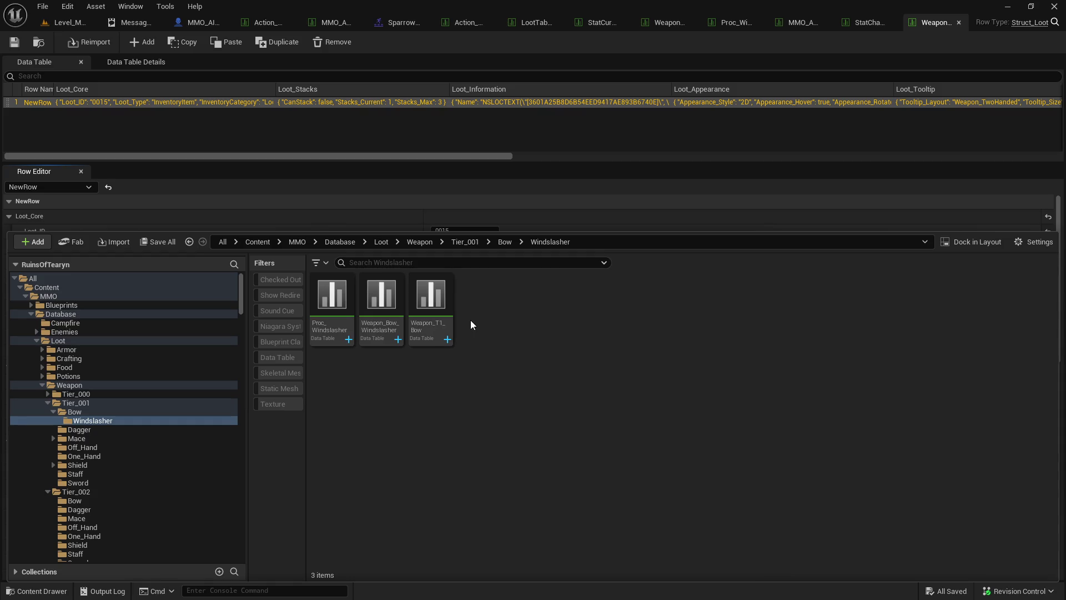
{"action": "left_click", "coordinate": [163, 412]}
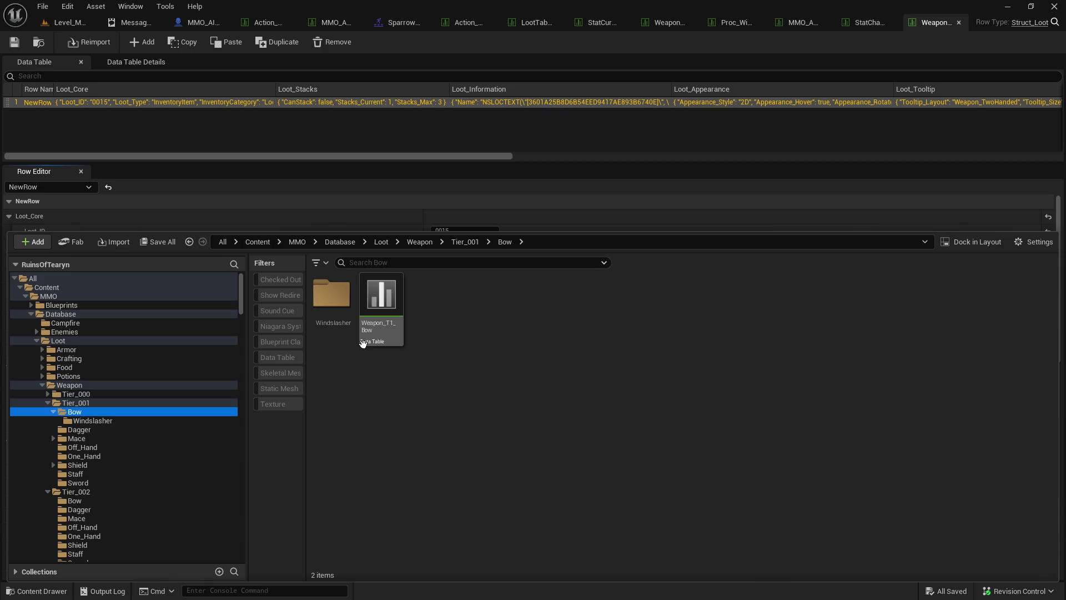
{"action": "double_click", "coordinate": [364, 342]}
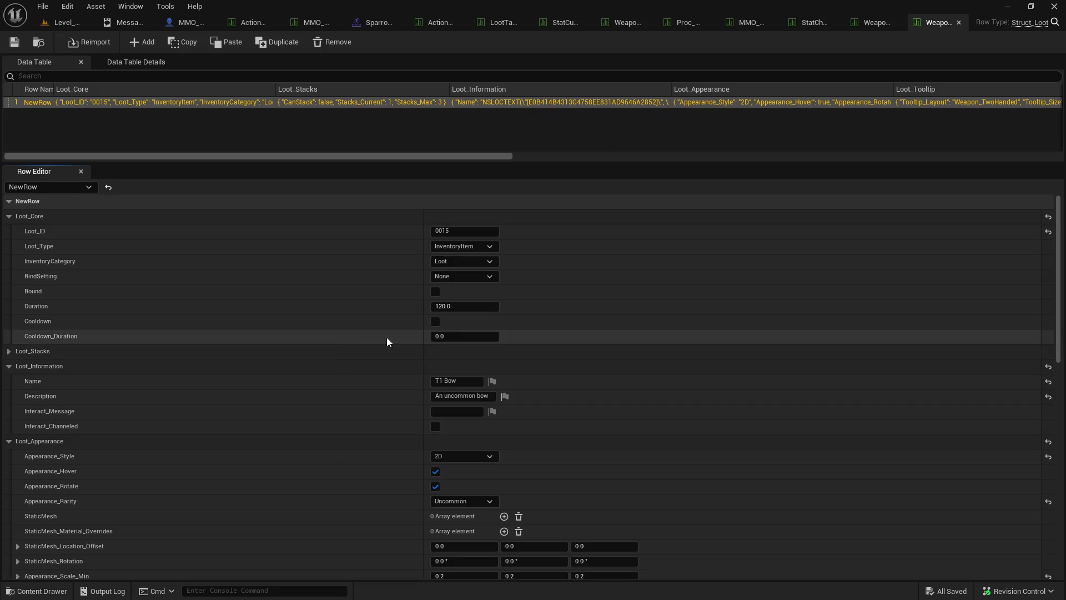
{"action": "left_click", "coordinate": [38, 42]}
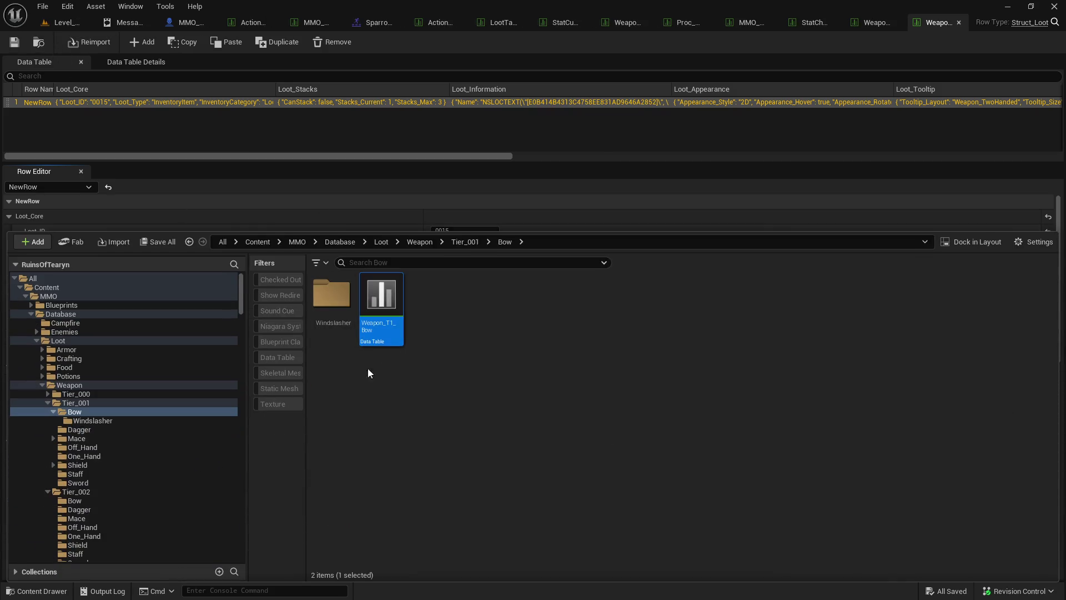
{"action": "left_click", "coordinate": [209, 420]}
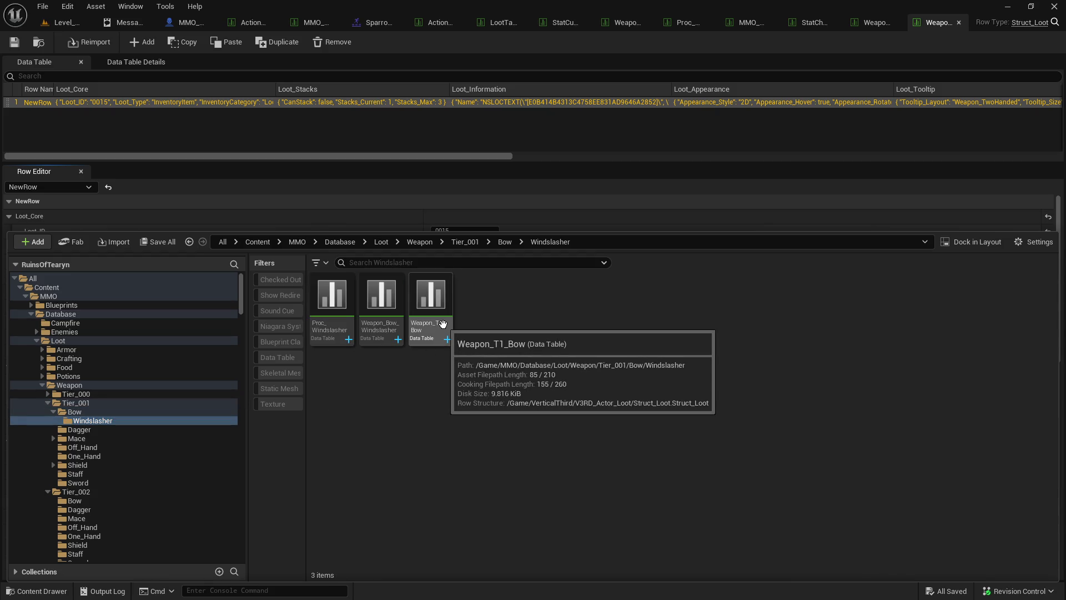
{"action": "double_click", "coordinate": [444, 325]}
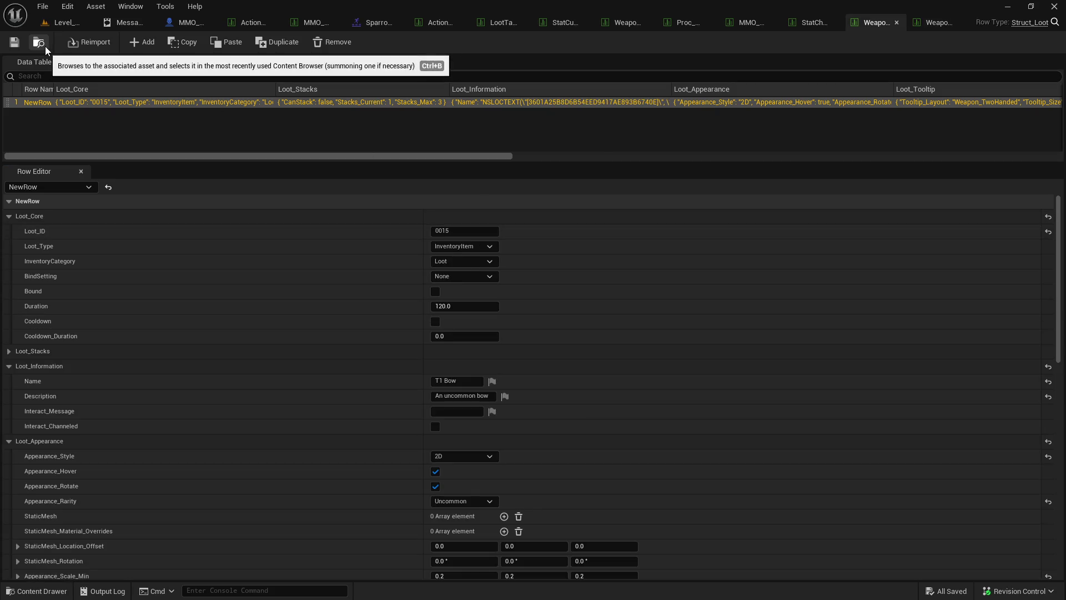
{"action": "left_click", "coordinate": [43, 44]}
- Delete the Weapon_T1_Bow data table and open Weapon_Bow_Windslasher
{"action": "right_click", "coordinate": [430, 323]}
{"action": "left_click", "coordinate": [844, 48]}
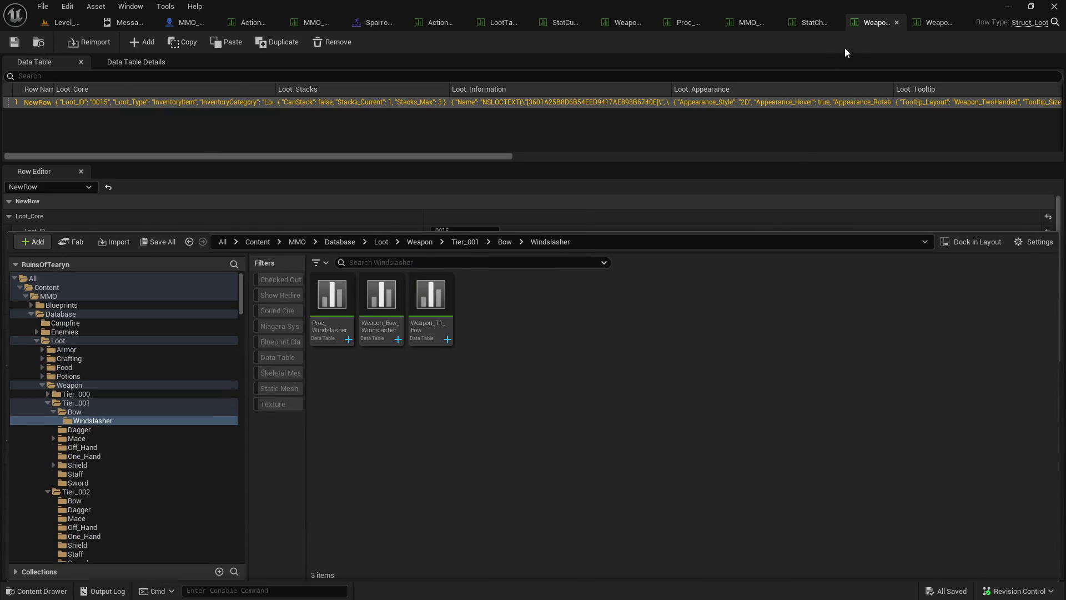
{"action": "left_click", "coordinate": [897, 22]}
{"action": "key", "text": "ctrl+space"}
{"action": "right_click", "coordinate": [431, 339]}
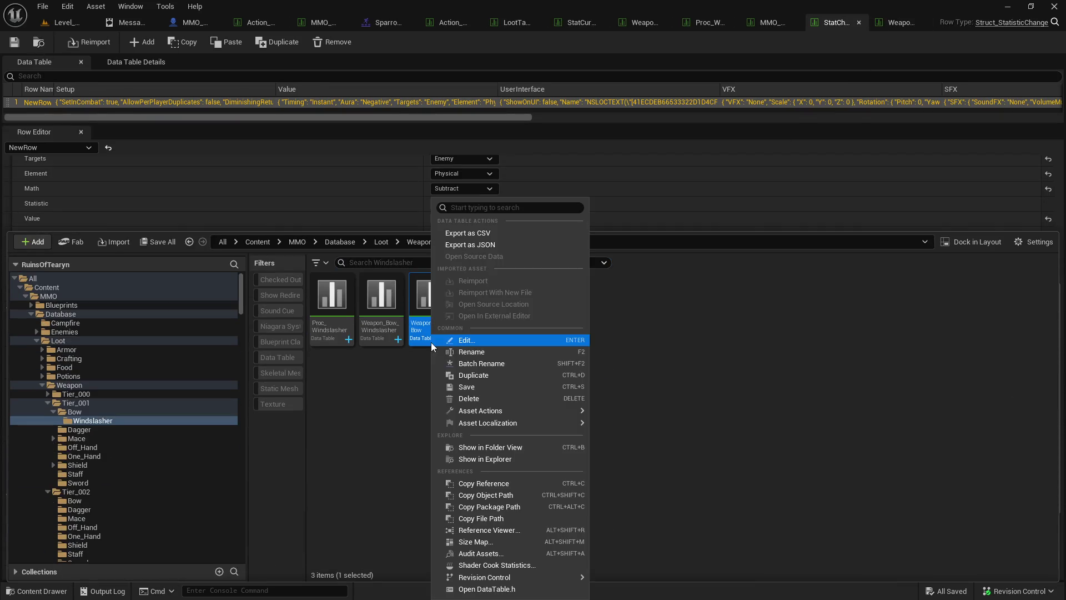
{"action": "left_click", "coordinate": [503, 400]}
{"action": "left_click", "coordinate": [468, 483]}
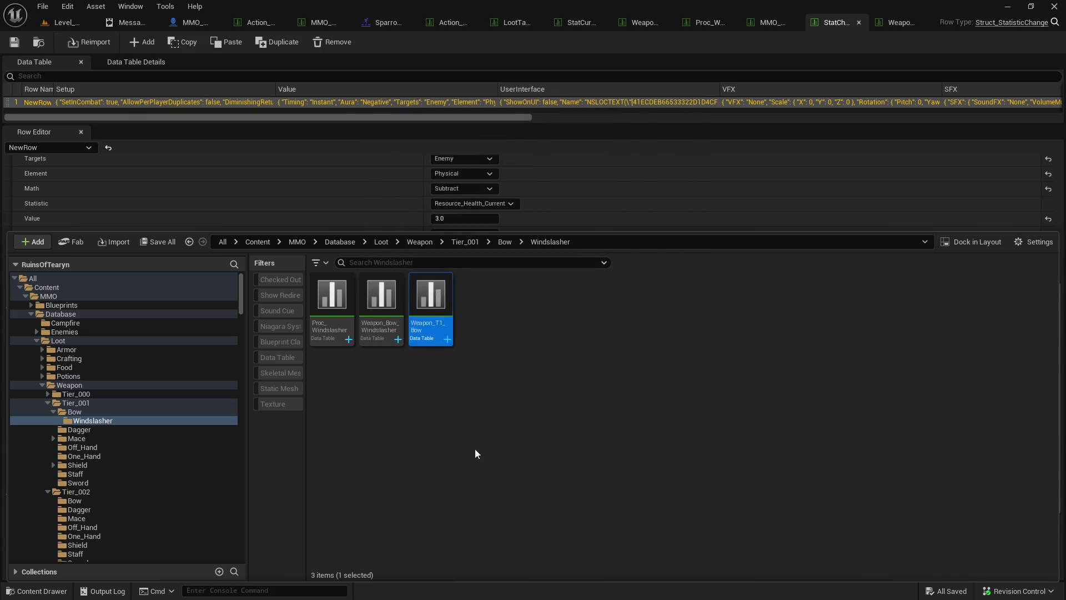
{"action": "double_click", "coordinate": [382, 311]}
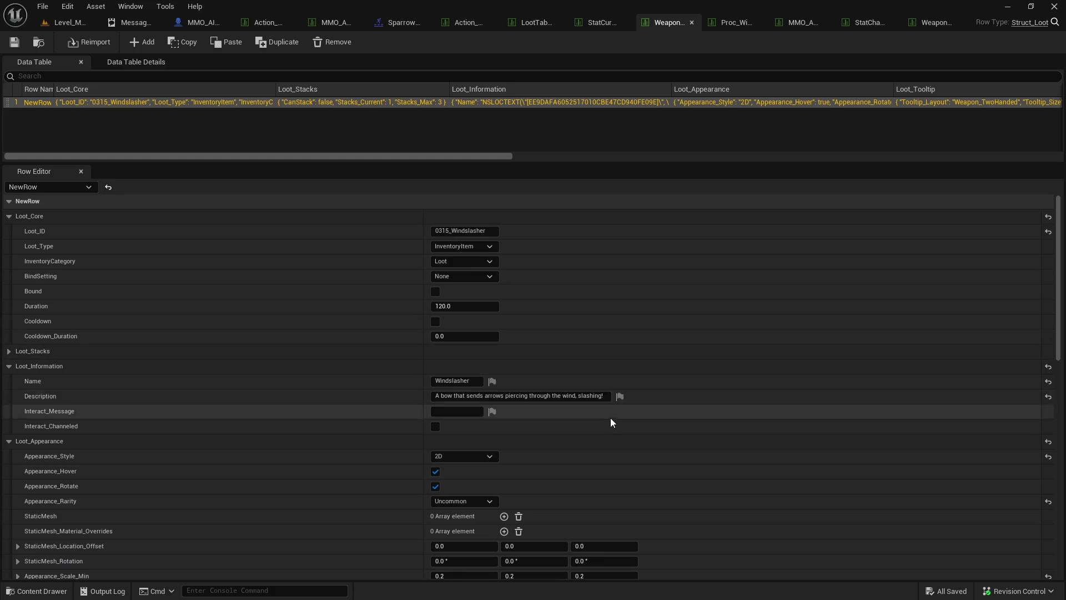
- Change the Attribute_Power value at Index[0] from 6.0 to 7.0 and save the loot table
{"action": "scroll", "coordinate": [615, 421], "scroll_direction": "down", "scroll_amount": 10}
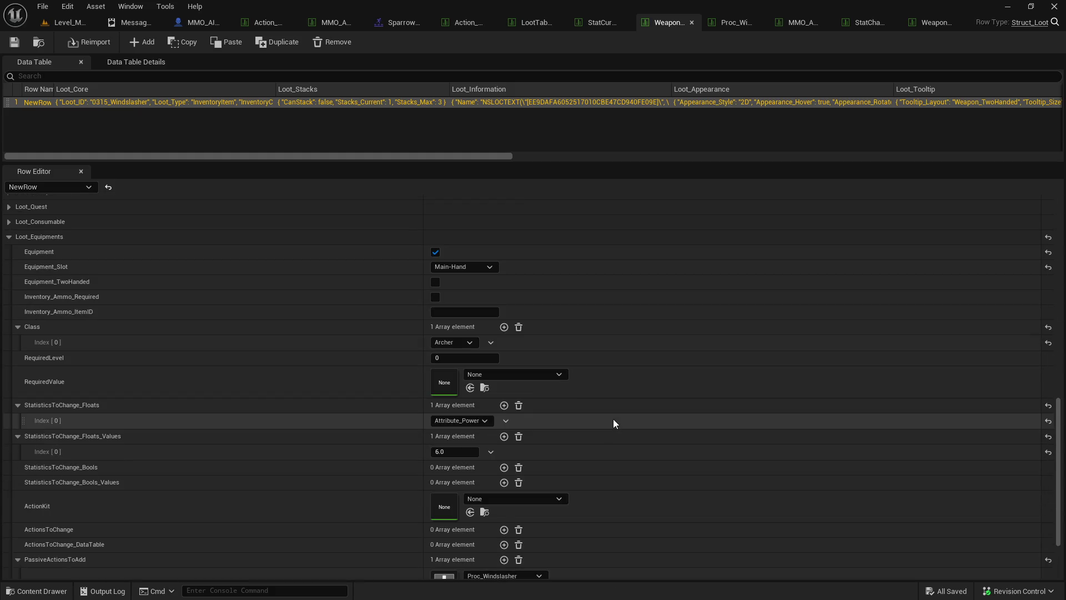
{"action": "scroll", "coordinate": [613, 420], "scroll_direction": "down", "scroll_amount": 4}
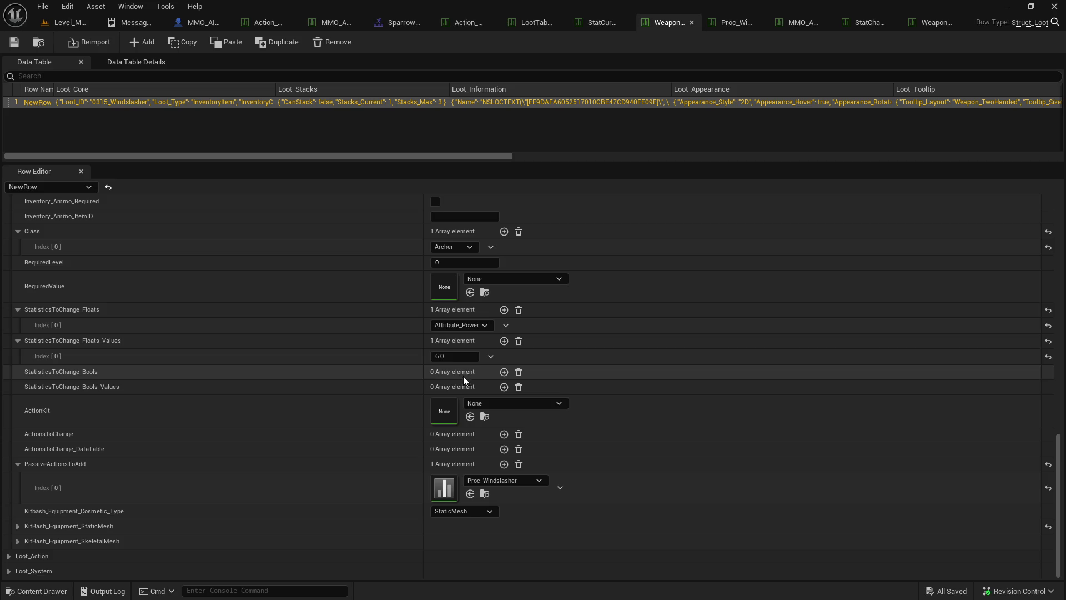
{"action": "left_click", "coordinate": [456, 357]}
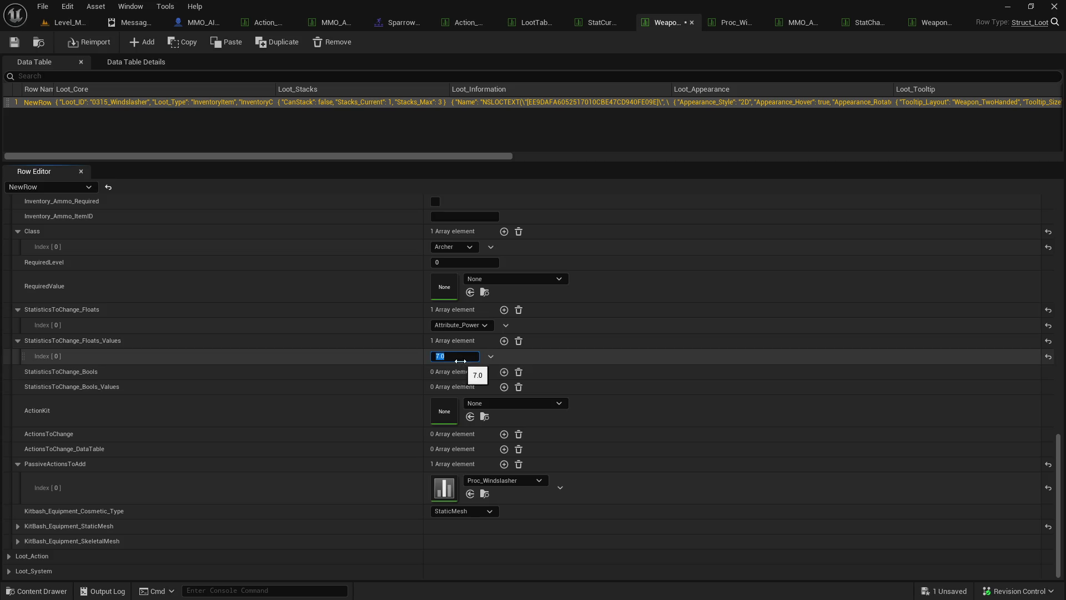
{"action": "key", "text": "Return"}
{"action": "left_click", "coordinate": [11, 43]}
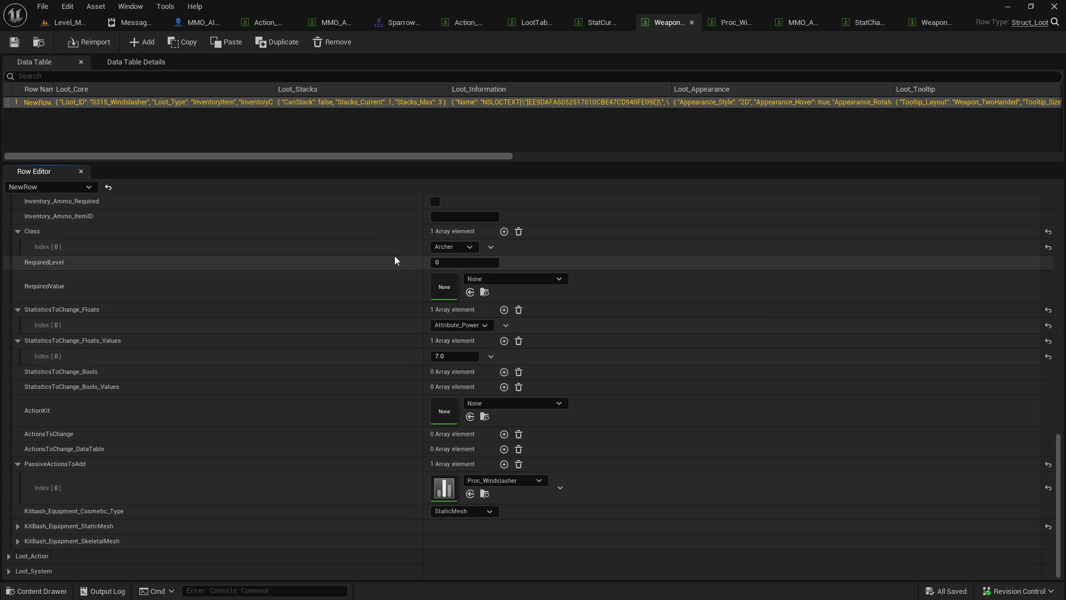
{"action": "scroll", "coordinate": [356, 310], "scroll_direction": "up", "scroll_amount": 3}
{"action": "scroll", "coordinate": [366, 322], "scroll_direction": "up", "scroll_amount": 5}
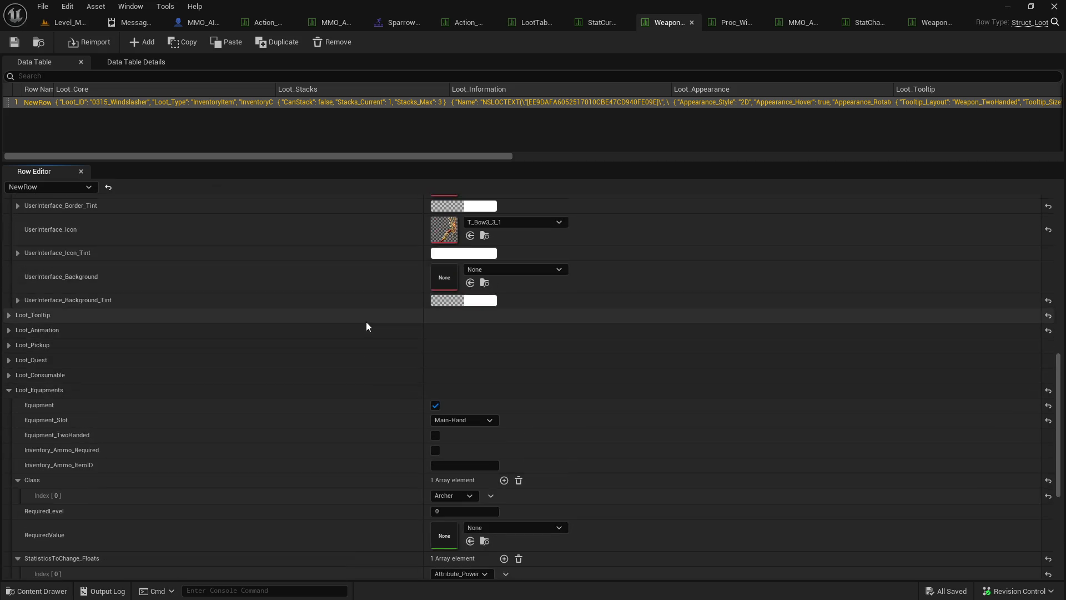
{"action": "left_click", "coordinate": [39, 42]}
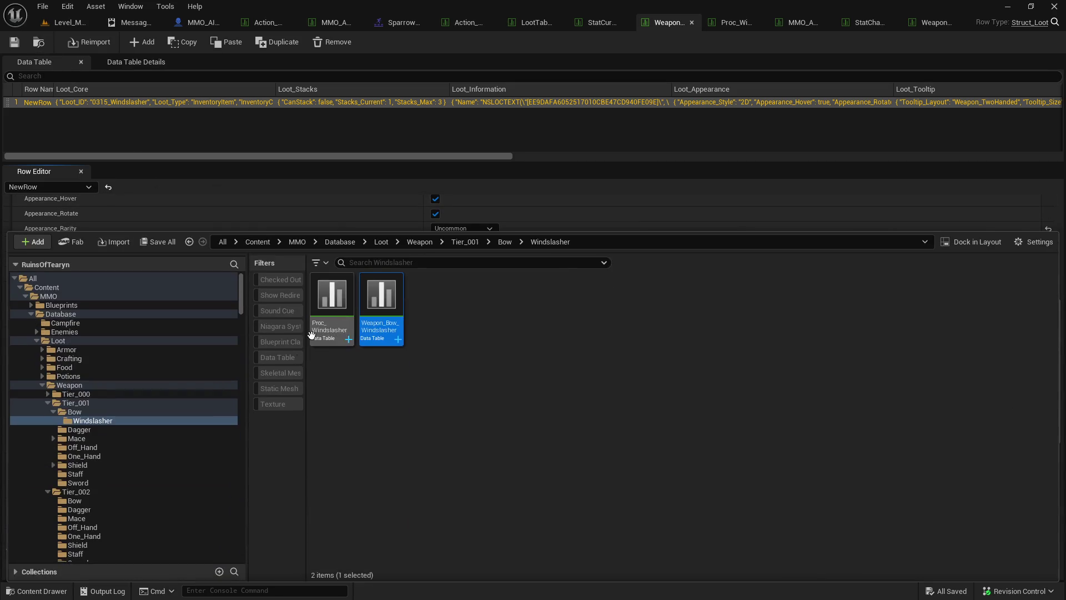
- Copy StatChange_Proc_Fang_Of_Varaegus from Tier_001/Dagger into Windslasher, rename it with a Windslasher name, and open it
{"action": "left_click", "coordinate": [94, 431]}
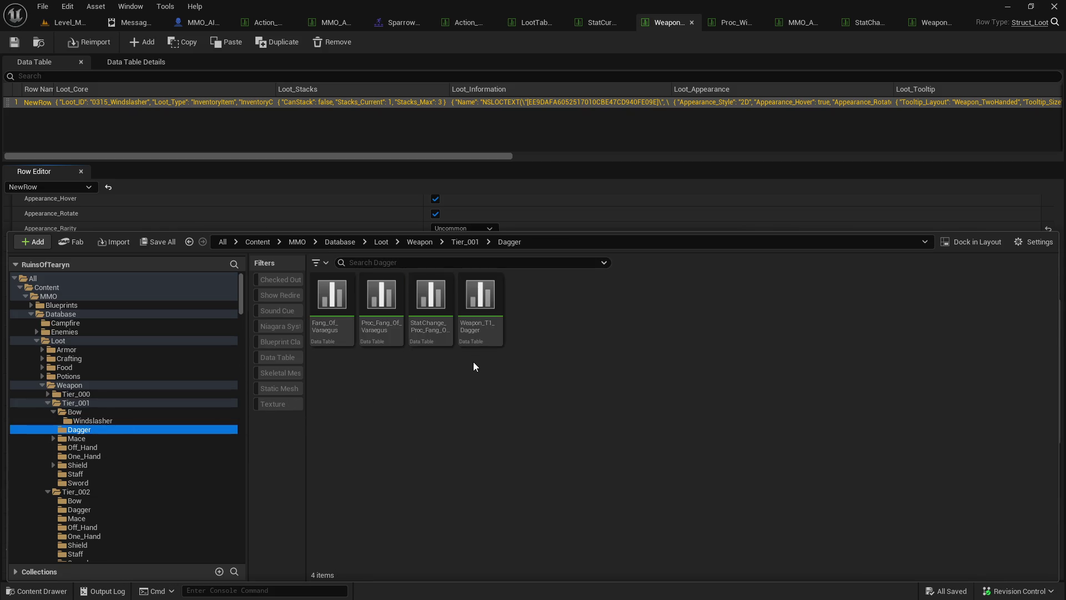
{"action": "mouse_move", "coordinate": [431, 333]}
{"action": "left_mouse_down"}
{"action": "mouse_move", "coordinate": [147, 438]}
{"action": "mouse_move", "coordinate": [123, 418]}
{"action": "left_mouse_up"}
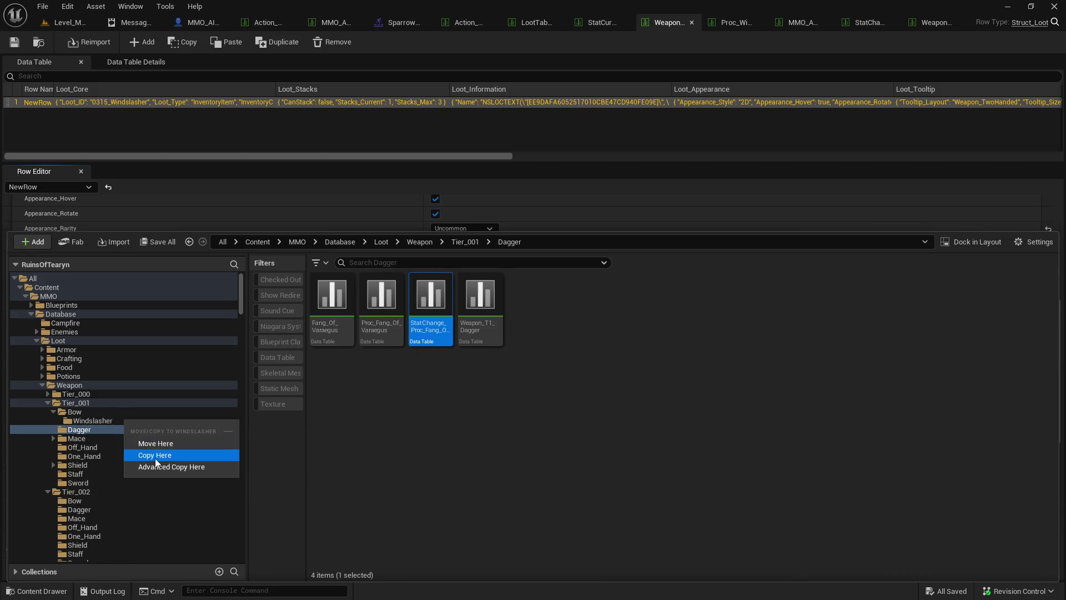
{"action": "left_click", "coordinate": [155, 458]}
{"action": "left_click", "coordinate": [120, 421]}
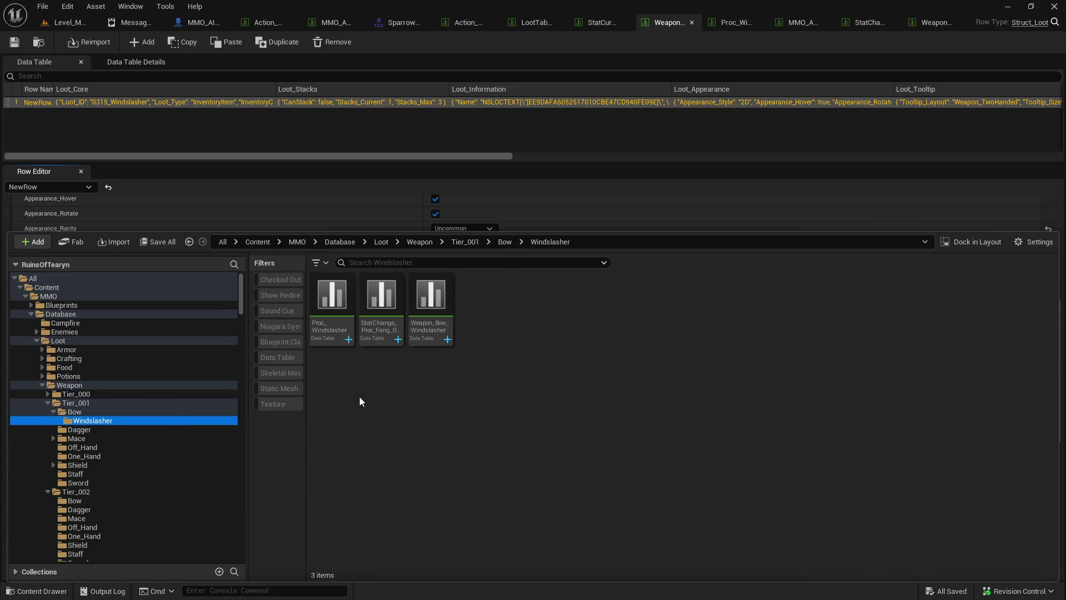
{"action": "right_click", "coordinate": [367, 327]}
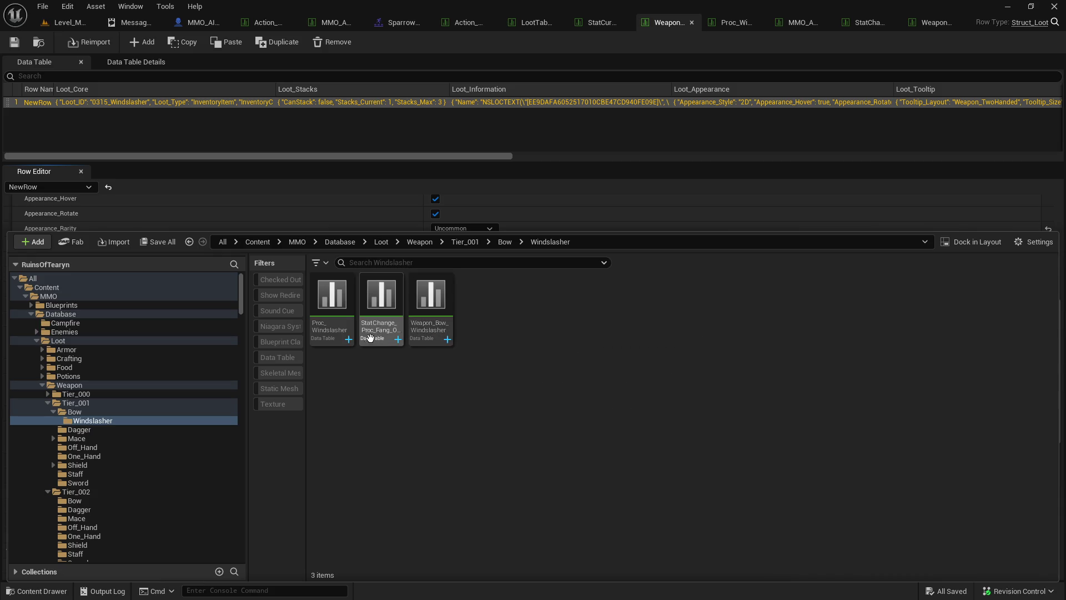
{"action": "left_click", "coordinate": [417, 364]}
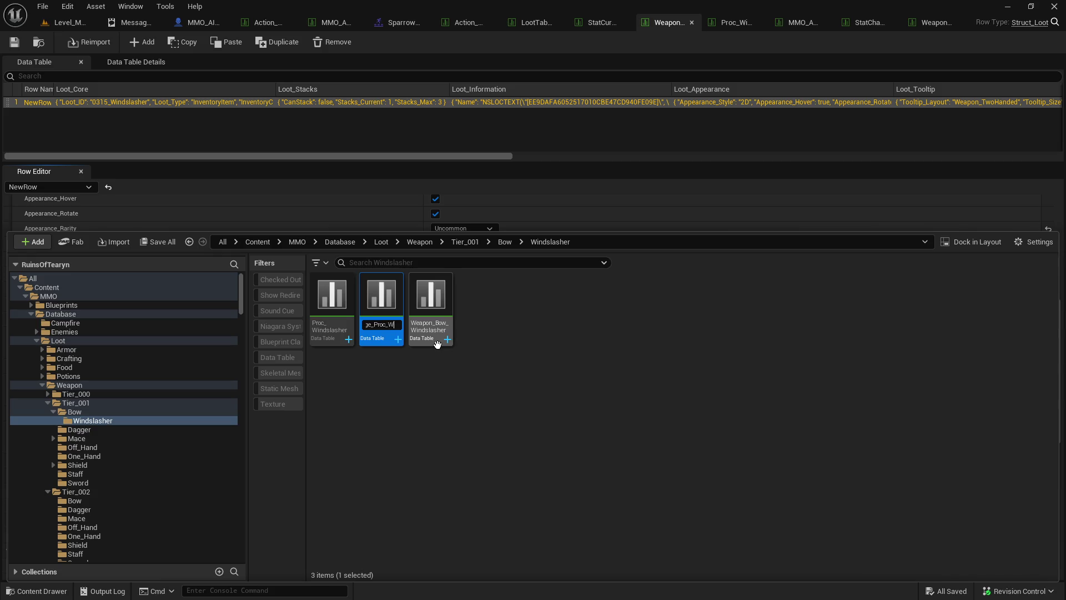
{"action": "key", "text": "Return"}
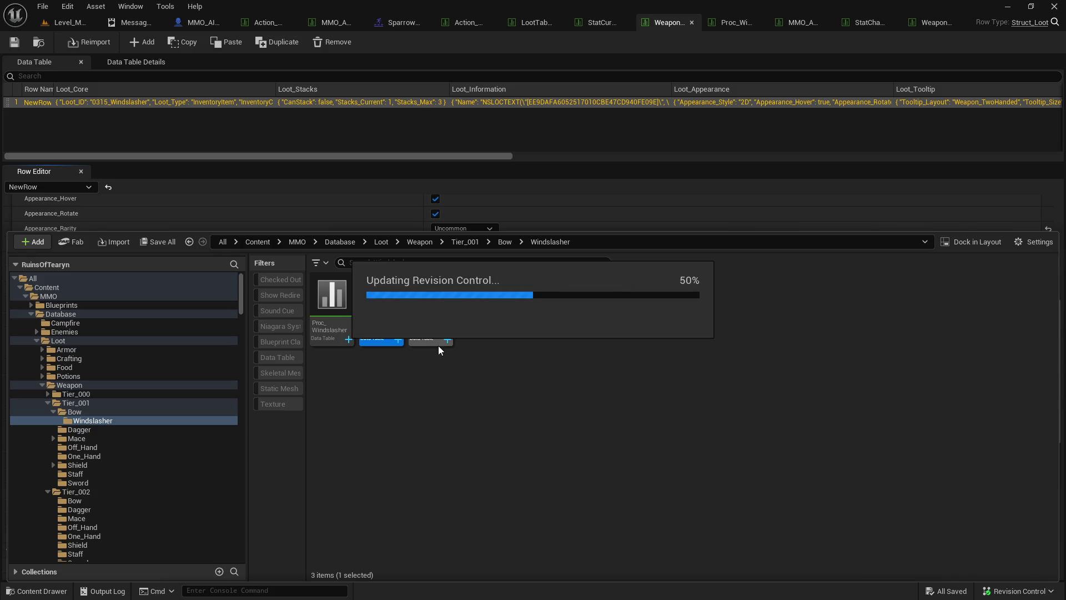
{"action": "double_click", "coordinate": [389, 340]}
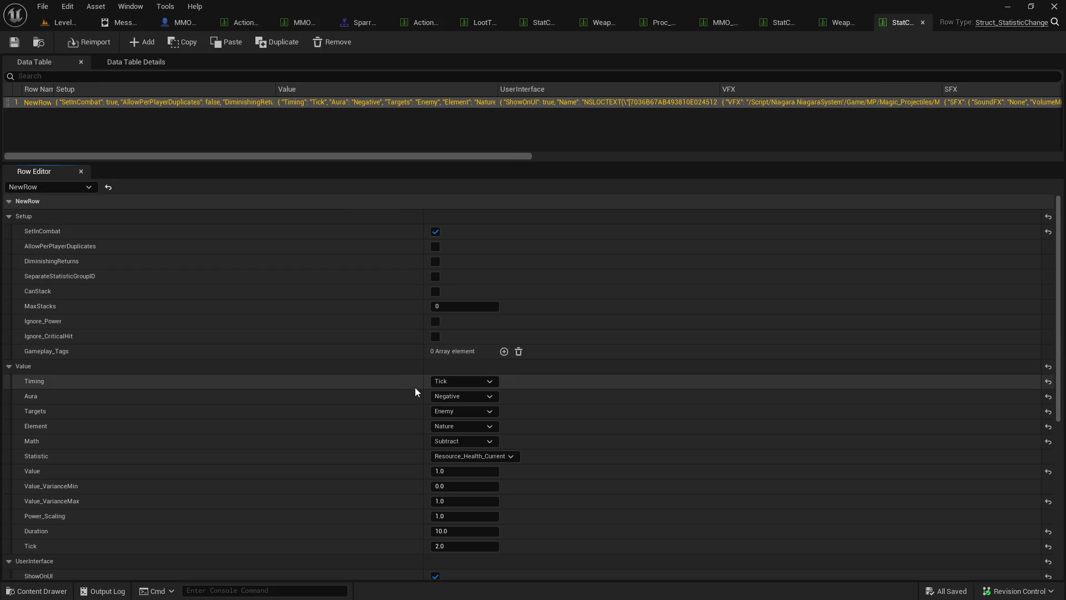
- Set Timing to Duration, Aura Positive, Targets Self, Element Nature and Math Add
{"action": "left_click", "coordinate": [458, 382]}
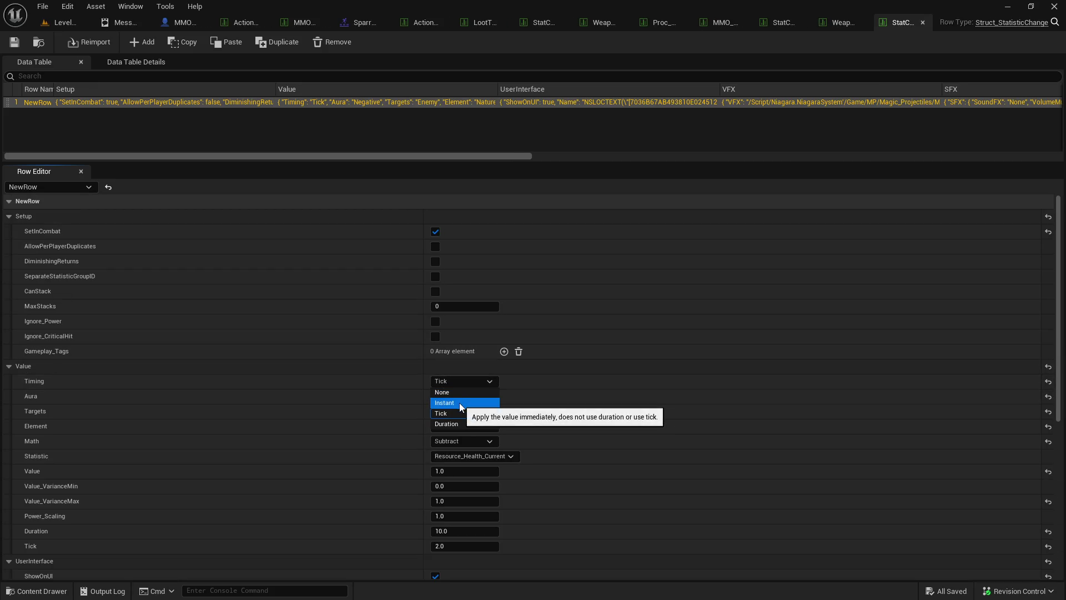
{"action": "left_click", "coordinate": [568, 381]}
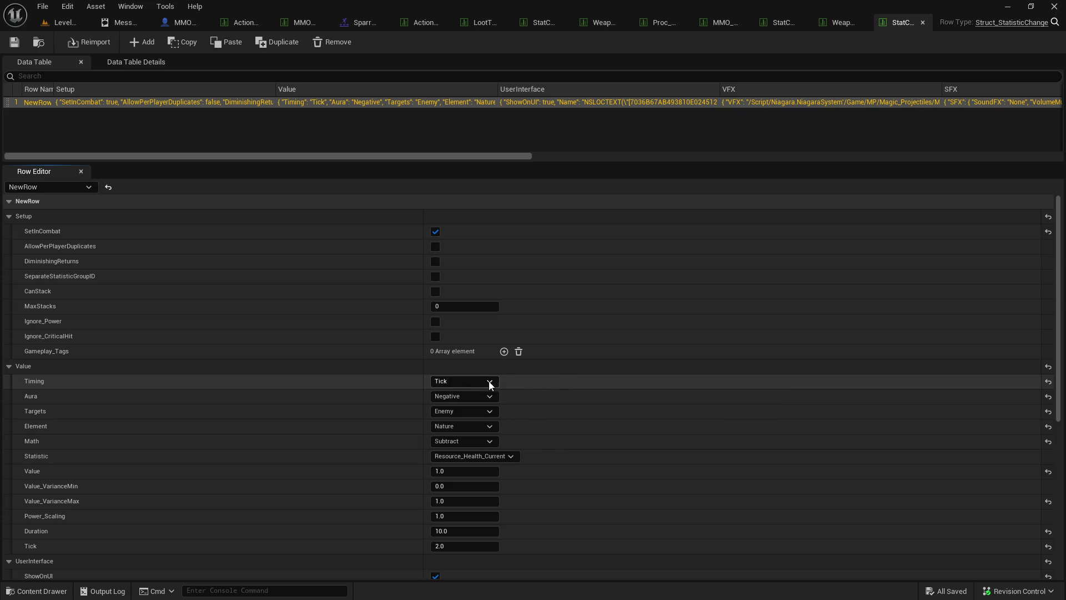
{"action": "left_click", "coordinate": [477, 382]}
{"action": "left_click", "coordinate": [475, 415]}
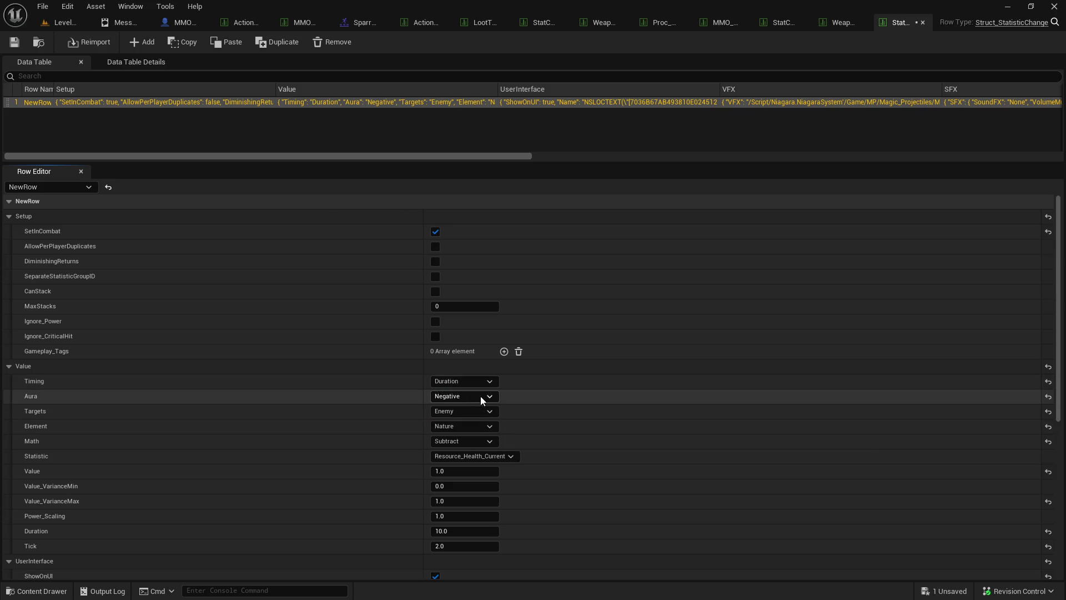
{"action": "scroll", "coordinate": [481, 395], "scroll_direction": "down", "scroll_amount": 1}
{"action": "left_click", "coordinate": [474, 381]}
{"action": "left_click", "coordinate": [467, 392]}
{"action": "left_click", "coordinate": [481, 395]}
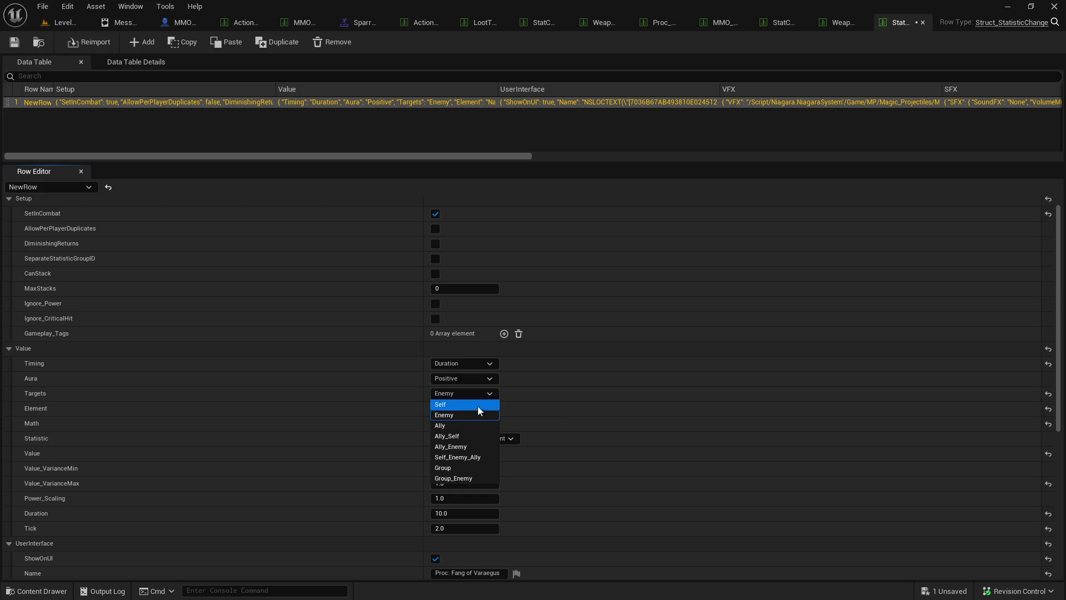
{"action": "left_click", "coordinate": [474, 406]}
{"action": "left_click", "coordinate": [481, 412]}
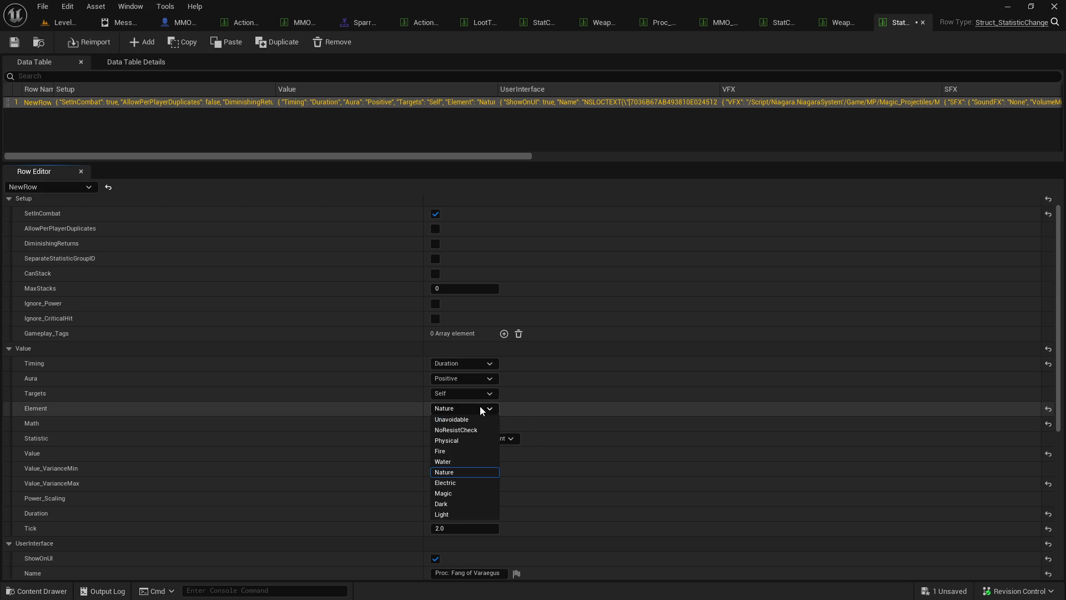
{"action": "left_click", "coordinate": [479, 404]}
{"action": "left_click", "coordinate": [488, 427]}
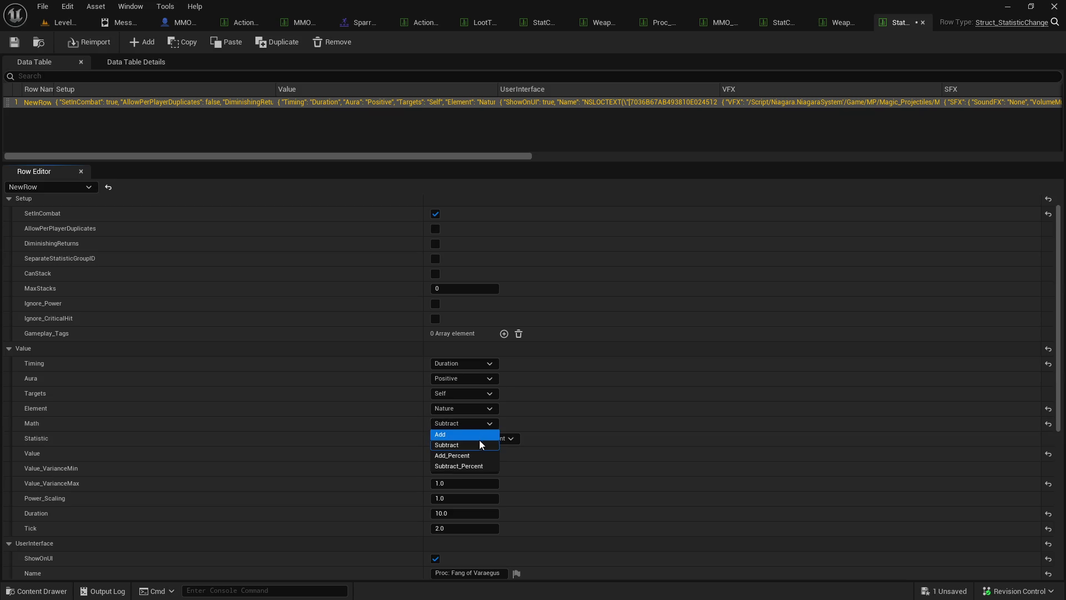
{"action": "left_click", "coordinate": [483, 440]}
- Make it add 0.3 to CastSpeed_Auto, ignoring power scaling and crits, with 0.0 variance max
{"action": "left_click", "coordinate": [486, 441]}
{"action": "left_click_drag", "start_coordinate": [535, 266], "coordinate": [539, 333]}
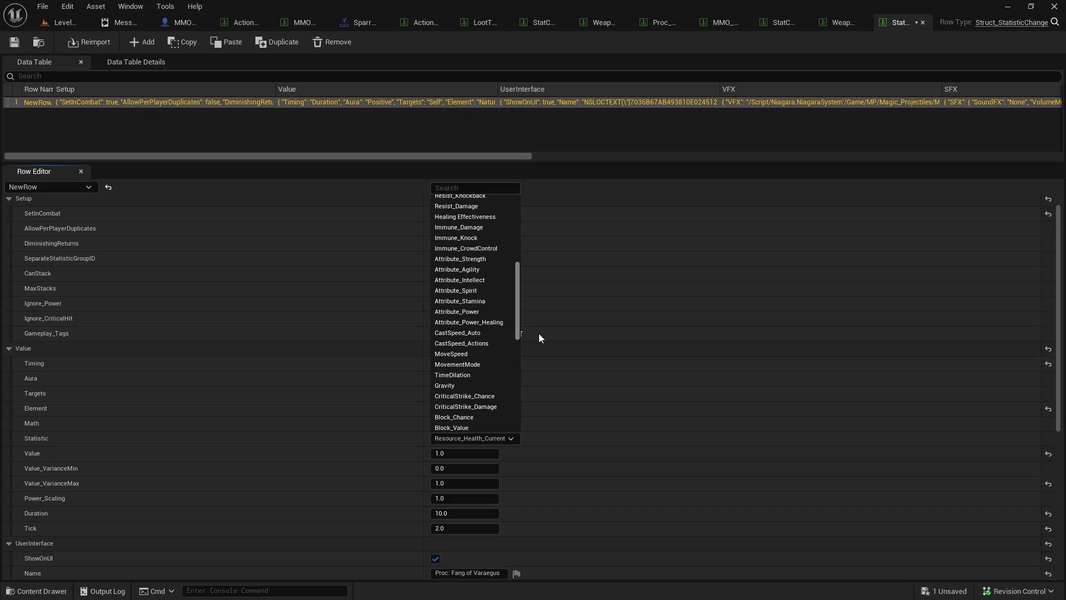
{"action": "left_click", "coordinate": [501, 329]}
{"action": "scroll", "coordinate": [560, 440], "scroll_direction": "down", "scroll_amount": 3}
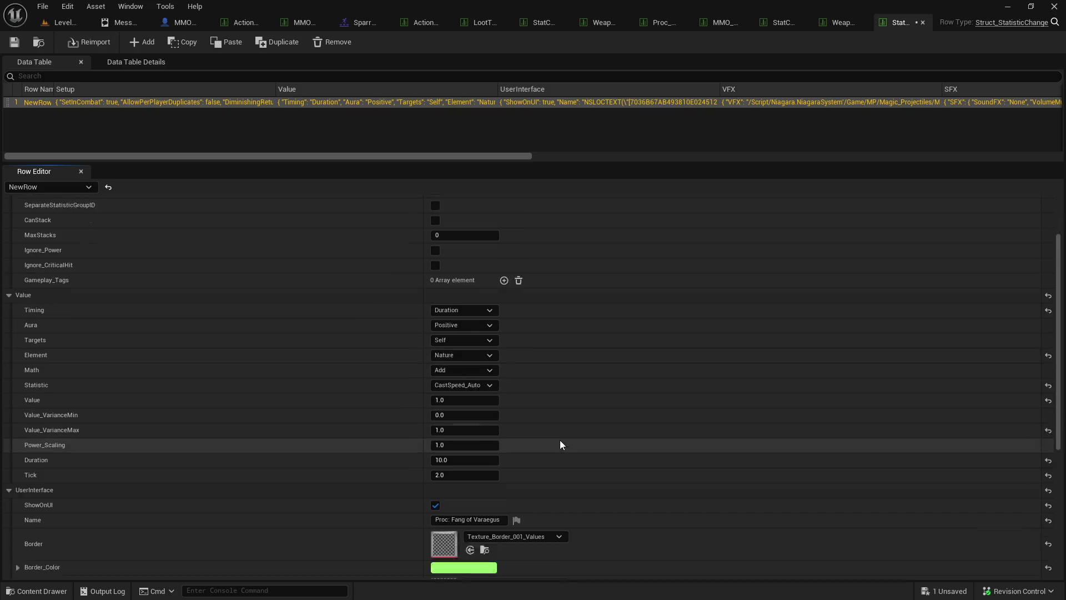
{"action": "left_click", "coordinate": [479, 382]}
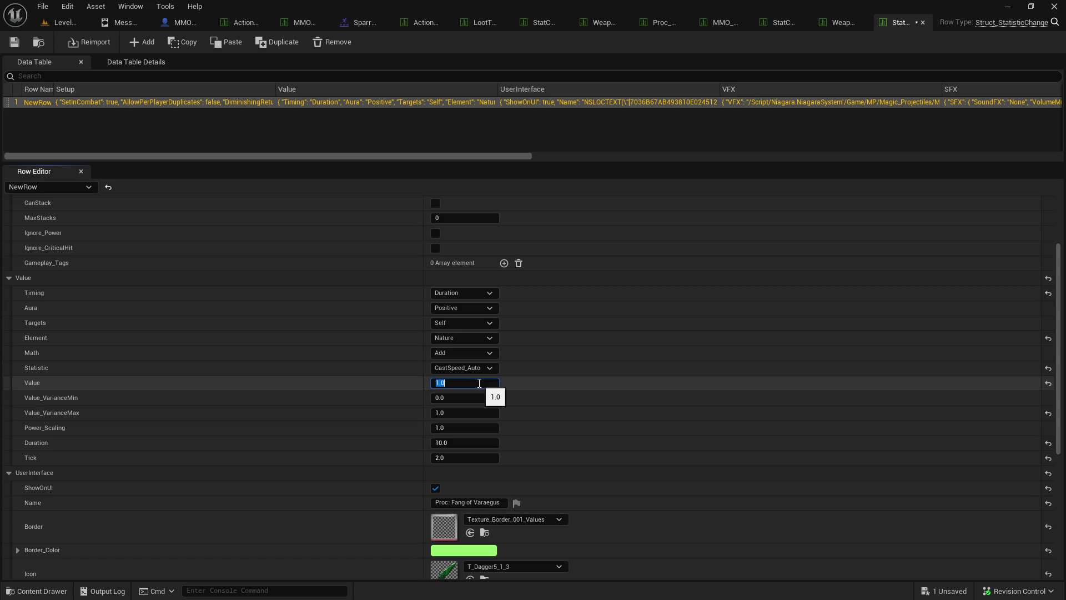
{"action": "type", "text": "0.3"}
{"action": "left_click", "coordinate": [485, 441]}
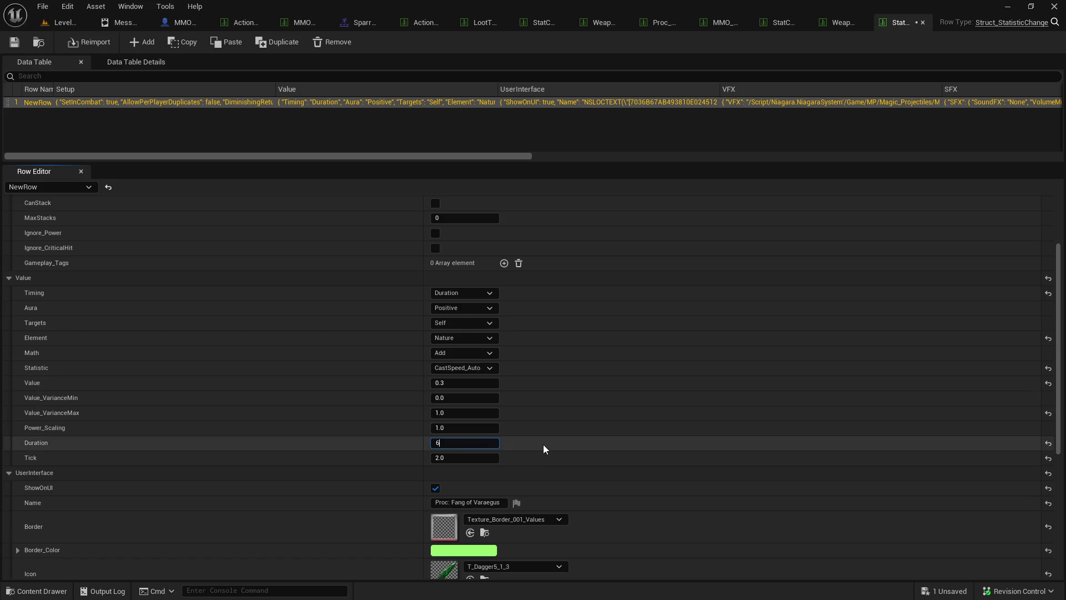
{"action": "left_click", "coordinate": [435, 233]}
{"action": "left_click", "coordinate": [436, 248]}
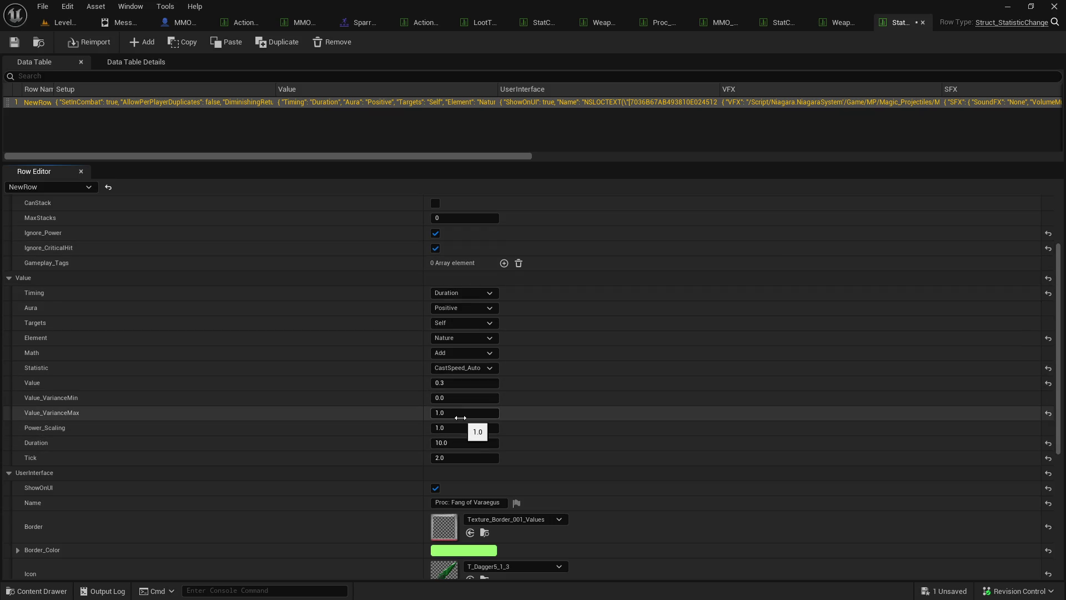
{"action": "type", "text": "0"}
{"action": "key", "text": "Return"}
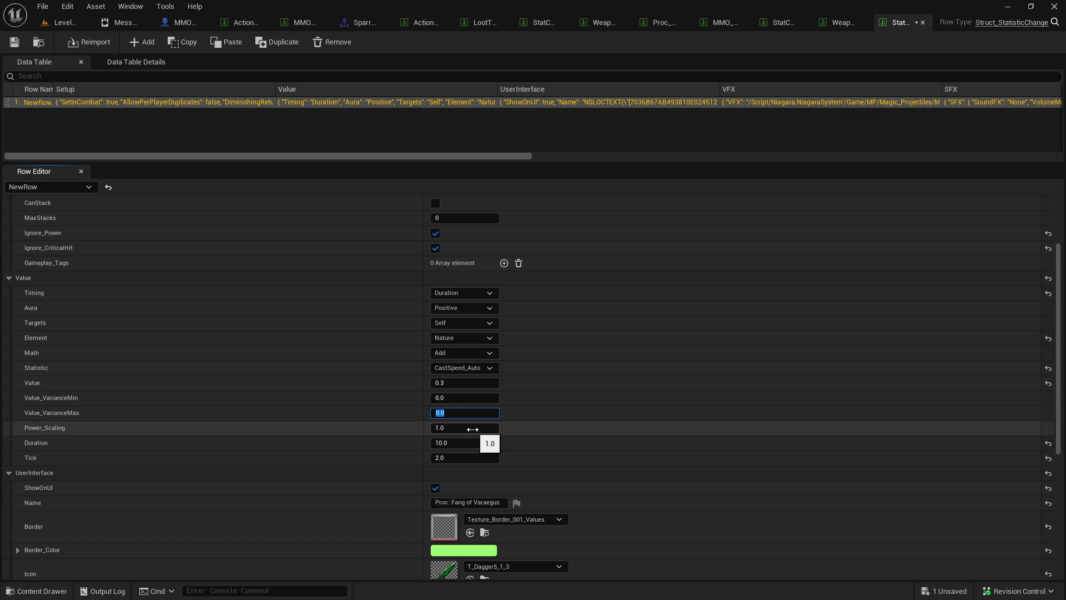
{"action": "left_click", "coordinate": [548, 434]}
- Rename the stat-change row to 'Proc: Windslasher'
{"action": "scroll", "coordinate": [539, 452], "scroll_direction": "up", "scroll_amount": 1}
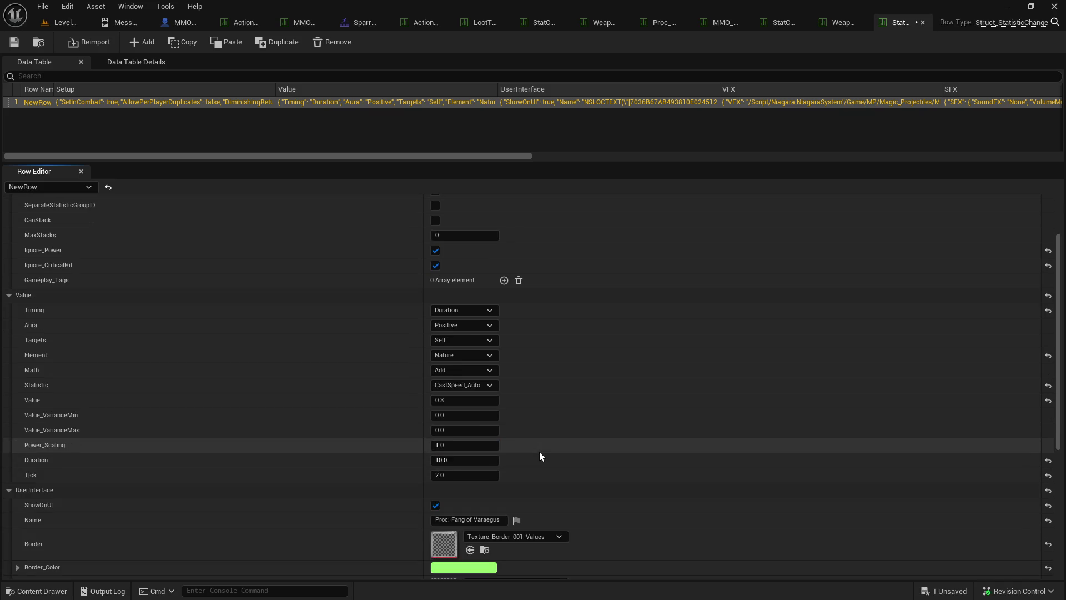
{"action": "scroll", "coordinate": [540, 456], "scroll_direction": "down", "scroll_amount": 4}
{"action": "left_click_drag", "start_coordinate": [451, 396], "coordinate": [543, 403]}
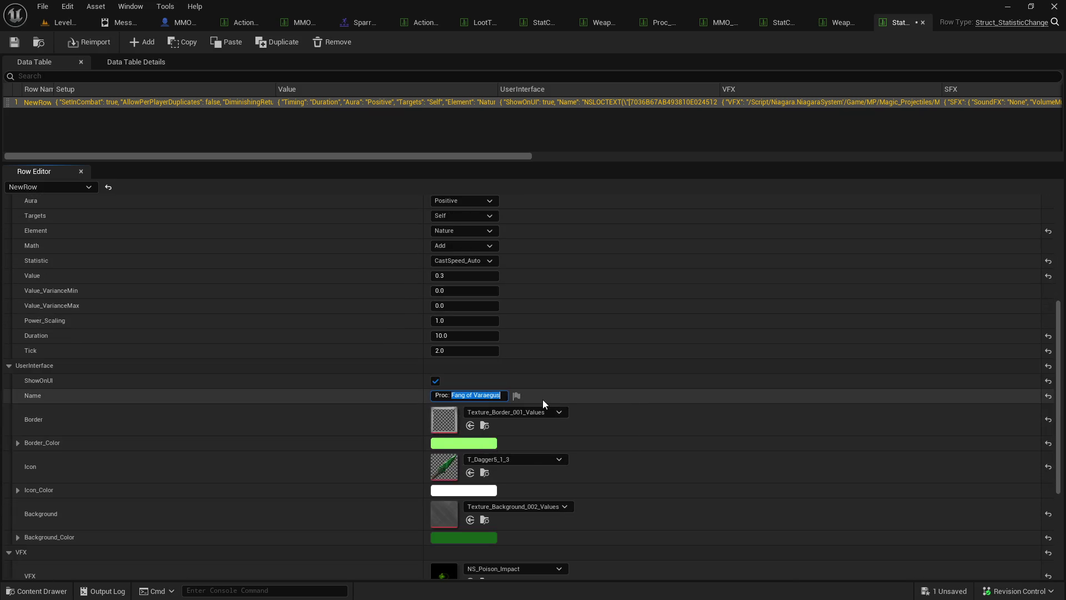
{"action": "type", "text": "Windslashe"}
{"action": "type", "text": "r"}
{"action": "key", "text": "Return"}
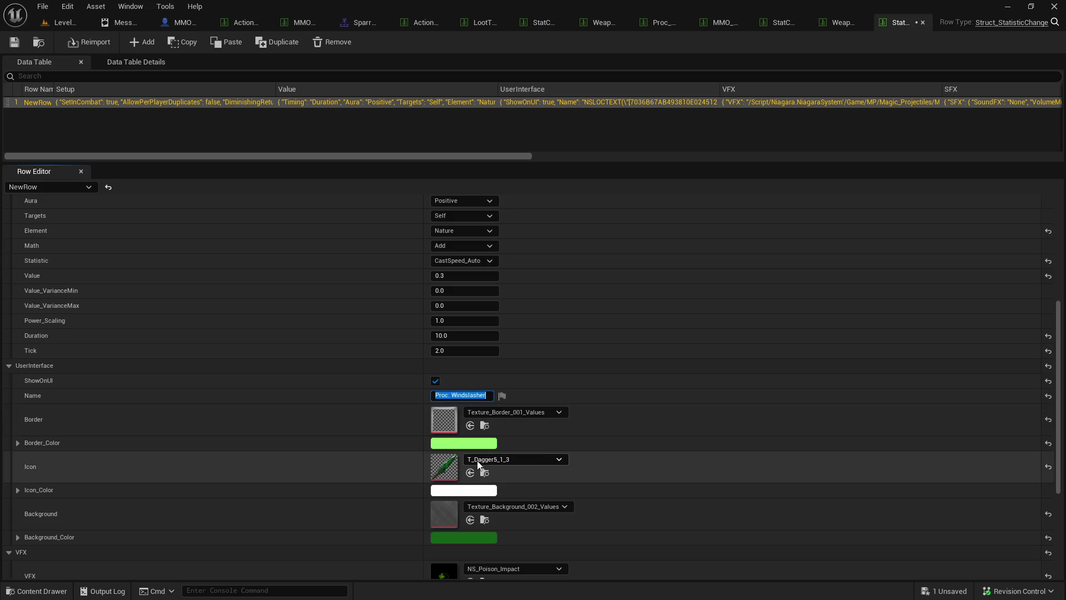
{"action": "left_click", "coordinate": [833, 22]}
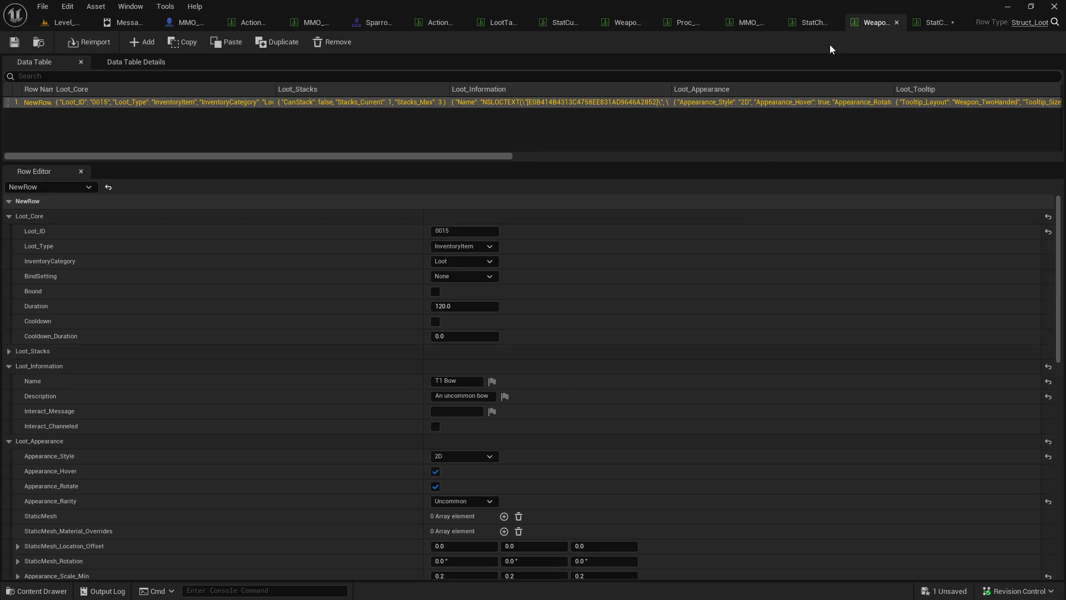
- Set the stat-change row's icon to the selected T_Bow3_3_1 bow texture
{"action": "left_click", "coordinate": [794, 22]}
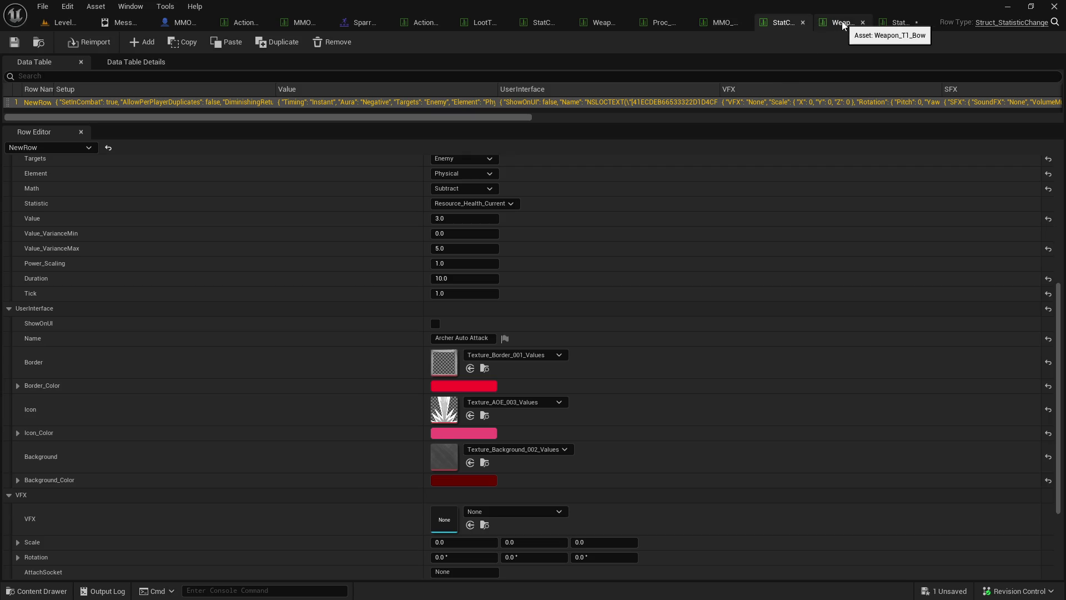
{"action": "left_click", "coordinate": [664, 22]}
{"action": "scroll", "coordinate": [521, 207], "scroll_direction": "up", "scroll_amount": 2}
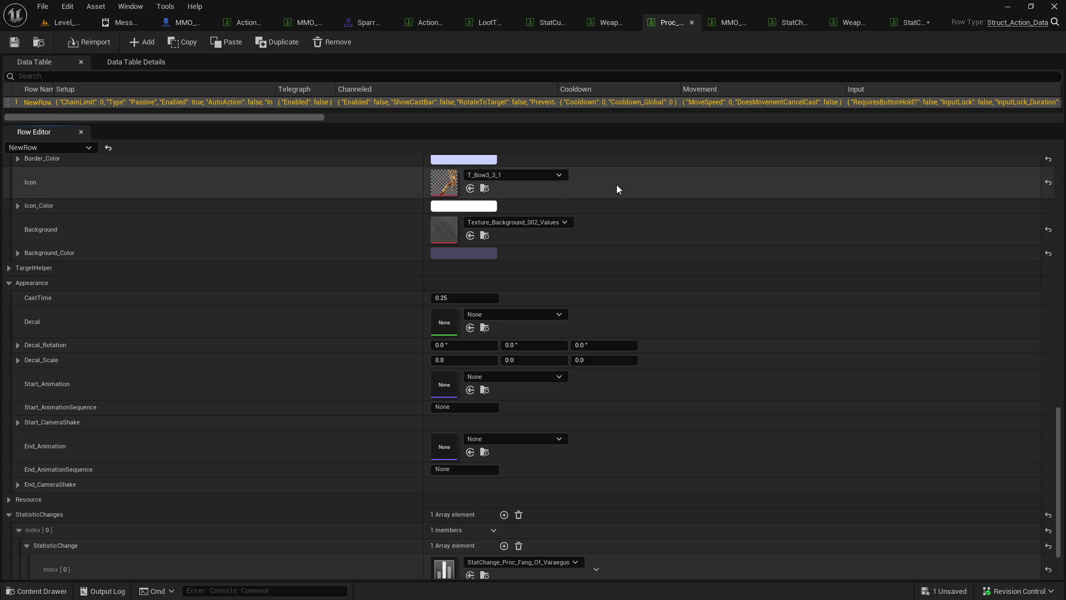
{"action": "scroll", "coordinate": [621, 208], "scroll_direction": "up", "scroll_amount": 2}
{"action": "left_click", "coordinate": [919, 23]}
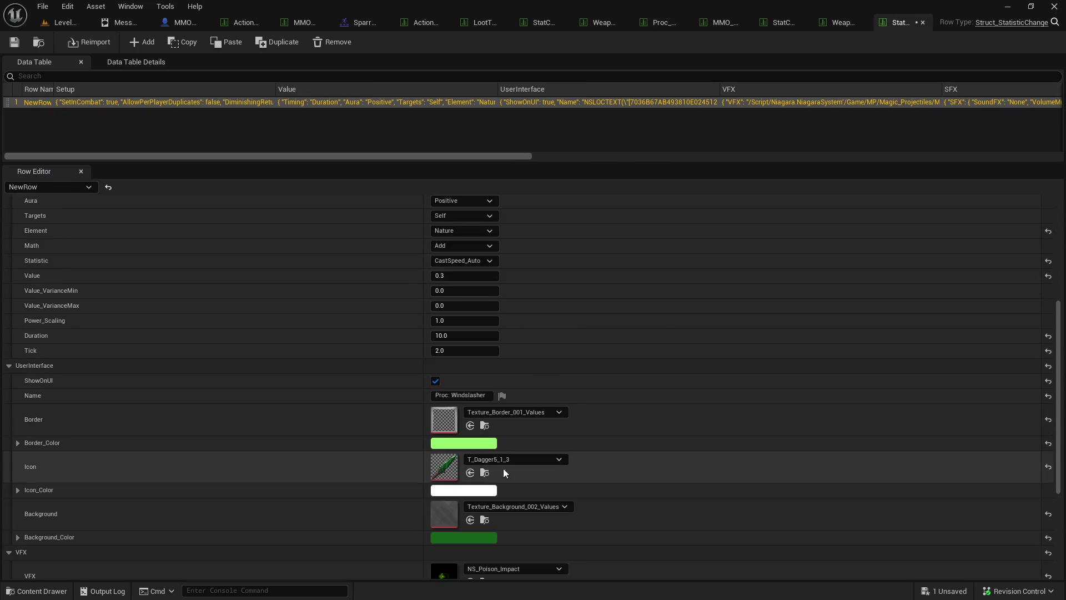
{"action": "left_click", "coordinate": [470, 472]}
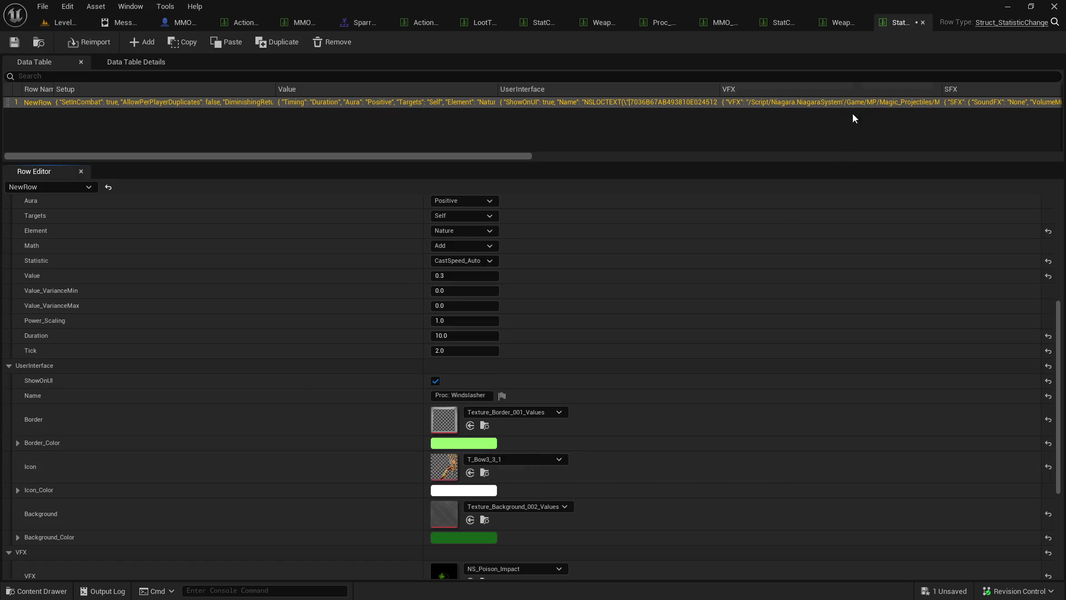
- Copy the proc action's light purple border and purple-grey background colours into the row
{"action": "left_click", "coordinate": [667, 22]}
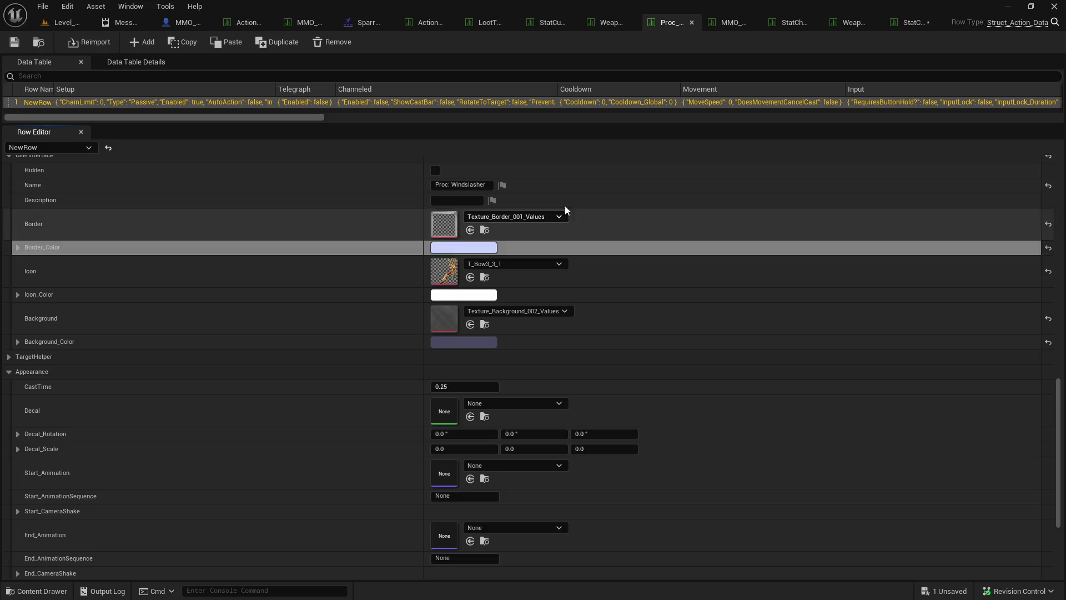
{"action": "left_click", "coordinate": [897, 26]}
{"action": "left_click", "coordinate": [413, 440], "text": "shift"}
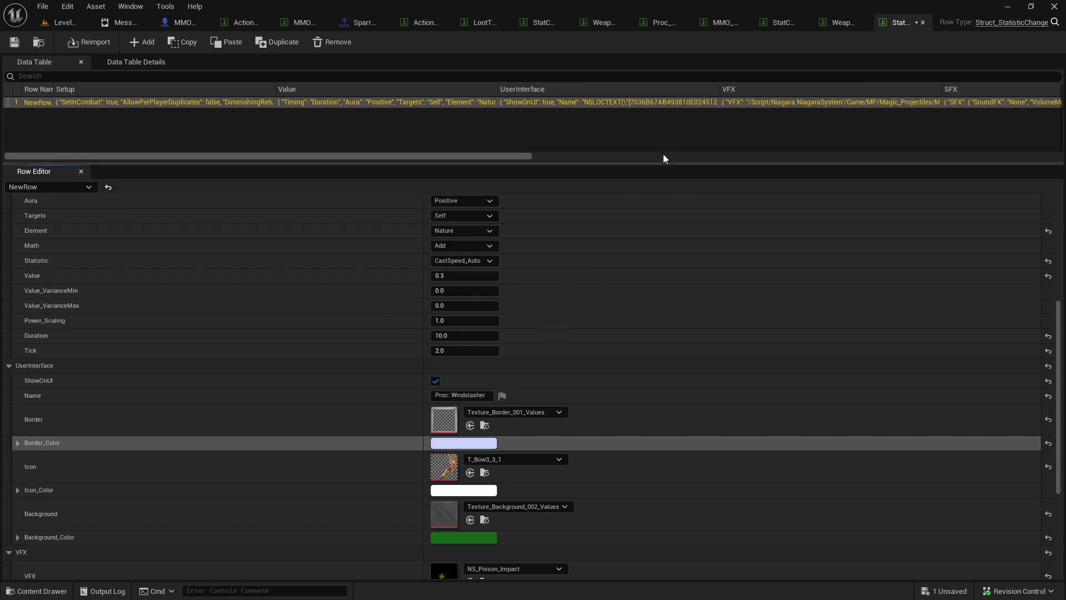
{"action": "left_click", "coordinate": [675, 26]}
{"action": "right_click", "coordinate": [434, 341], "text": "shift"}
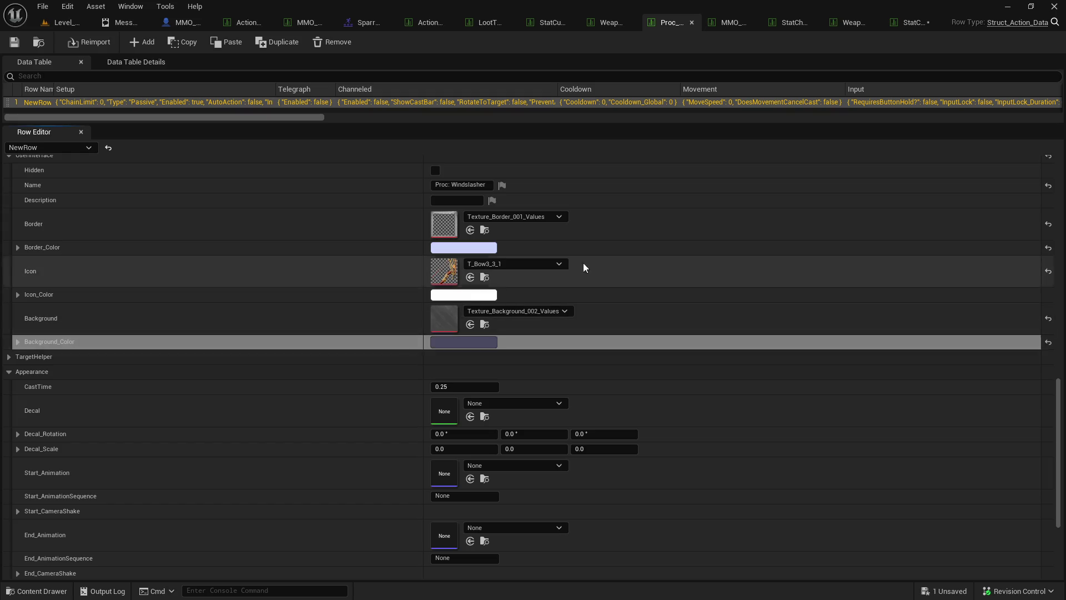
{"action": "left_click", "coordinate": [910, 23]}
{"action": "left_click", "coordinate": [405, 537], "text": "shift"}
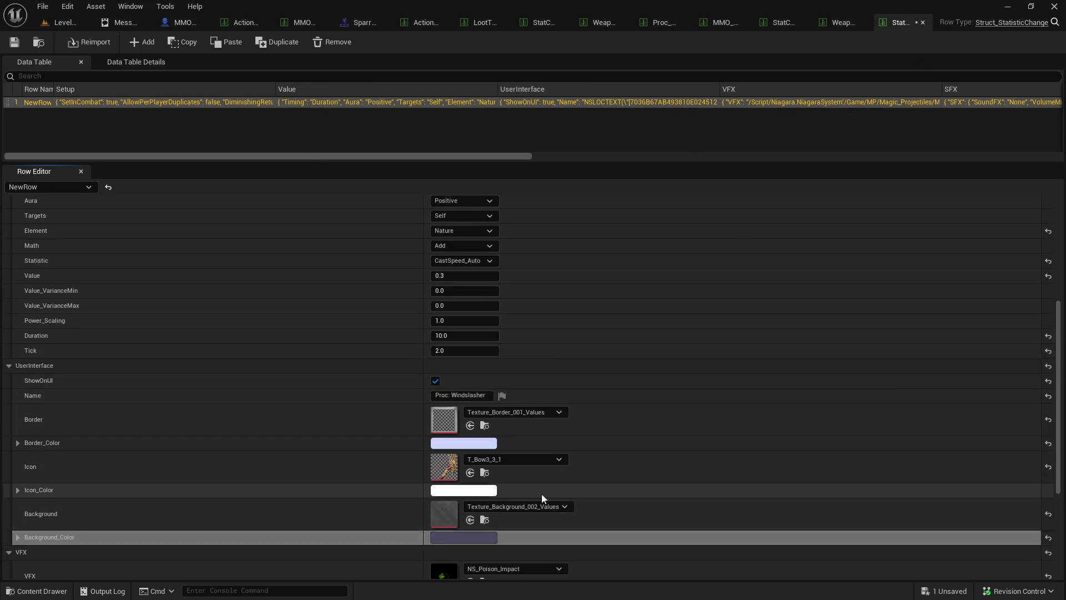
{"action": "scroll", "coordinate": [541, 495], "scroll_direction": "down", "scroll_amount": 3}
{"action": "scroll", "coordinate": [450, 431], "scroll_direction": "down", "scroll_amount": 1}
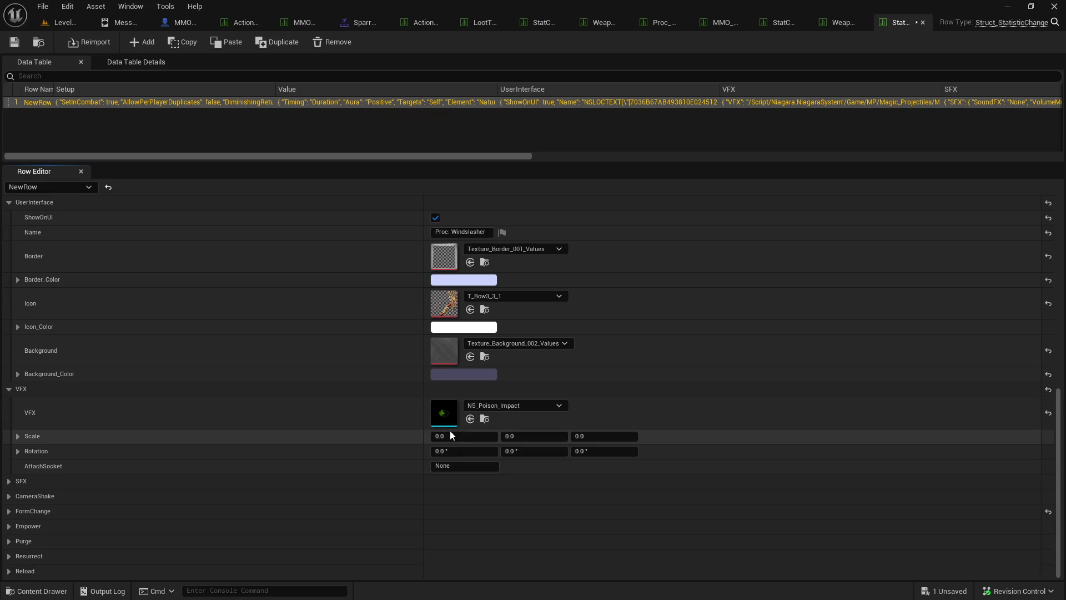
{"action": "left_click", "coordinate": [505, 408]}
- Replace the proc's NS_Poison_Impact VFX with NS_Lightning_Impact from the Niagara Lightning folder
{"action": "left_click", "coordinate": [485, 419]}
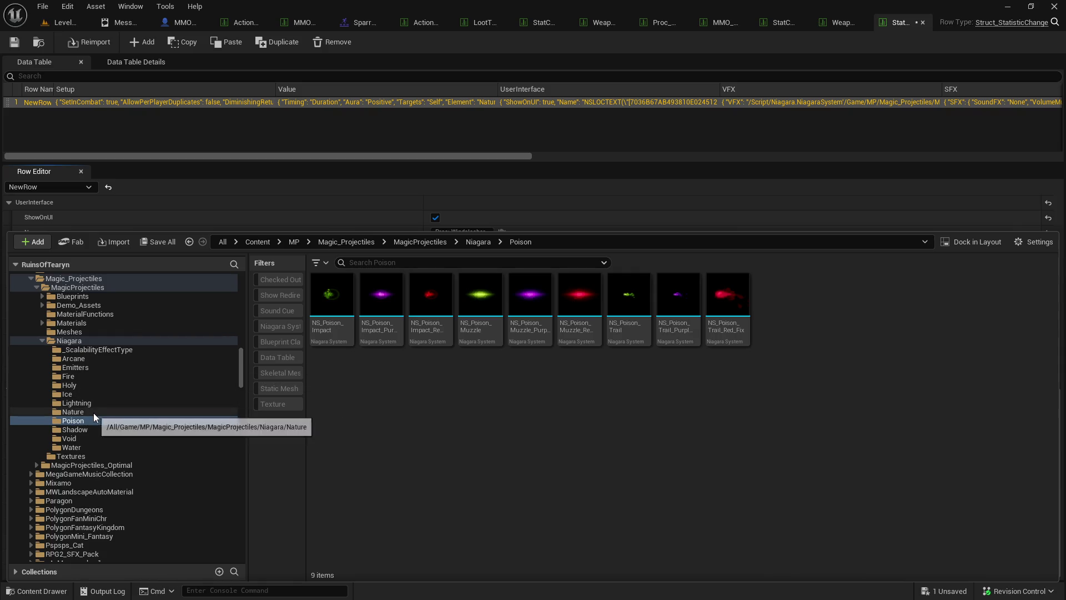
{"action": "left_click", "coordinate": [95, 403]}
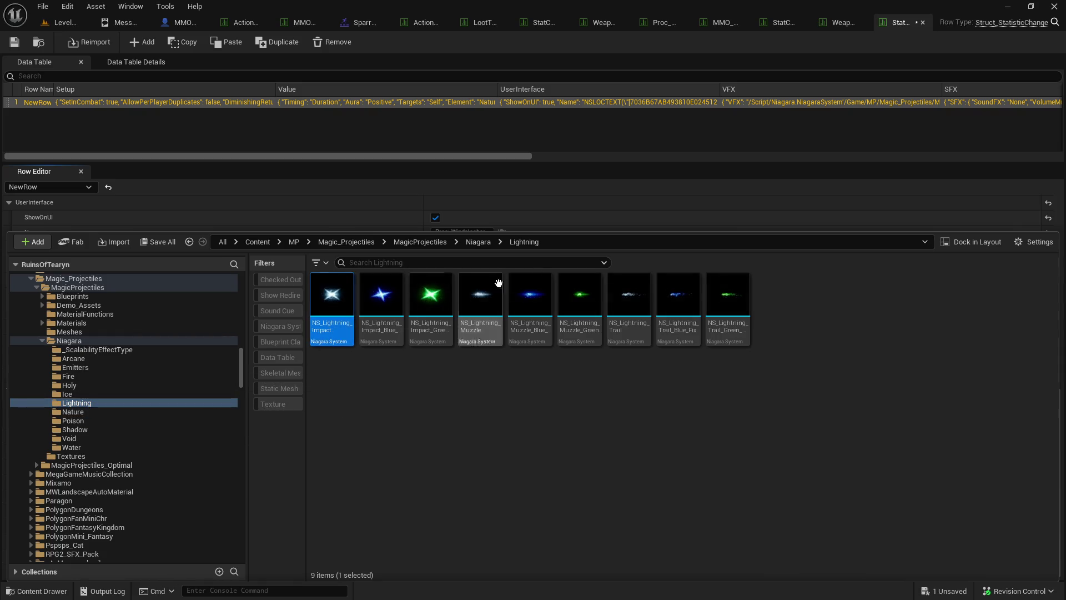
{"action": "left_click", "coordinate": [913, 20]}
{"action": "left_click", "coordinate": [471, 422]}
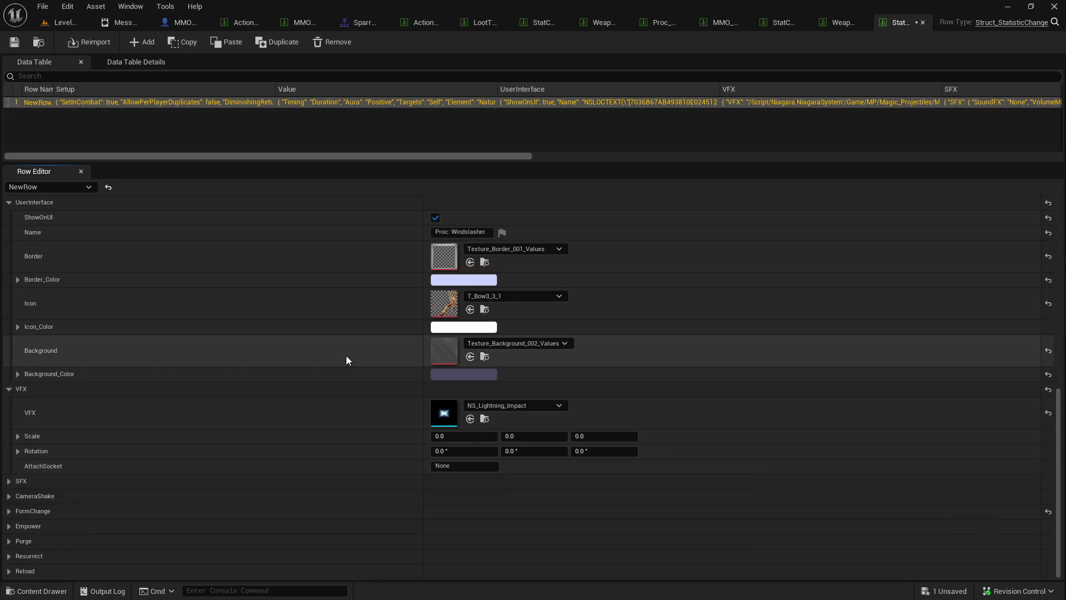
{"action": "key", "text": "ctrl+space"}
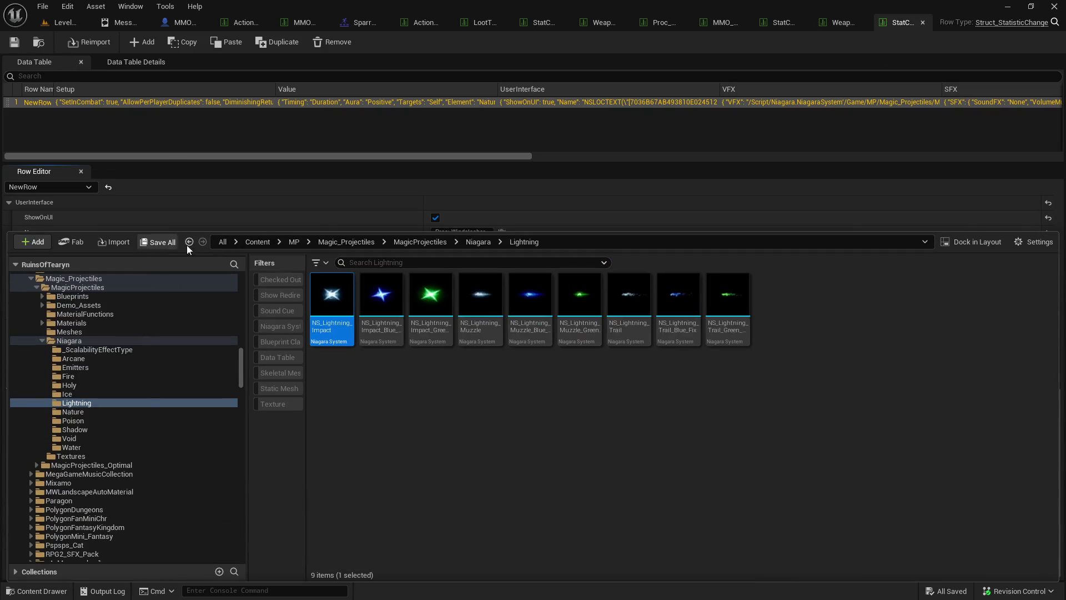
{"action": "left_click", "coordinate": [514, 196]}
{"action": "scroll", "coordinate": [594, 341], "scroll_direction": "up", "scroll_amount": 5}
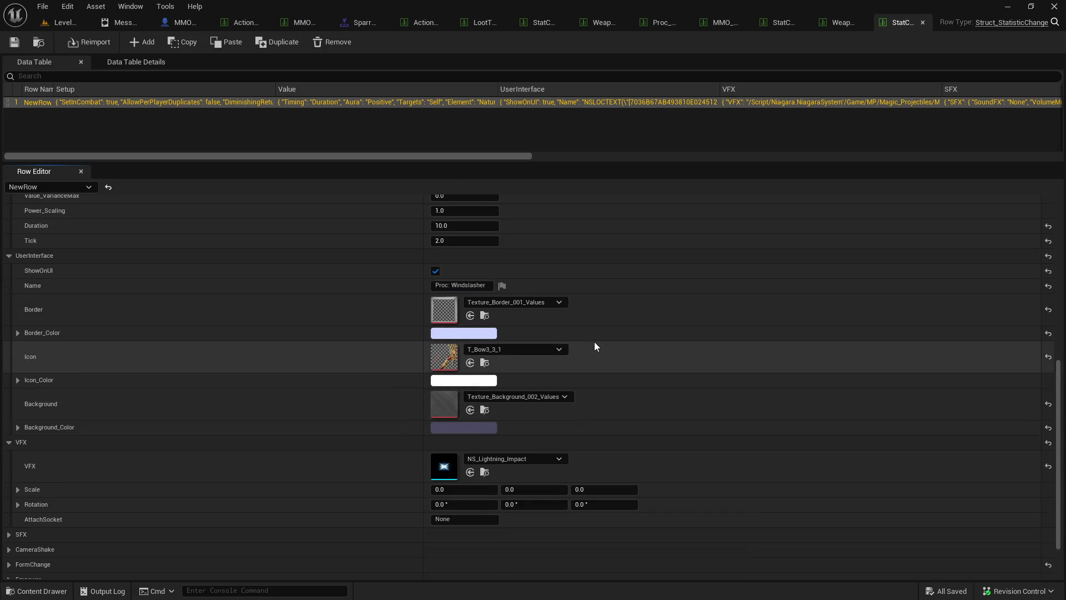
{"action": "scroll", "coordinate": [594, 344], "scroll_direction": "up", "scroll_amount": 6}
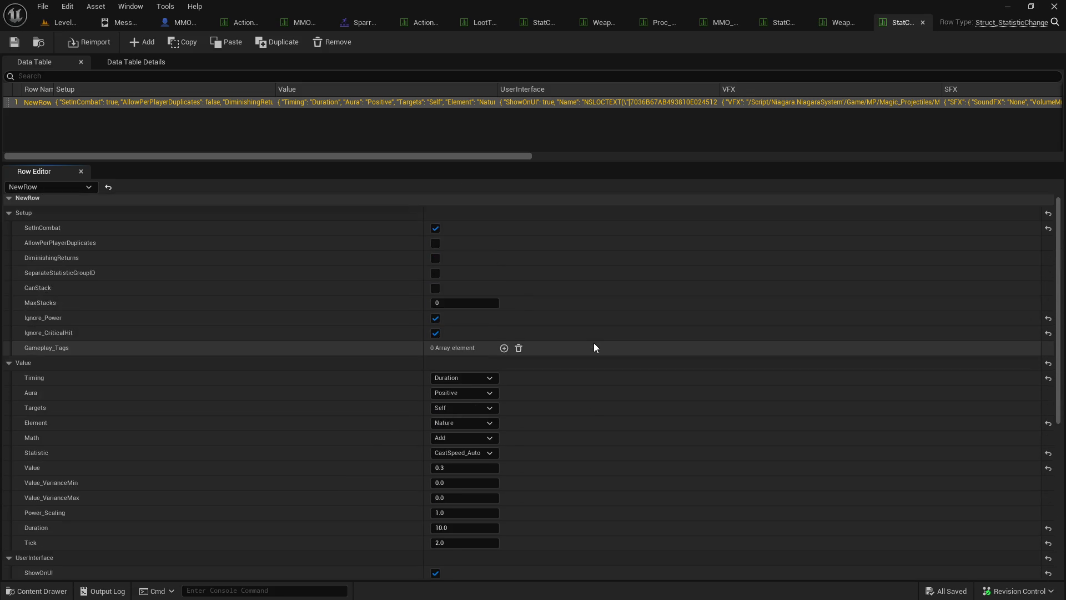
{"action": "scroll", "coordinate": [594, 348], "scroll_direction": "down", "scroll_amount": 7}
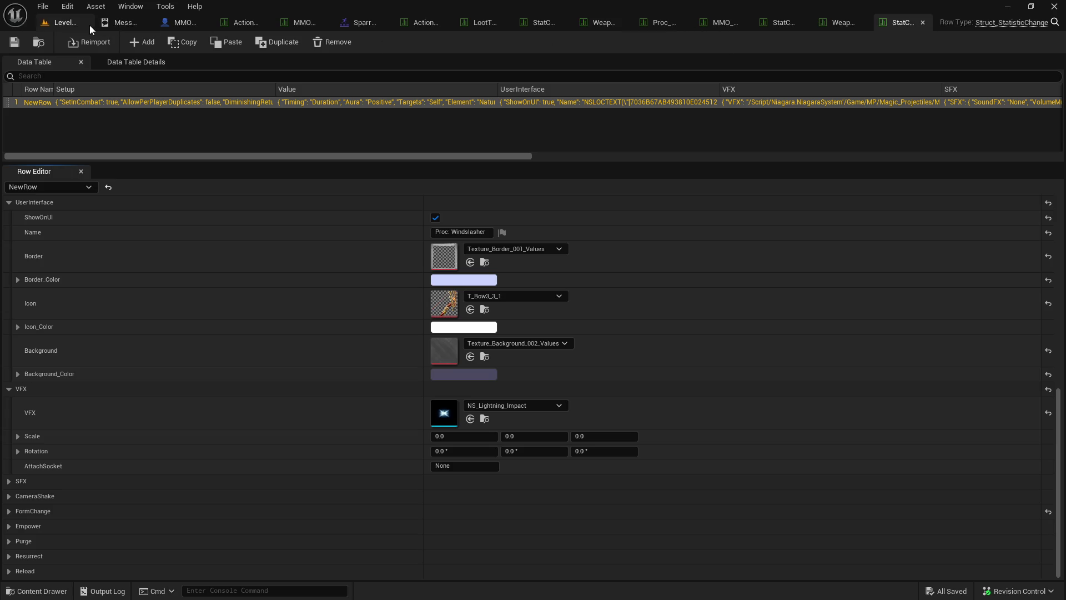
- Close the AI blueprint and other extra editor tabs, returning to the level editor
{"action": "left_click", "coordinate": [188, 25]}
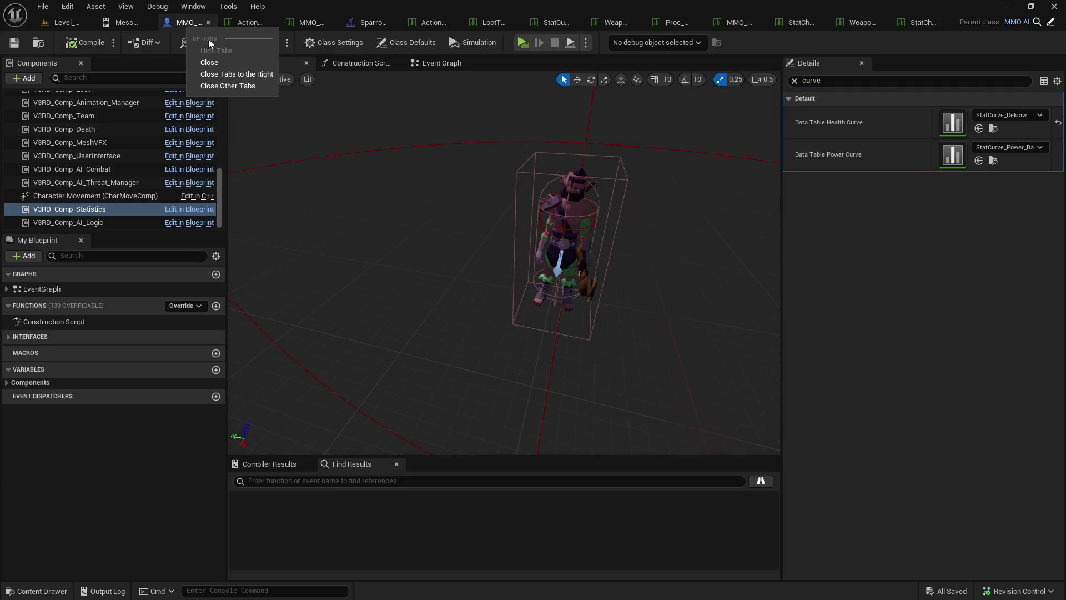
{"action": "left_click_drag", "start_coordinate": [228, 30], "coordinate": [320, 29]}
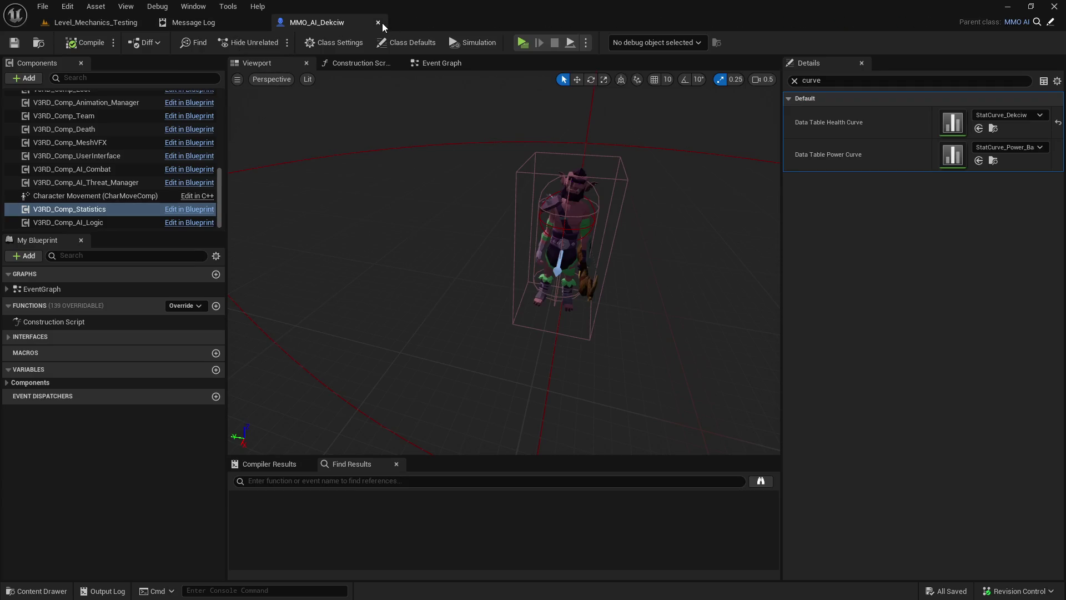
{"action": "left_click", "coordinate": [379, 23]}
{"action": "left_click", "coordinate": [121, 30]}
- Set Actor_Spawner_Loot_World9's loot data to Weapon_Bow_Windslasher, save the level, and start a play test
{"action": "key", "text": "ctrl+space"}
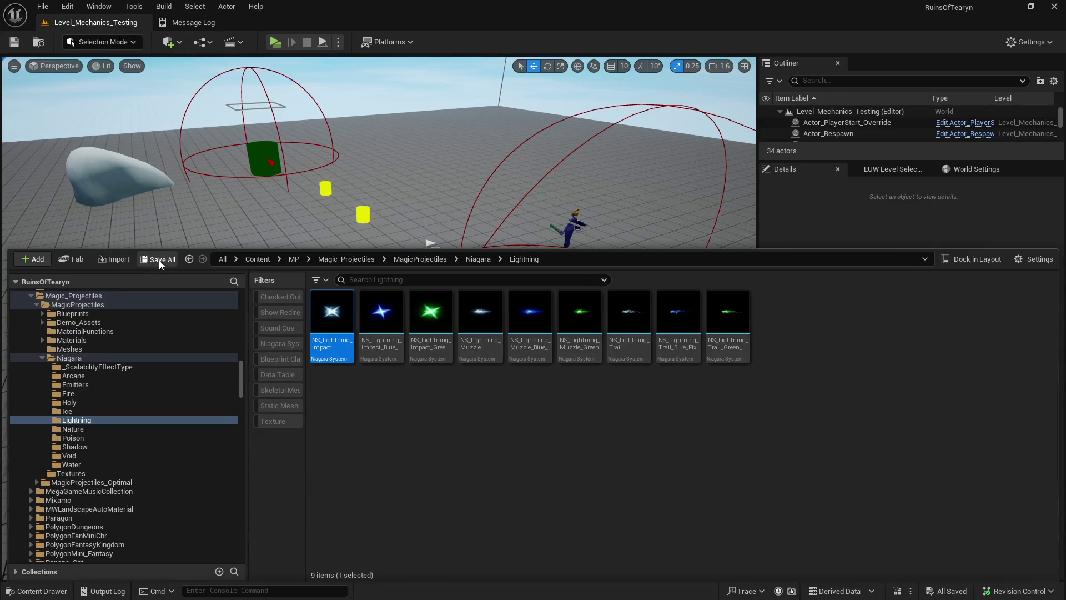
{"action": "scroll", "coordinate": [335, 201], "scroll_direction": "up", "scroll_amount": 2}
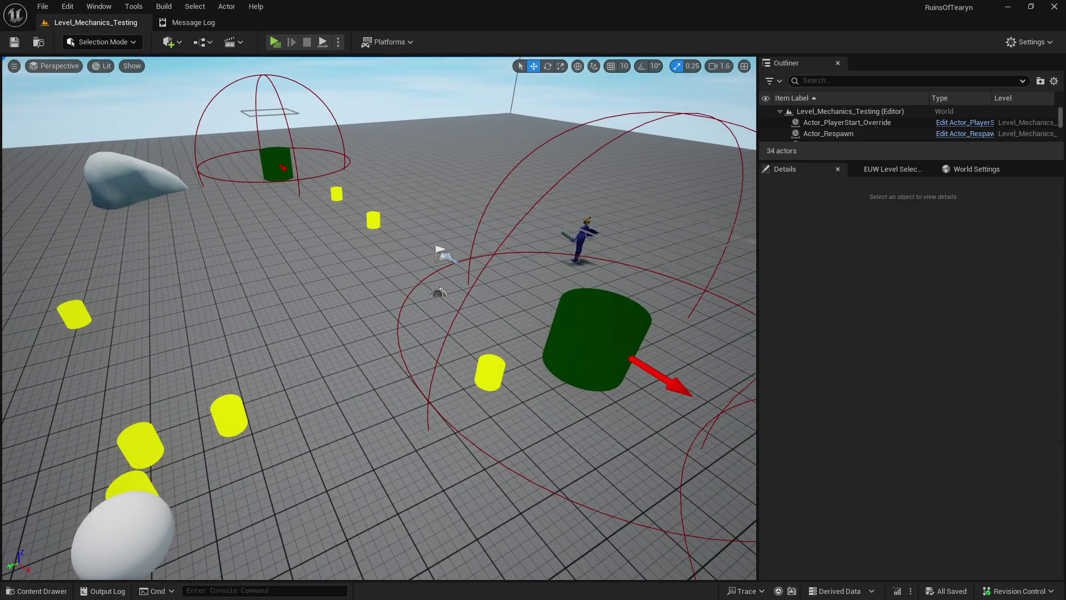
{"action": "left_click", "coordinate": [236, 403]}
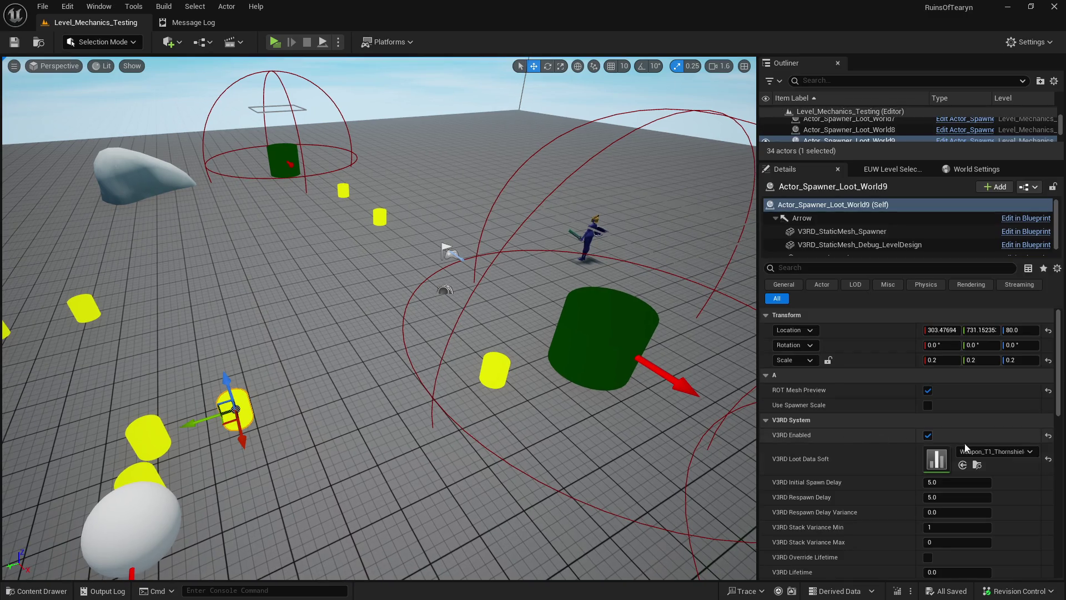
{"action": "left_click", "coordinate": [979, 452]}
{"action": "type", "text": "weaponslasind"}
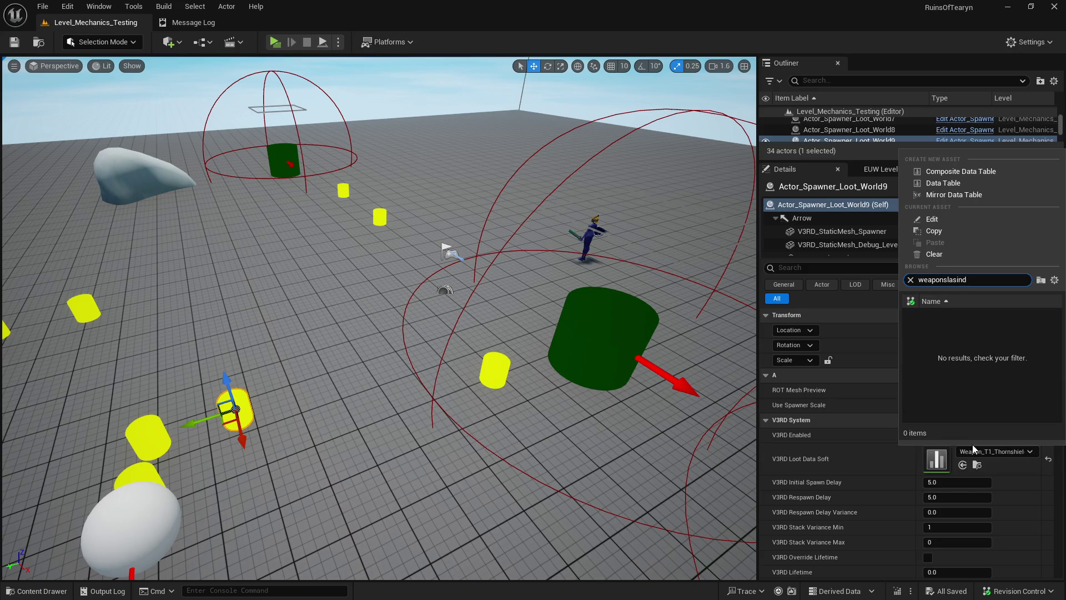
{"action": "key", "text": "ctrl+a"}
{"action": "type", "text": "wind"}
{"action": "type", "text": "slas"}
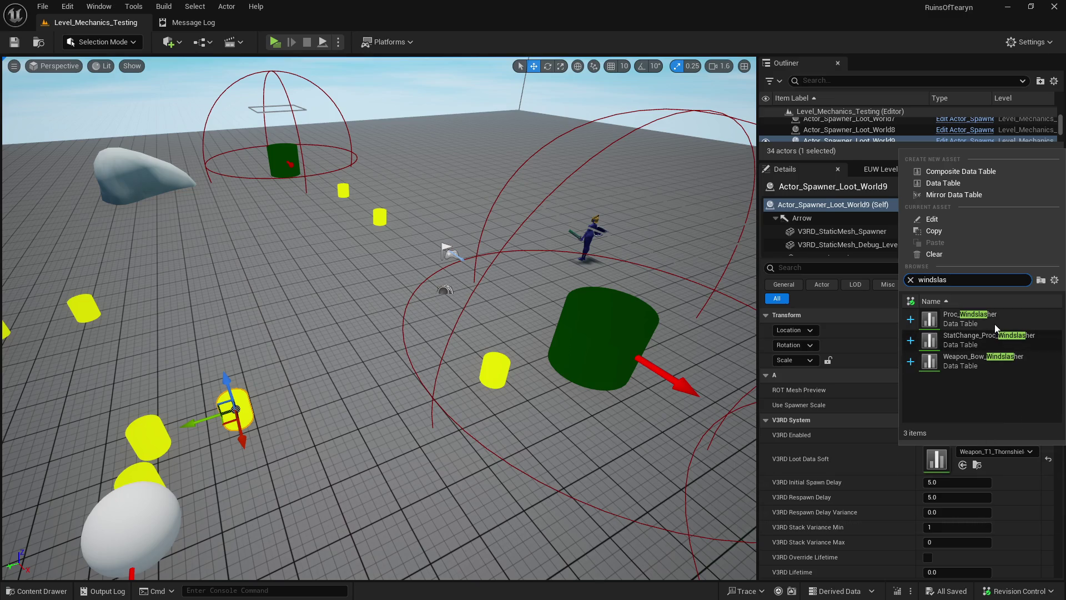
{"action": "left_click", "coordinate": [1018, 359]}
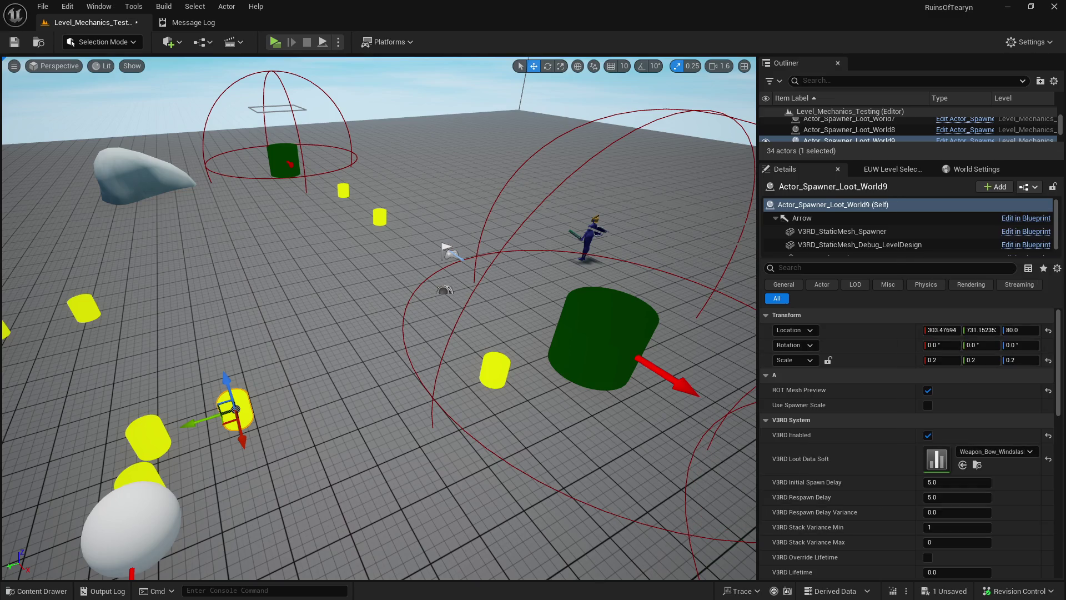
{"action": "key", "text": "ctrl+s"}
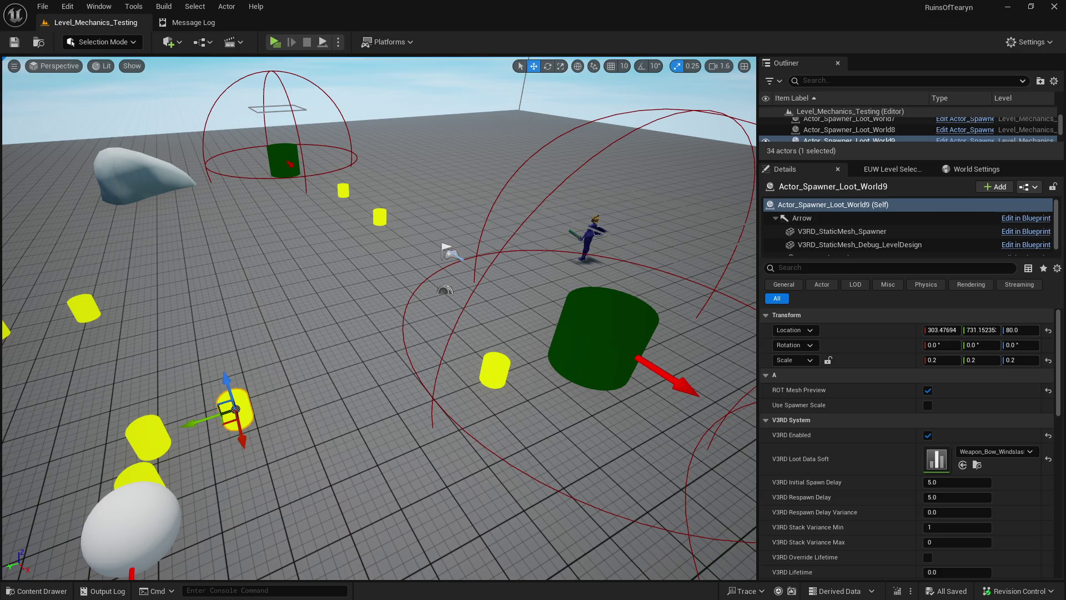
{"action": "left_click", "coordinate": [278, 44]}
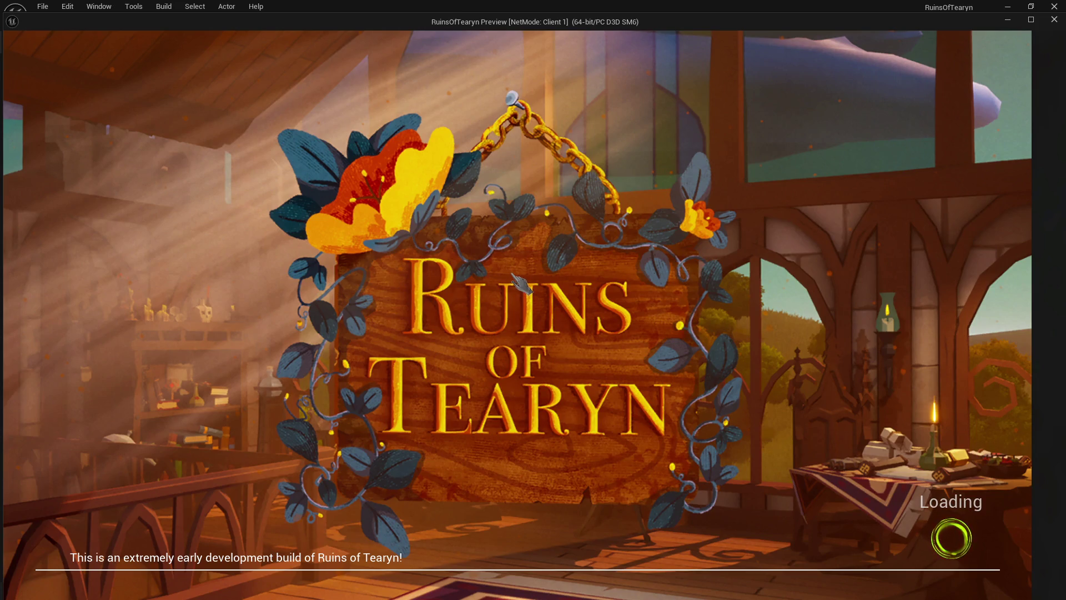
{"action": "left_click", "coordinate": [1030, 22]}
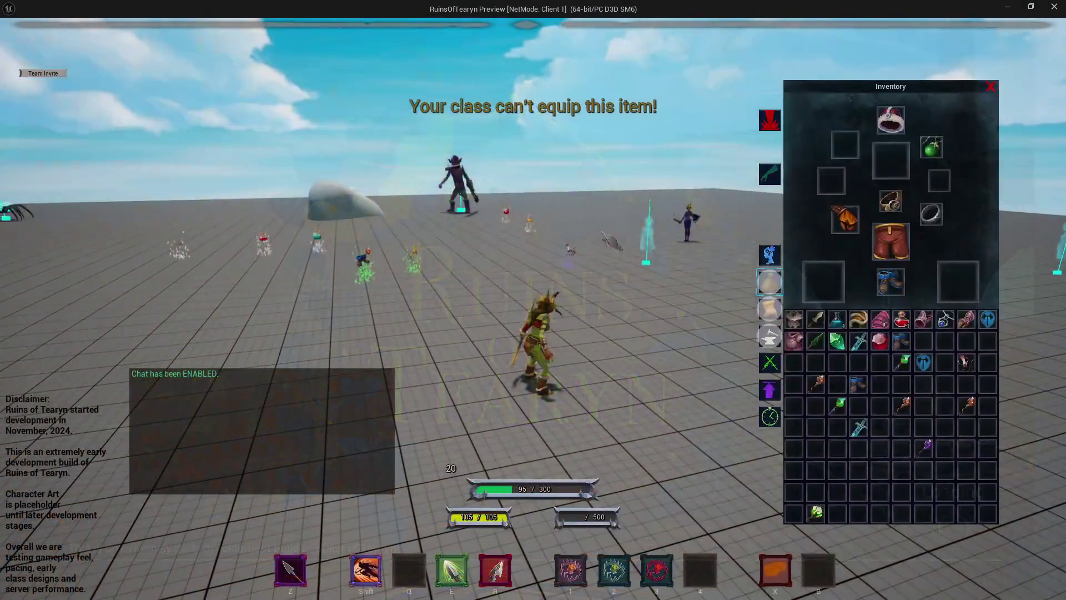
{"action": "key", "text": "w"}
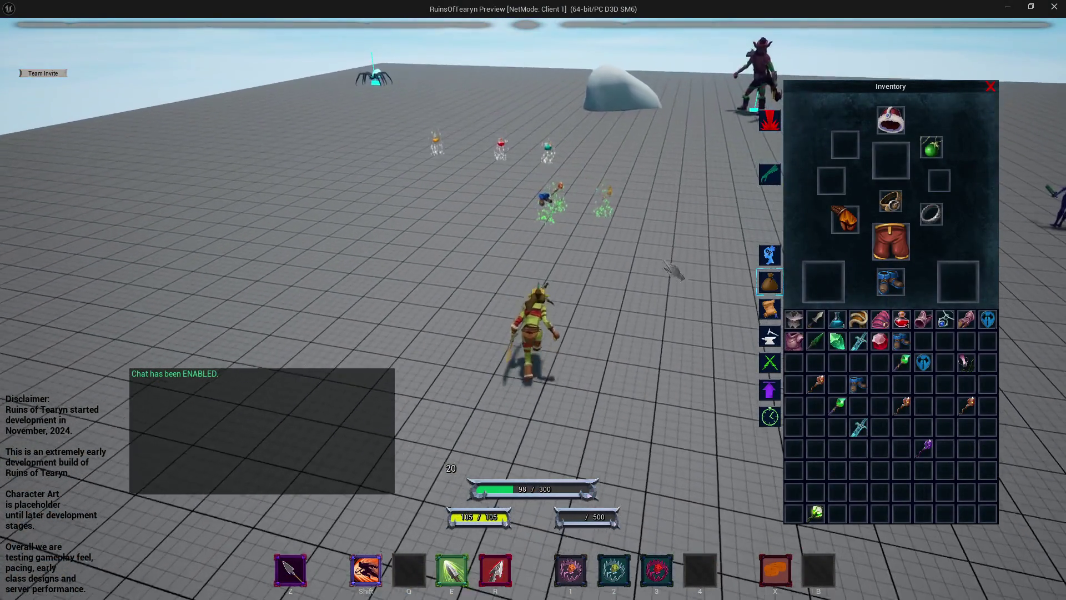
{"action": "key", "text": "w"}
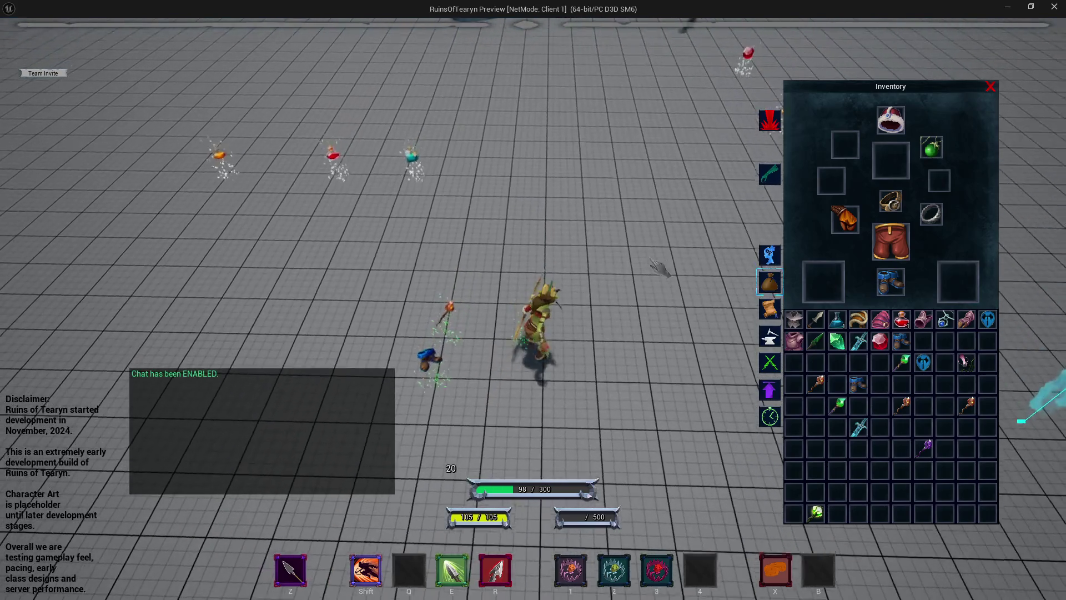
{"action": "key", "text": "w"}
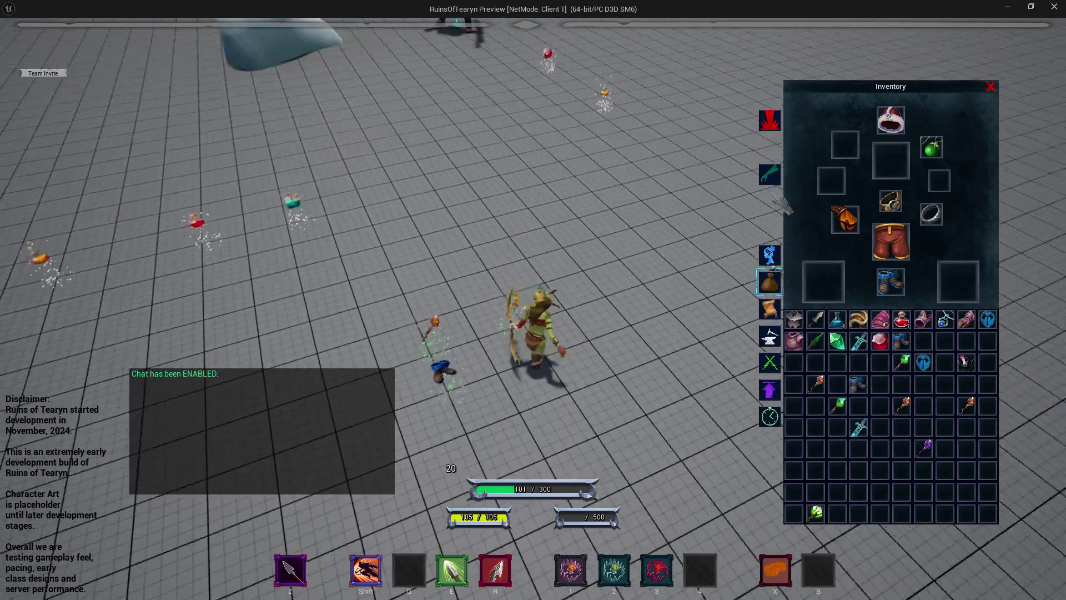
{"action": "left_click", "coordinate": [1055, 7]}
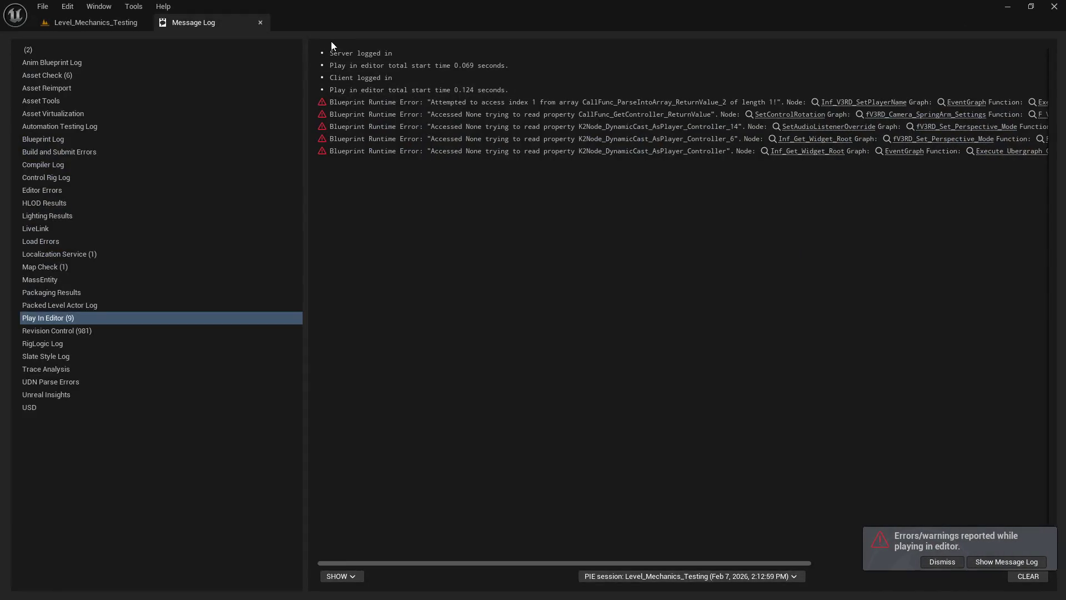
{"action": "left_click", "coordinate": [122, 28]}
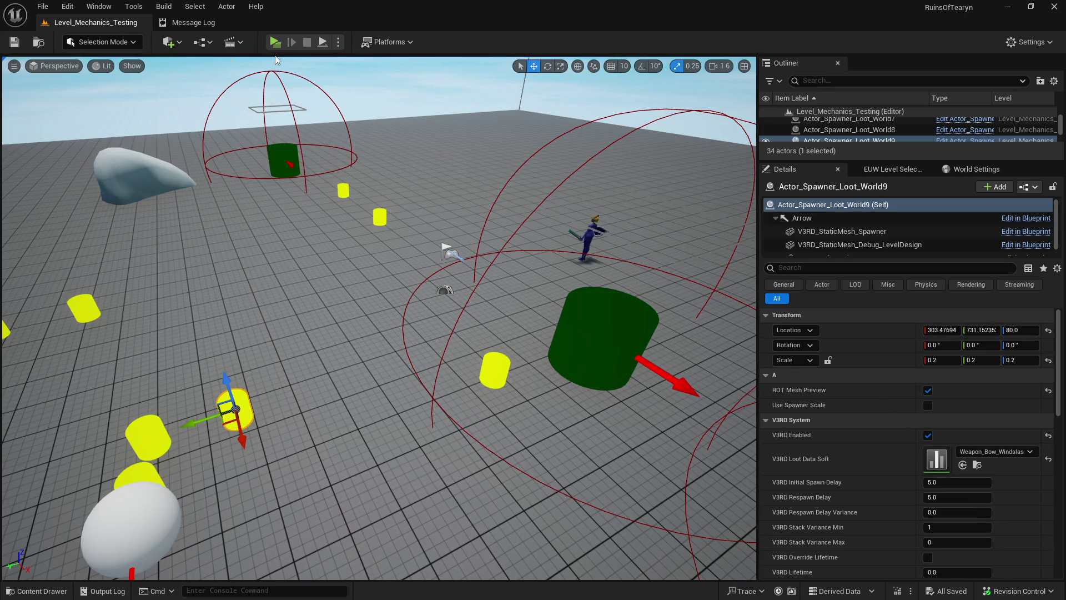
- Play-test picking up the Windslasher bow, move it to another inventory slot, then reopen the Content Drawer
{"action": "left_click", "coordinate": [275, 42]}
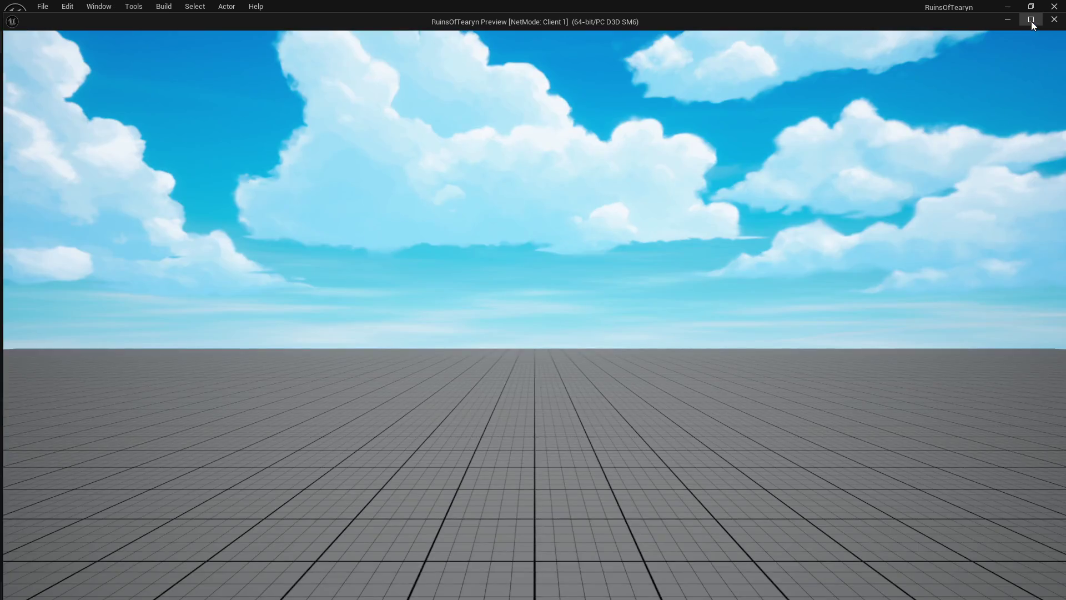
{"action": "left_click", "coordinate": [1031, 19]}
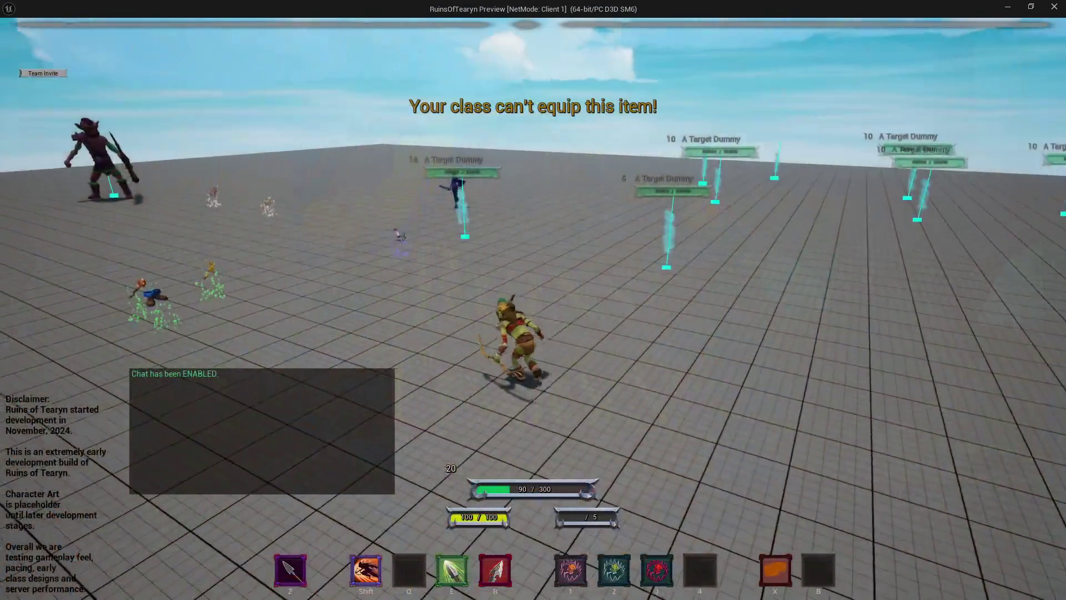
{"action": "key", "text": "w"}
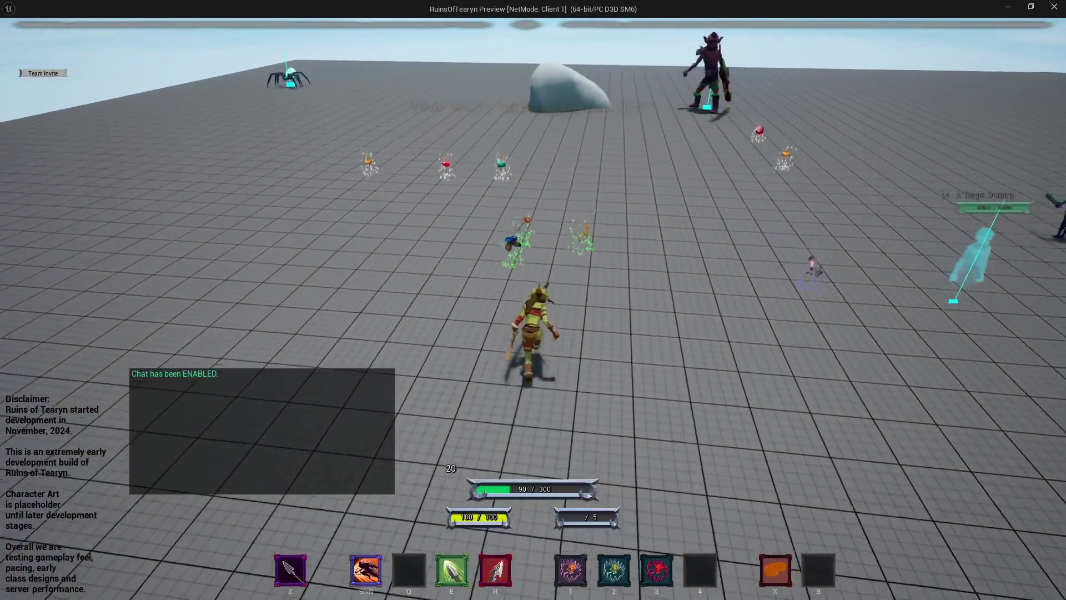
{"action": "key", "text": "f"}
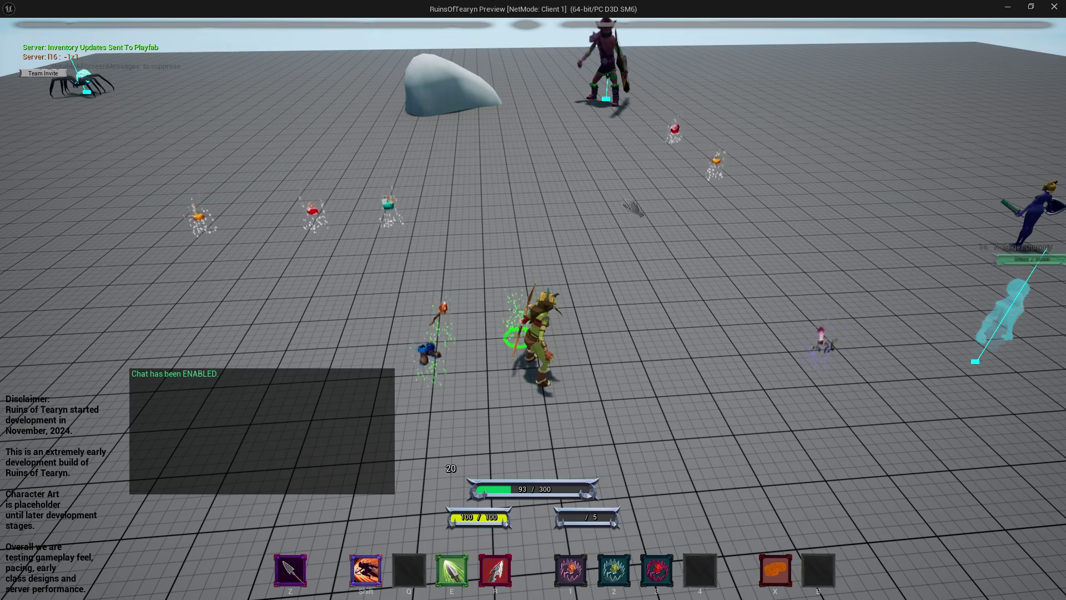
{"action": "key", "text": "i"}
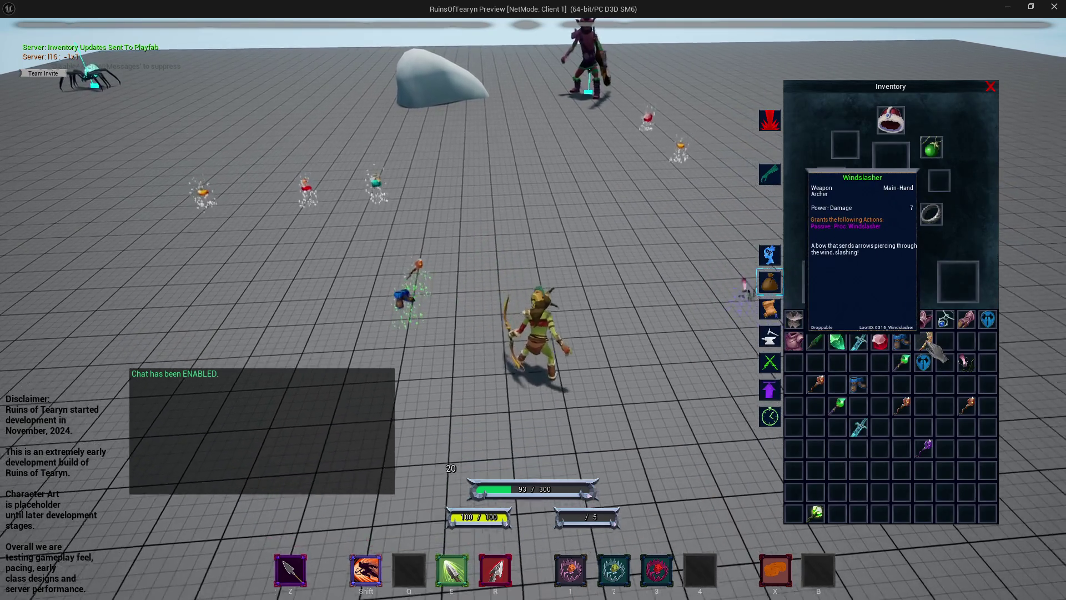
{"action": "left_click_drag", "start_coordinate": [858, 341], "coordinate": [891, 397]}
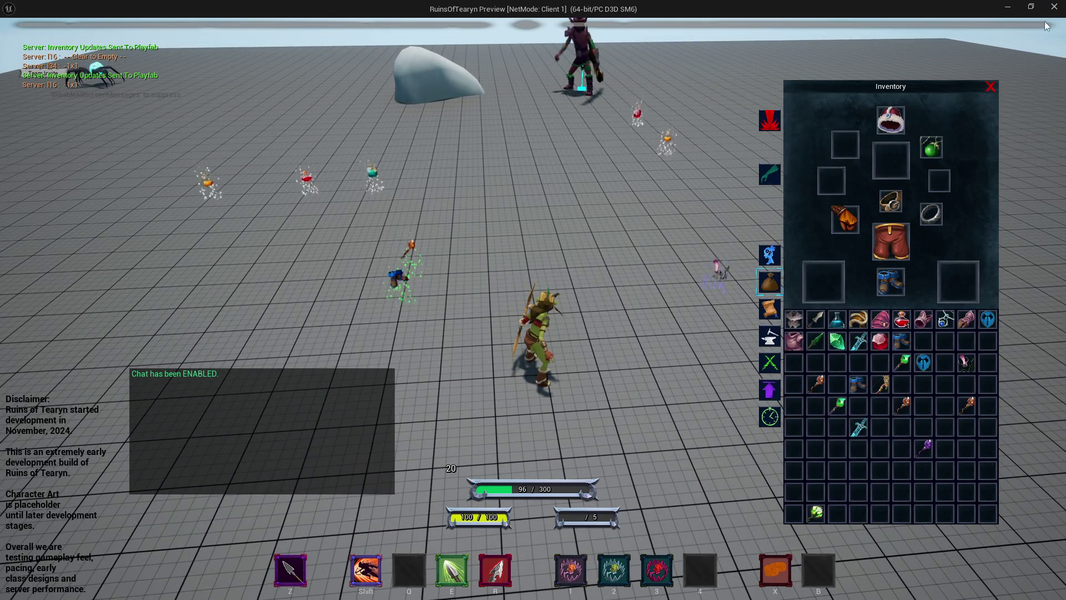
{"action": "key", "text": "Escape"}
{"action": "left_click", "coordinate": [81, 25]}
{"action": "key", "text": "ctrl+space"}
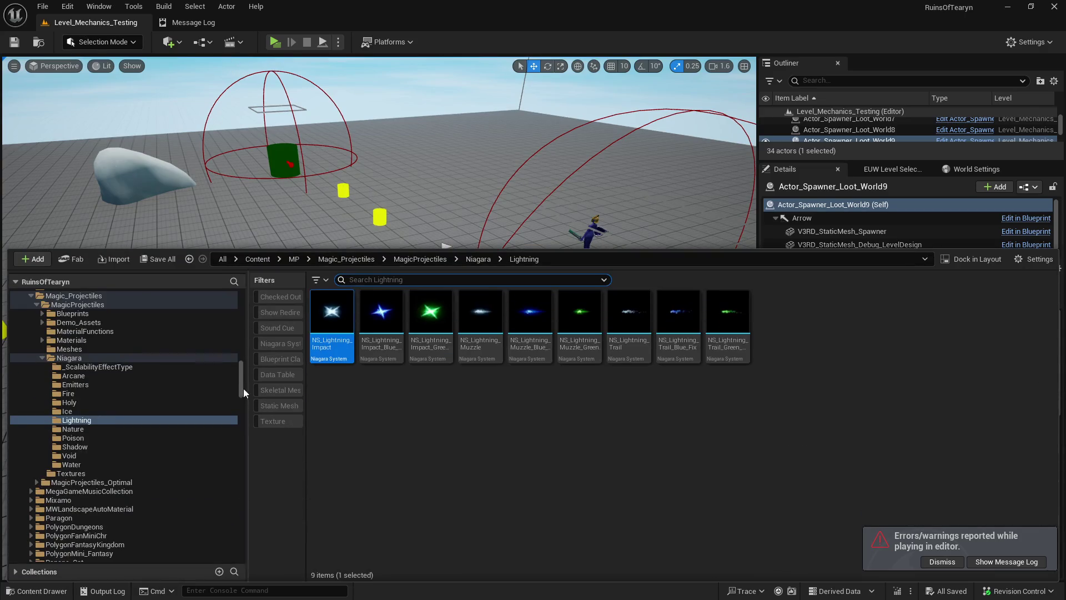
- Open the ActorComponent_Inventory Blueprint and show the loot database's default entries
{"action": "scroll", "coordinate": [244, 461], "scroll_direction": "down", "scroll_amount": 3}
{"action": "mouse_move", "coordinate": [242, 466]}
{"action": "left_mouse_down"}
{"action": "mouse_move", "coordinate": [242, 524]}
{"action": "mouse_move", "coordinate": [245, 479]}
{"action": "left_mouse_up"}
{"action": "left_click", "coordinate": [148, 329]}
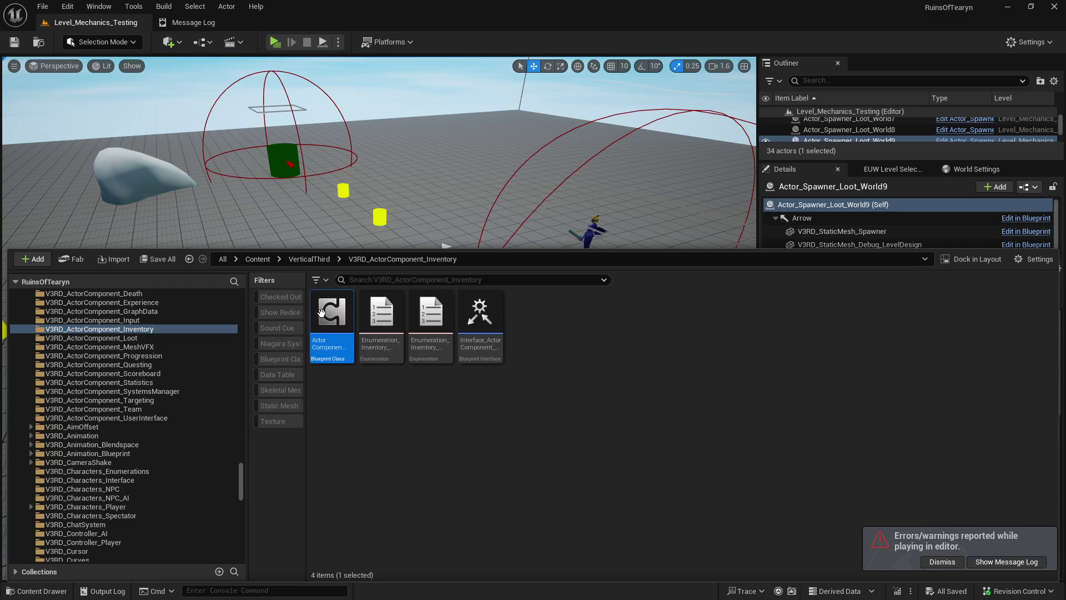
{"action": "double_click", "coordinate": [332, 321]}
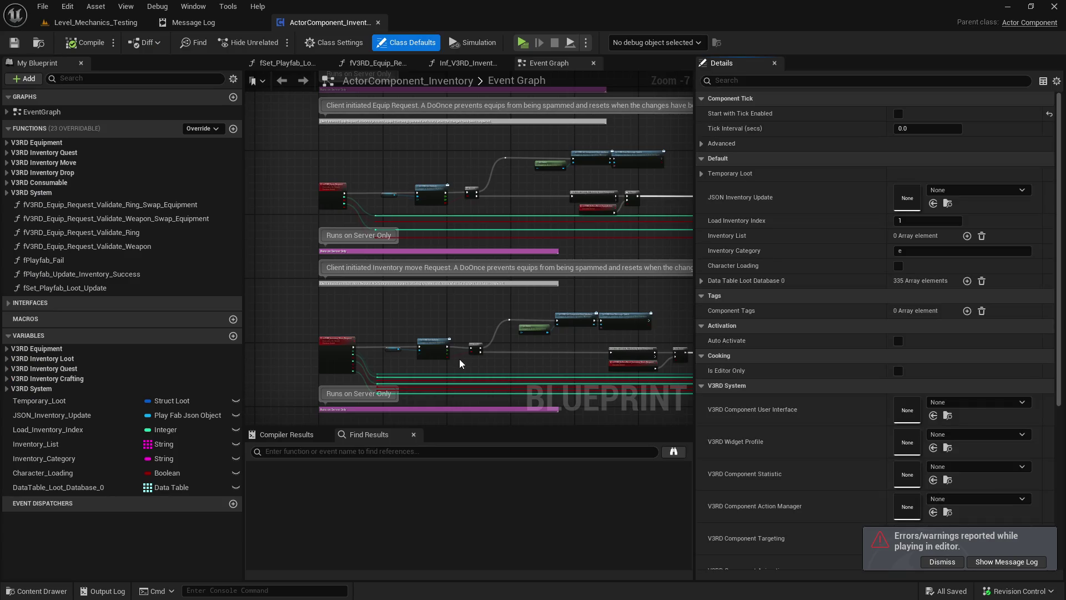
{"action": "left_click", "coordinate": [58, 487]}
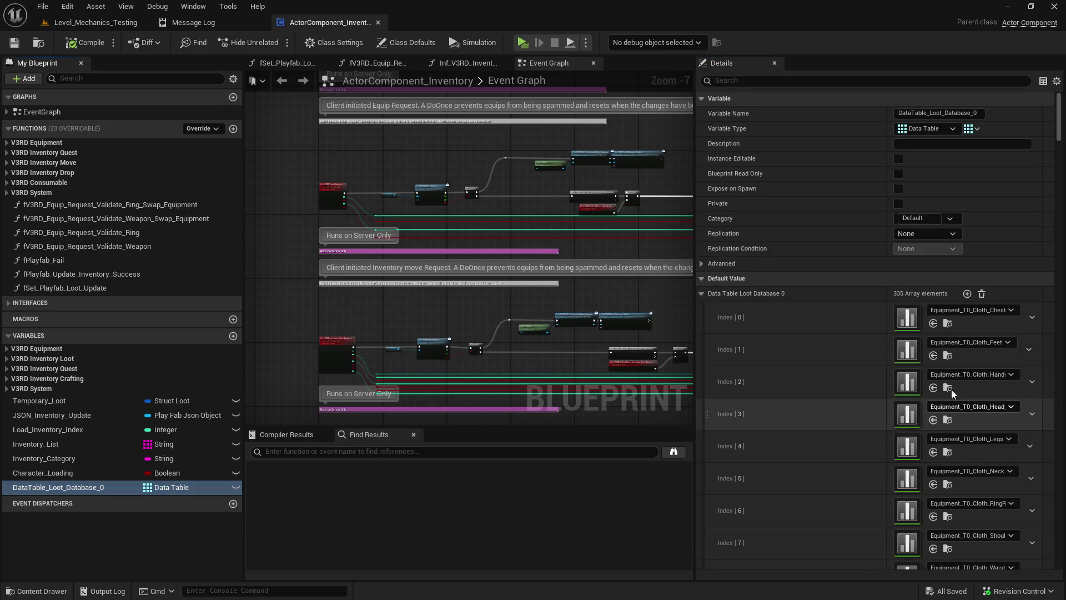
- Add loot database index 335 as Weapon_Bow_Windslasher, save the component, and return to the level
{"action": "left_click", "coordinate": [967, 294]}
{"action": "left_click_drag", "start_coordinate": [1060, 118], "coordinate": [1024, 571]}
{"action": "left_click", "coordinate": [949, 544]}
{"action": "type", "text": "win"}
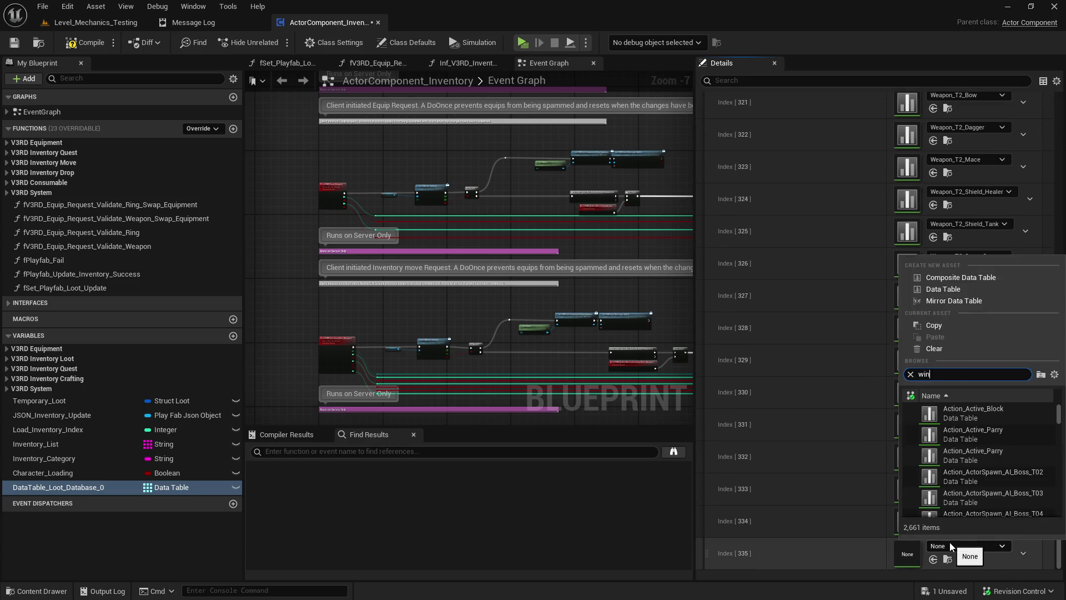
{"action": "type", "text": "dslash"}
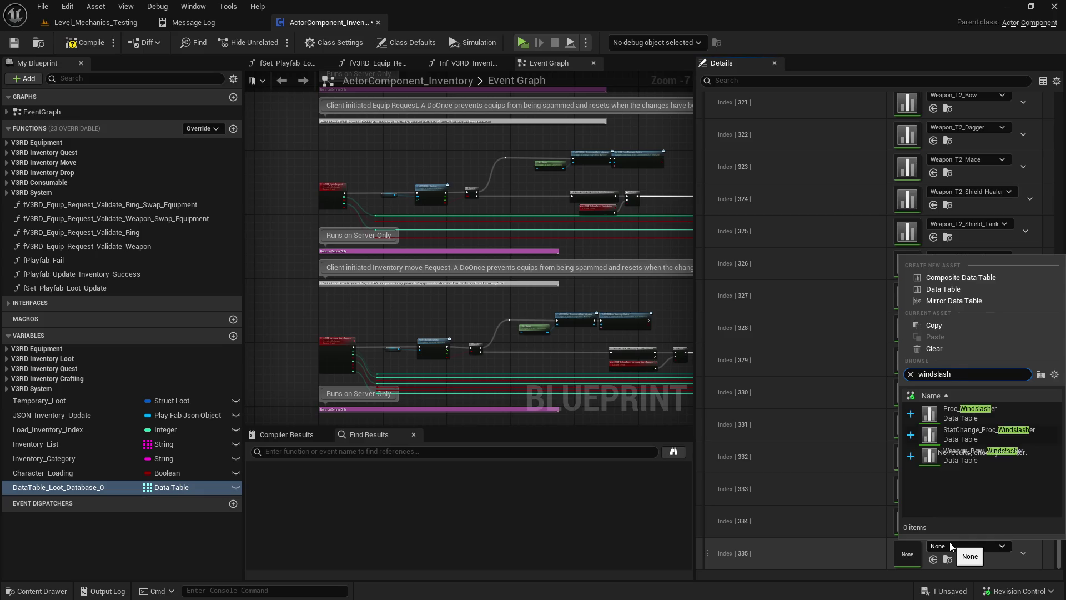
{"action": "left_click", "coordinate": [990, 465]}
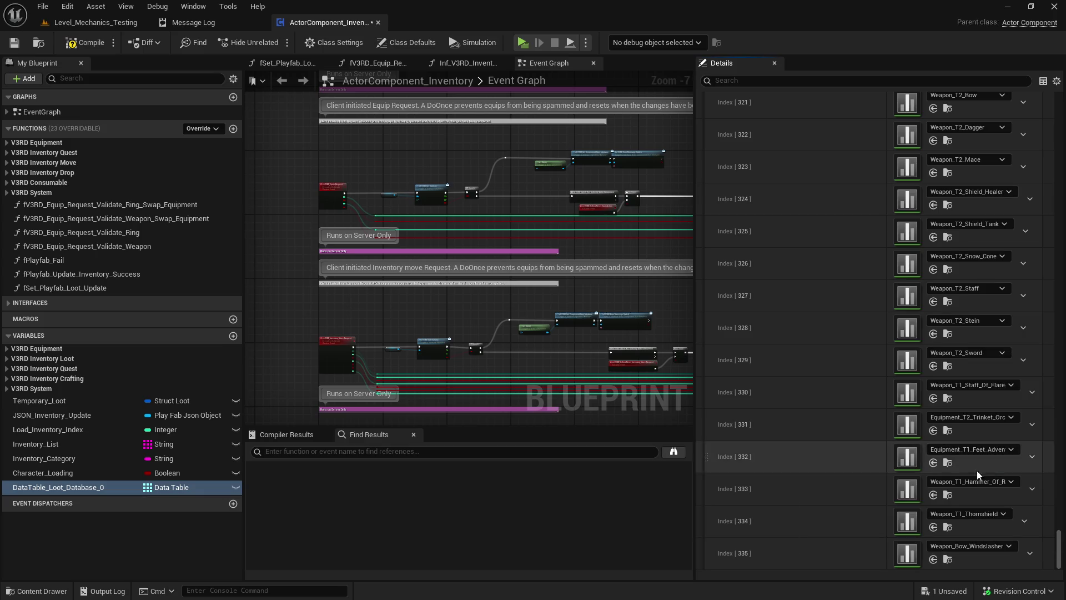
{"action": "left_click", "coordinate": [14, 44]}
{"action": "left_click", "coordinate": [109, 25]}
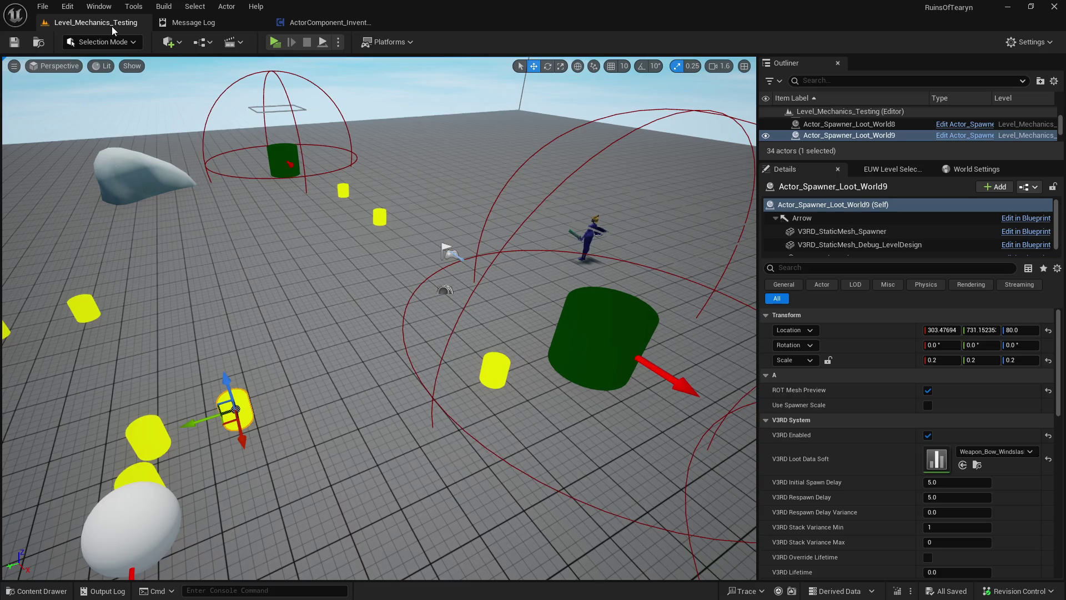
- Start a Play-in-Editor session of the level to test the registered bow
{"action": "left_click", "coordinate": [275, 43]}
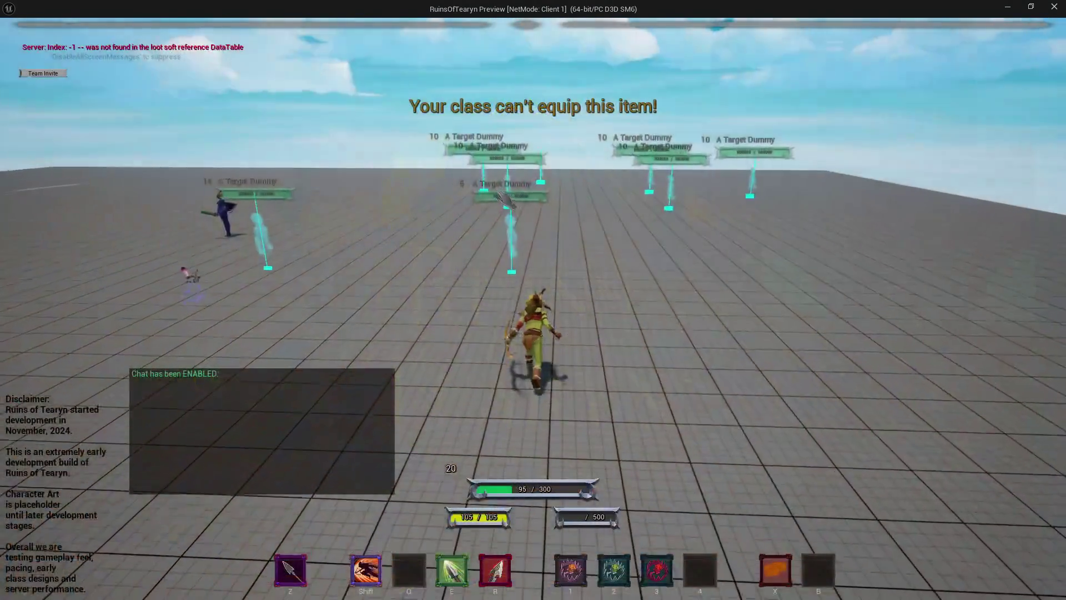
- Run to the dropped bow, check it in the inventory, face the target dummies, then end PIE
{"action": "key", "text": "a"}
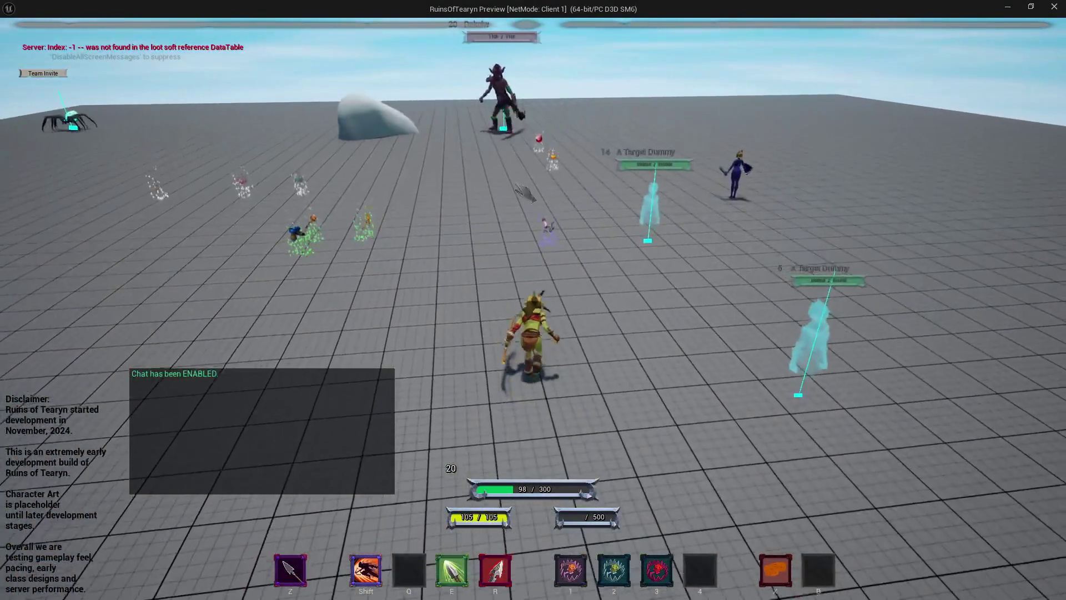
{"action": "key", "text": "w"}
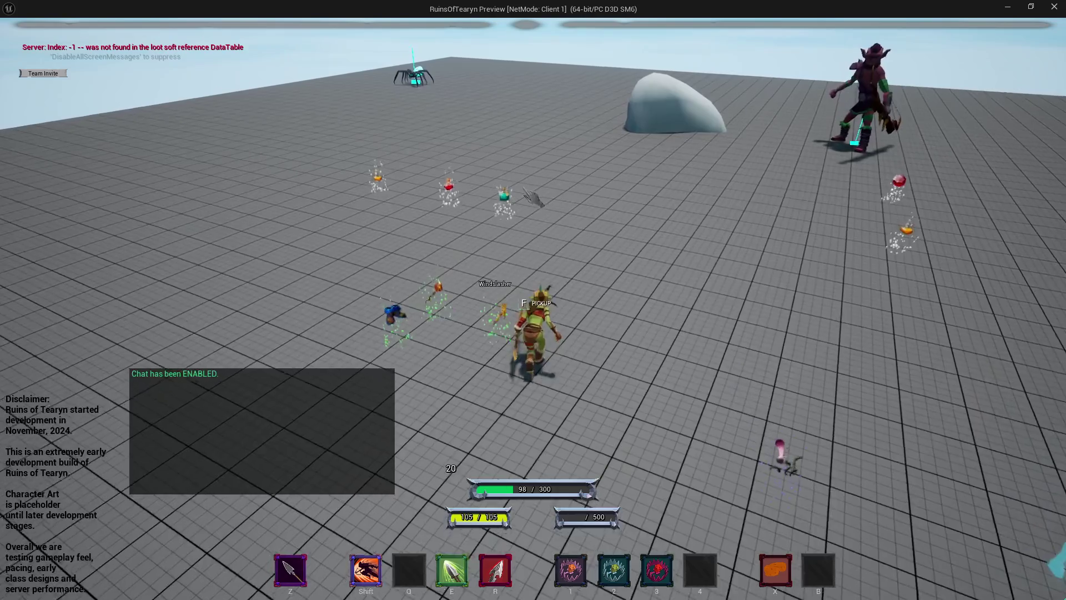
{"action": "key", "text": "i"}
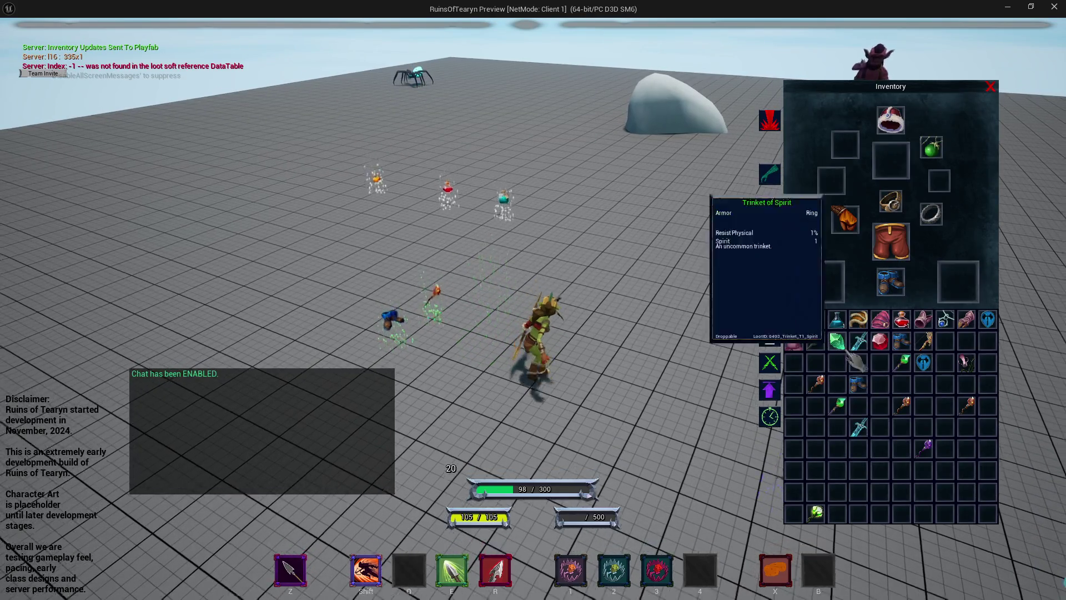
{"action": "key", "text": "d"}
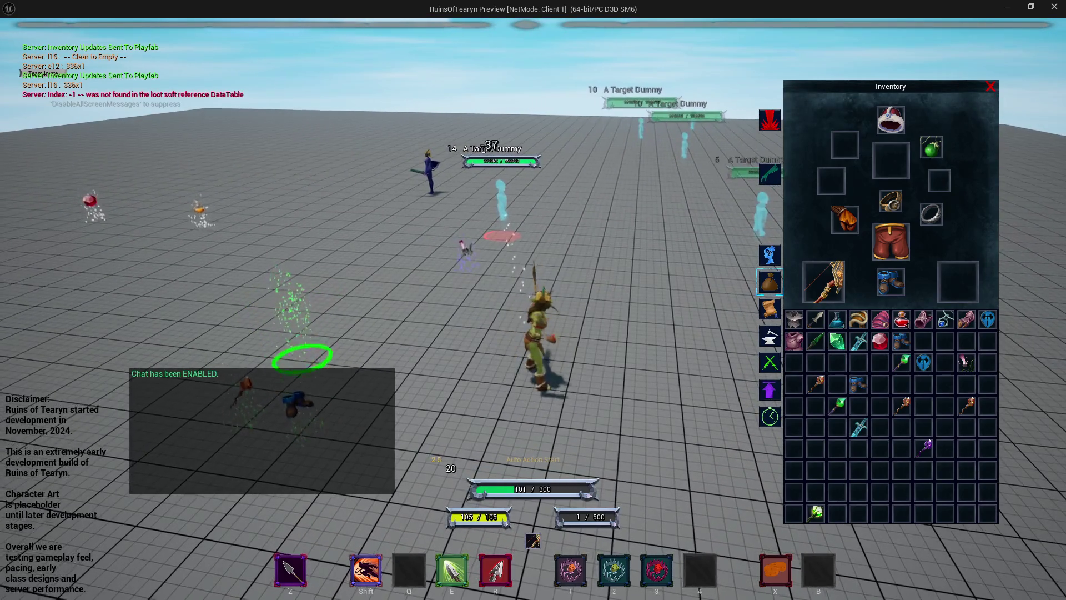
{"action": "key", "text": "i"}
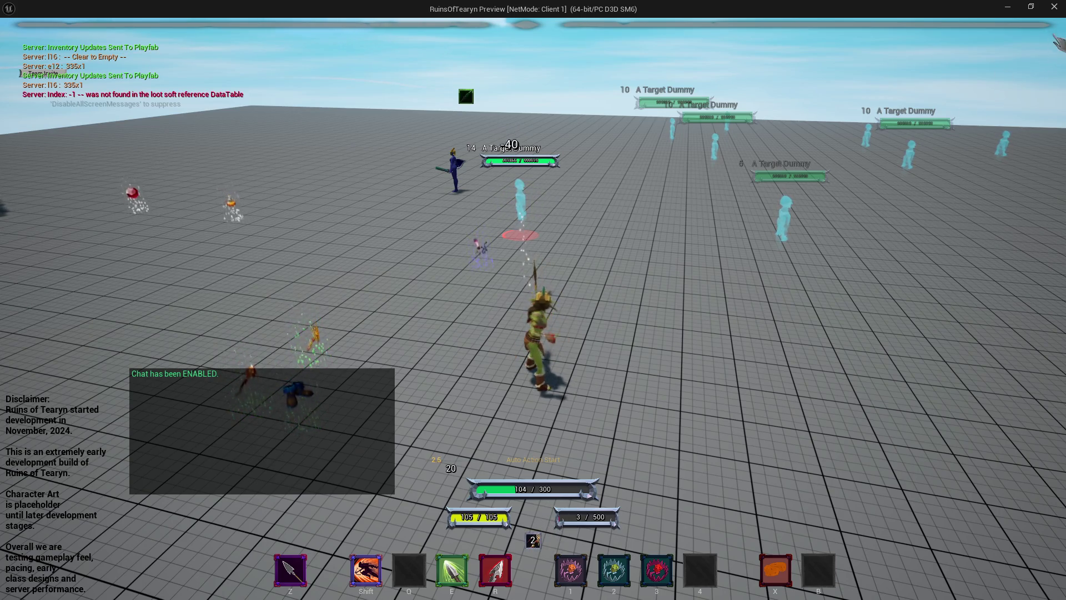
{"action": "key", "text": "Escape"}
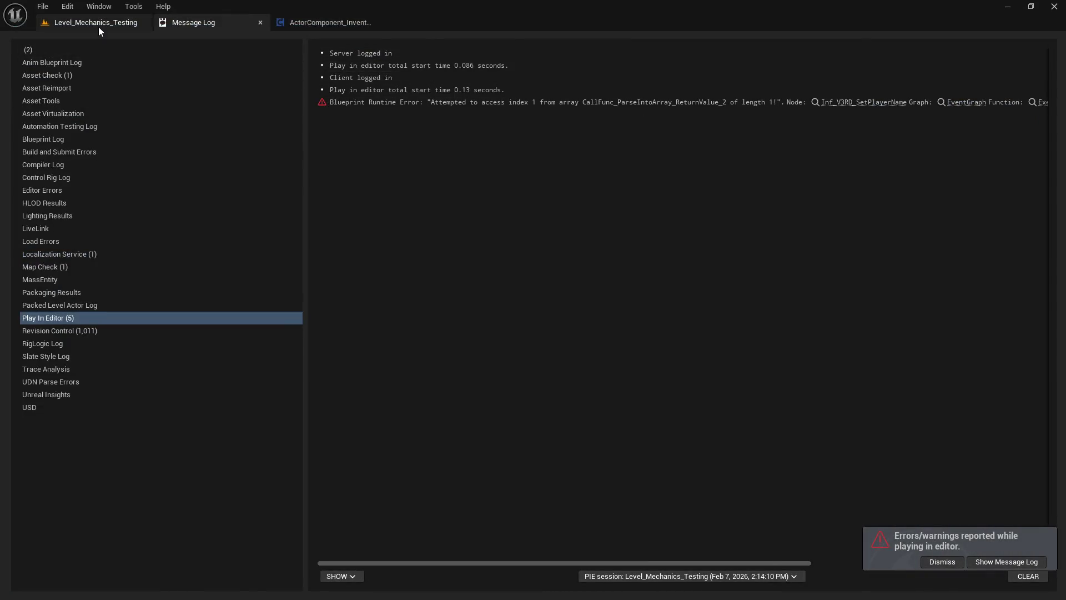
- Open the Weapon_Bow_Windslasher data table from the Windslasher folder and review its passive action
{"action": "left_click", "coordinate": [98, 26]}
{"action": "left_click_drag", "start_coordinate": [242, 480], "coordinate": [239, 295]}
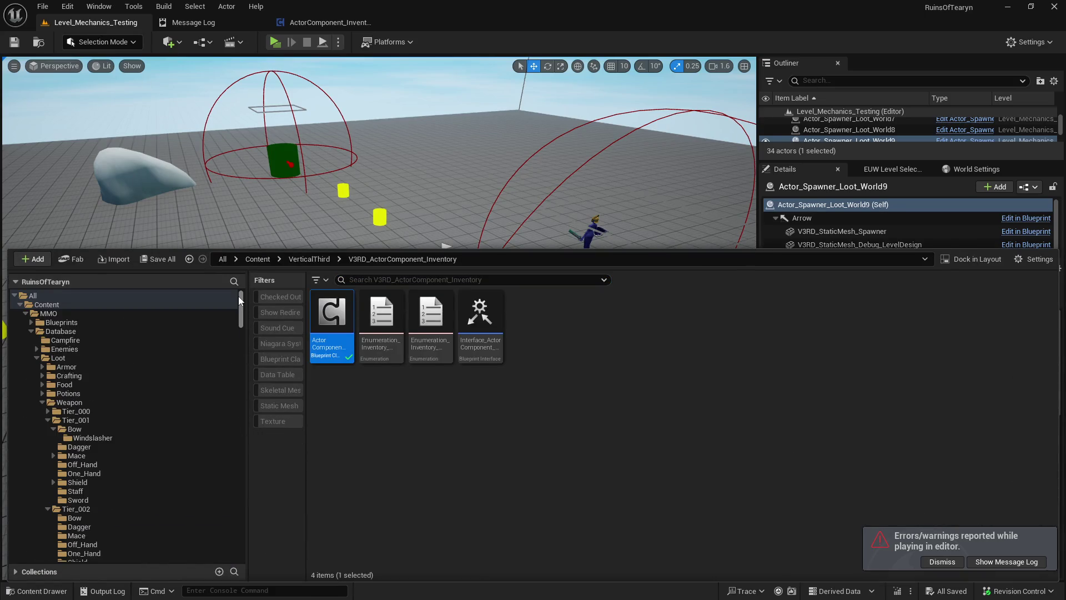
{"action": "left_click", "coordinate": [100, 438]}
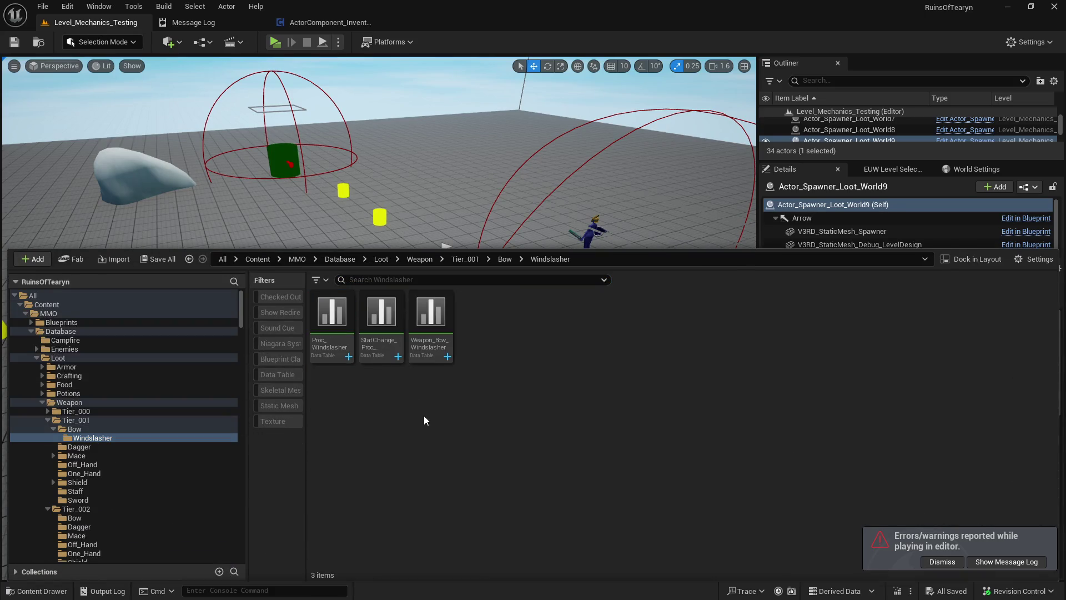
{"action": "double_click", "coordinate": [430, 342]}
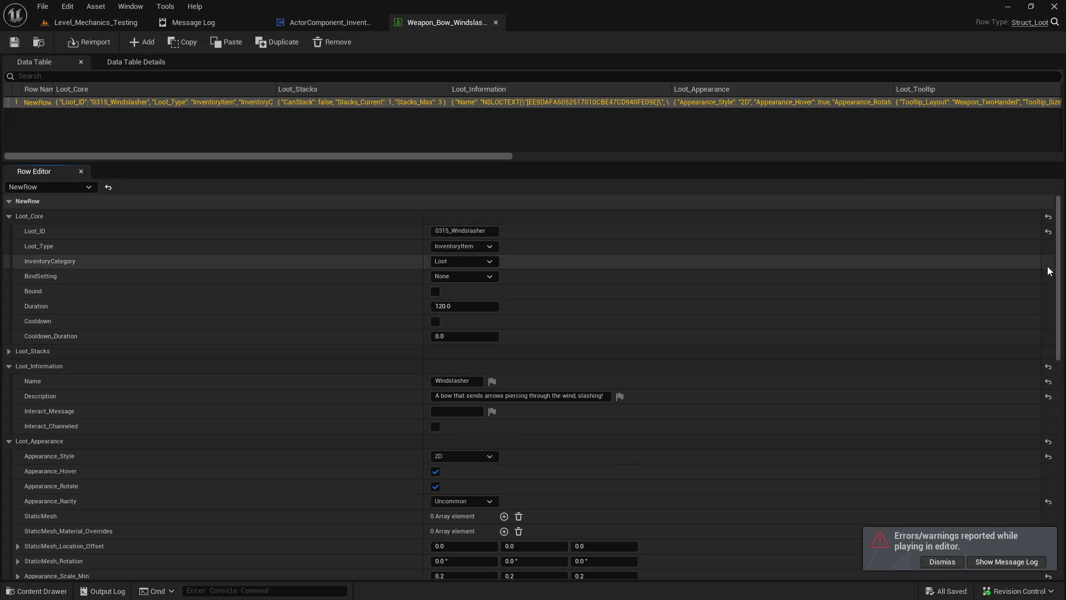
{"action": "mouse_move", "coordinate": [1060, 261]}
{"action": "left_mouse_down"}
{"action": "mouse_move", "coordinate": [1044, 453]}
{"action": "mouse_move", "coordinate": [1035, 428]}
{"action": "mouse_move", "coordinate": [980, 416]}
{"action": "left_mouse_up"}
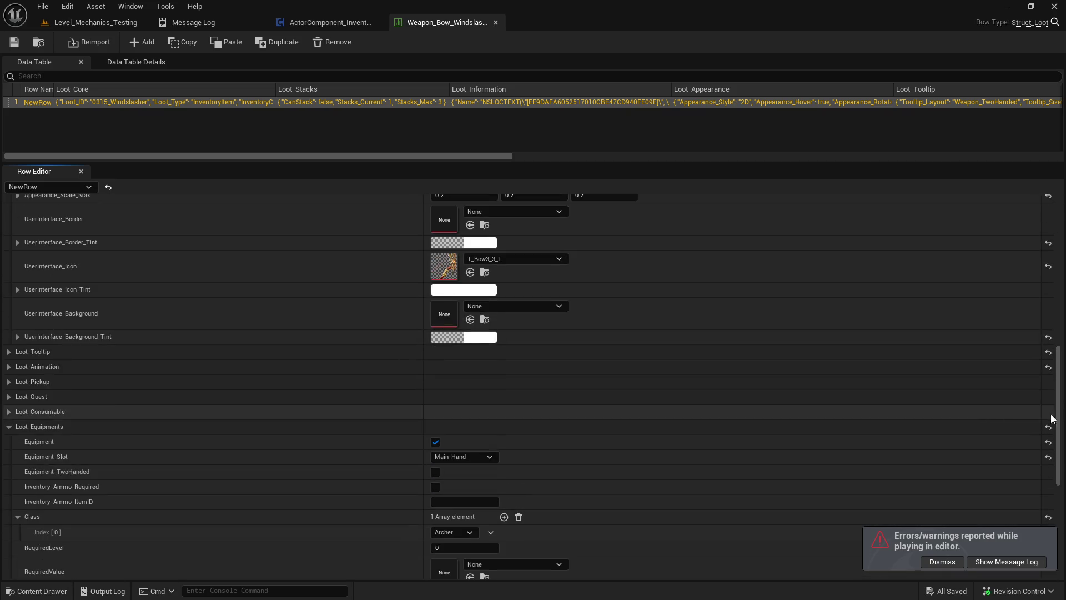
{"action": "mouse_move", "coordinate": [1059, 412]}
{"action": "left_mouse_down"}
{"action": "mouse_move", "coordinate": [1058, 483]}
{"action": "mouse_move", "coordinate": [881, 473]}
{"action": "left_mouse_up"}
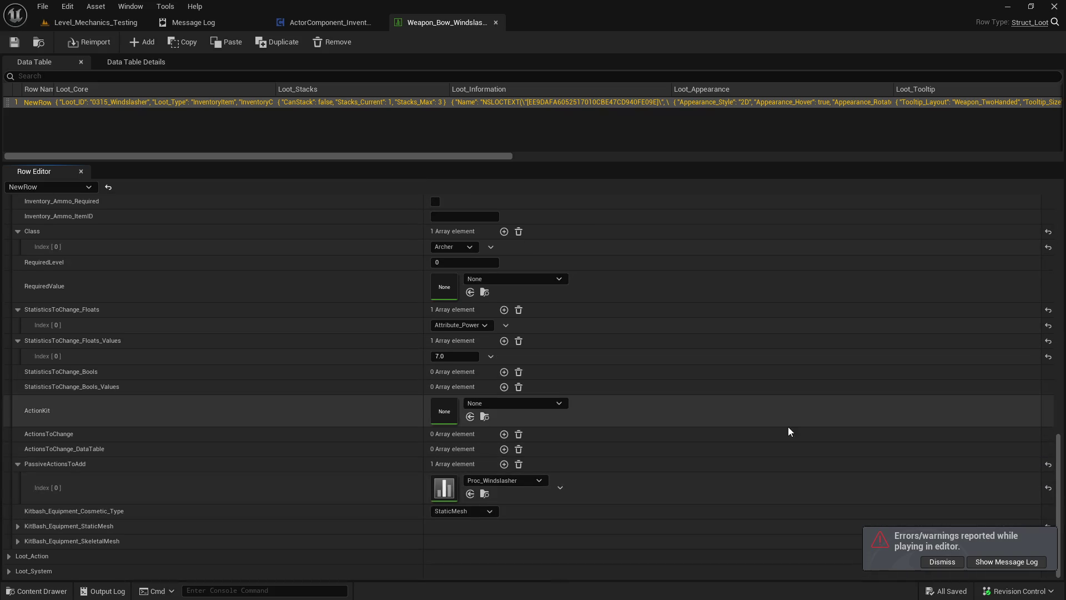
{"action": "left_click", "coordinate": [501, 482]}
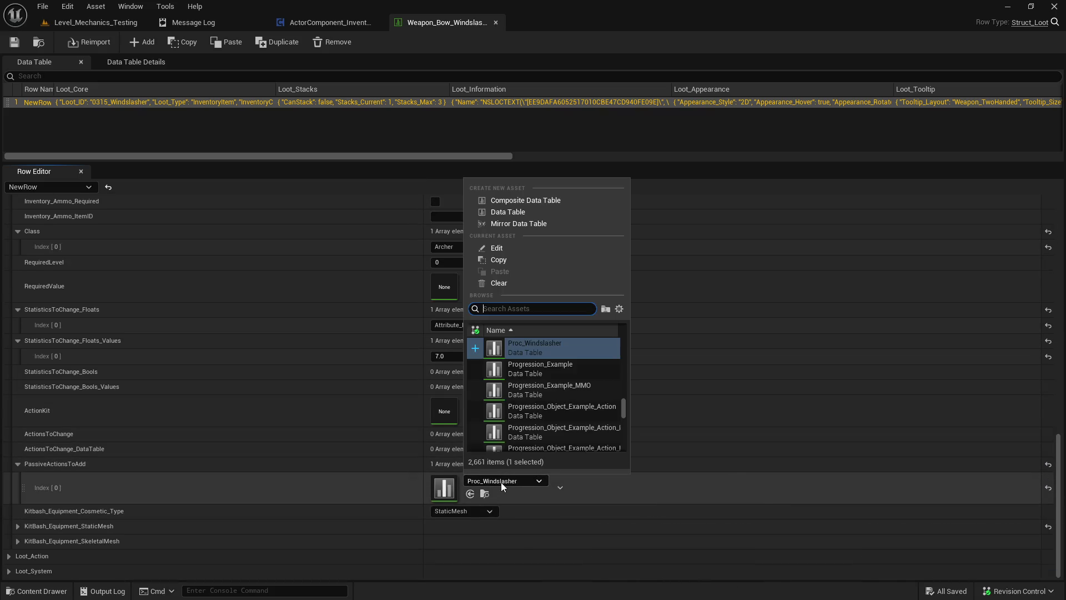
{"action": "left_click", "coordinate": [501, 482]}
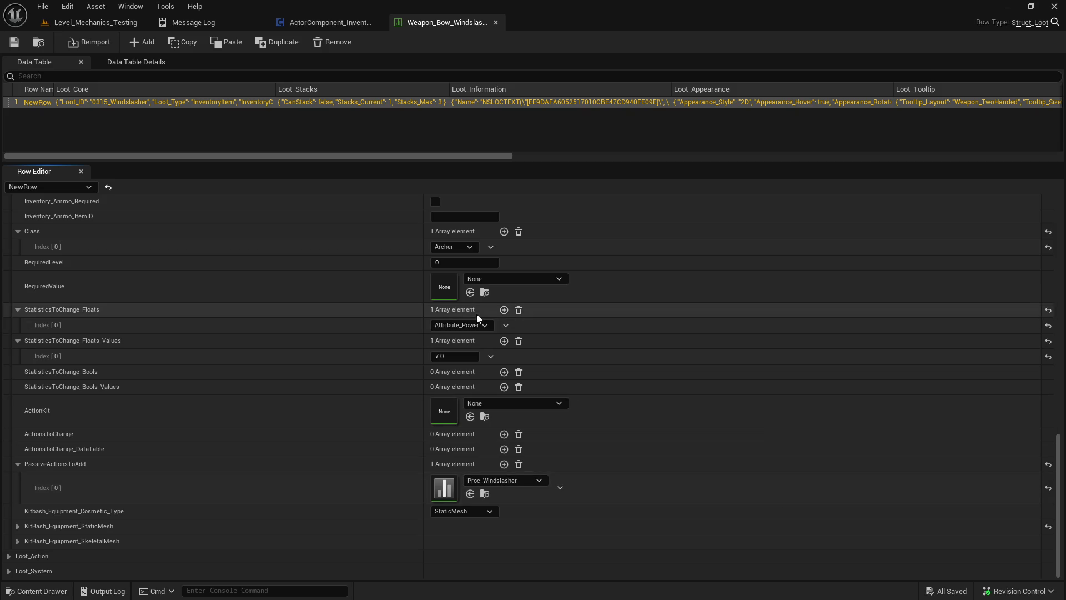
- In Proc_Windslasher, set StatisticChange Index[0] to StatChange_Proc_Windslasher, save, and return to the level
{"action": "left_click", "coordinate": [484, 493]}
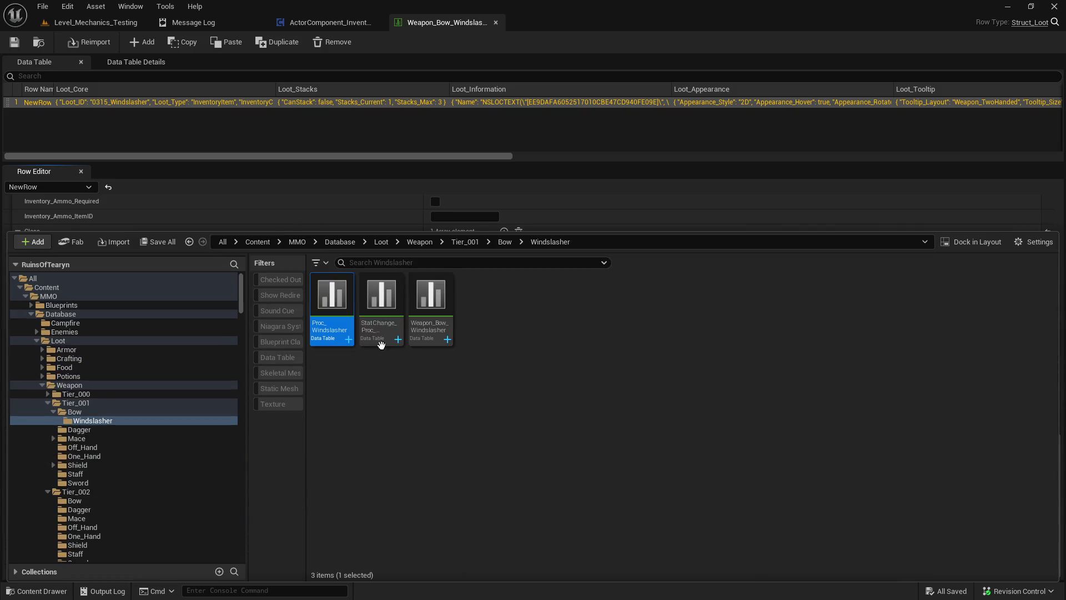
{"action": "double_click", "coordinate": [333, 314]}
{"action": "scroll", "coordinate": [445, 467], "scroll_direction": "down", "scroll_amount": 5}
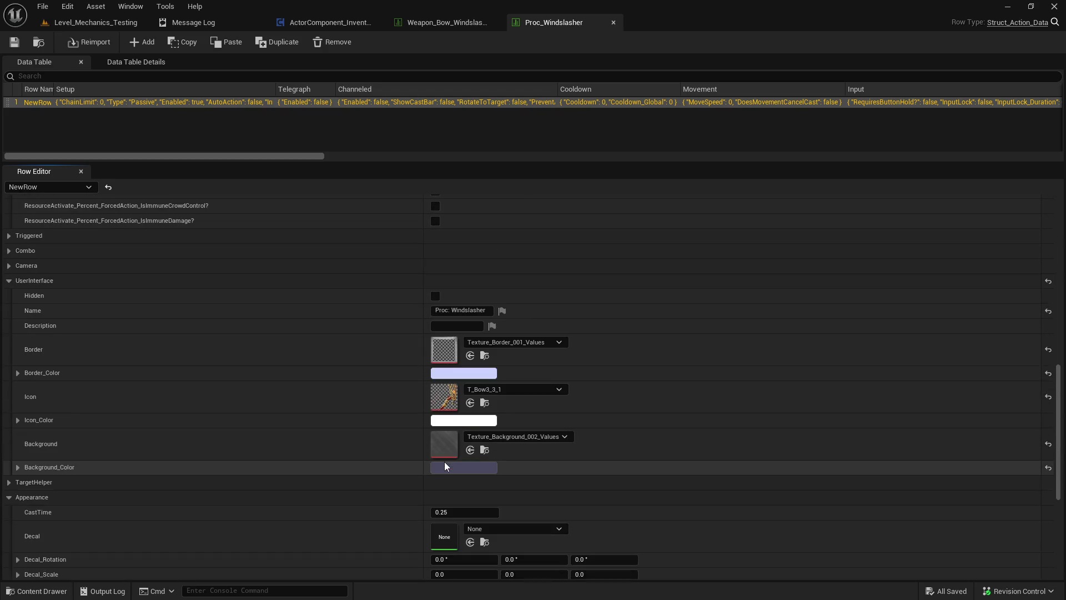
{"action": "scroll", "coordinate": [444, 461], "scroll_direction": "down", "scroll_amount": 6}
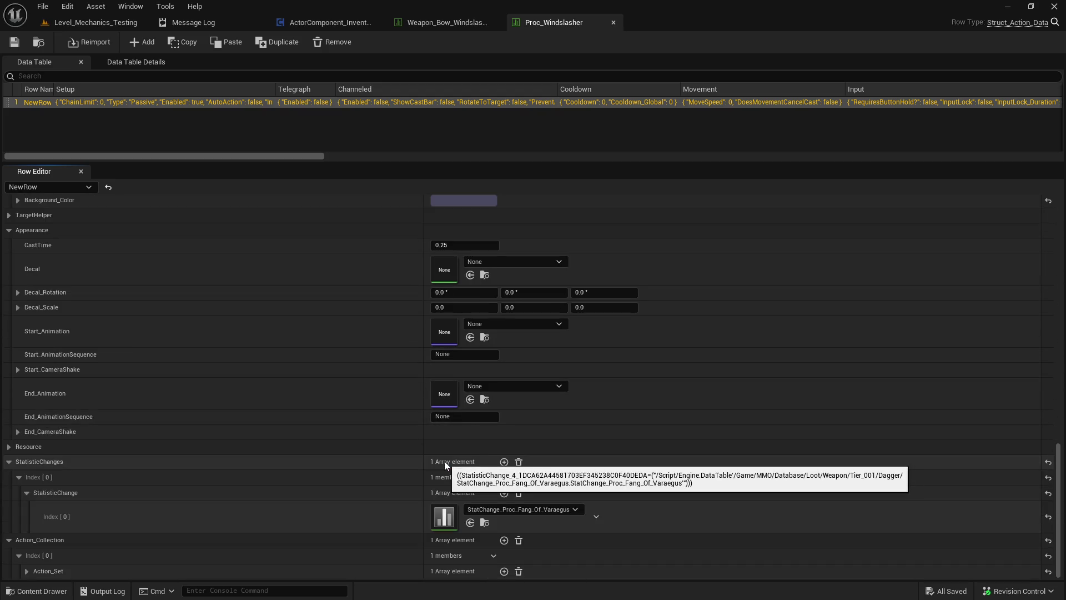
{"action": "left_click", "coordinate": [548, 517]}
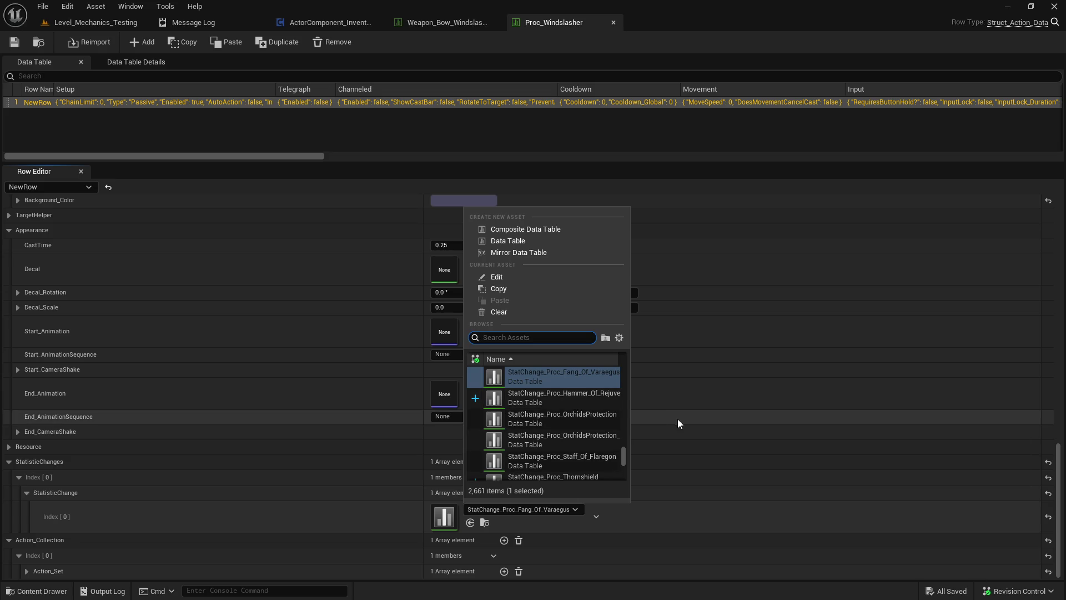
{"action": "left_click", "coordinate": [555, 400]}
{"action": "left_click", "coordinate": [18, 42]}
{"action": "left_click", "coordinate": [134, 22]}
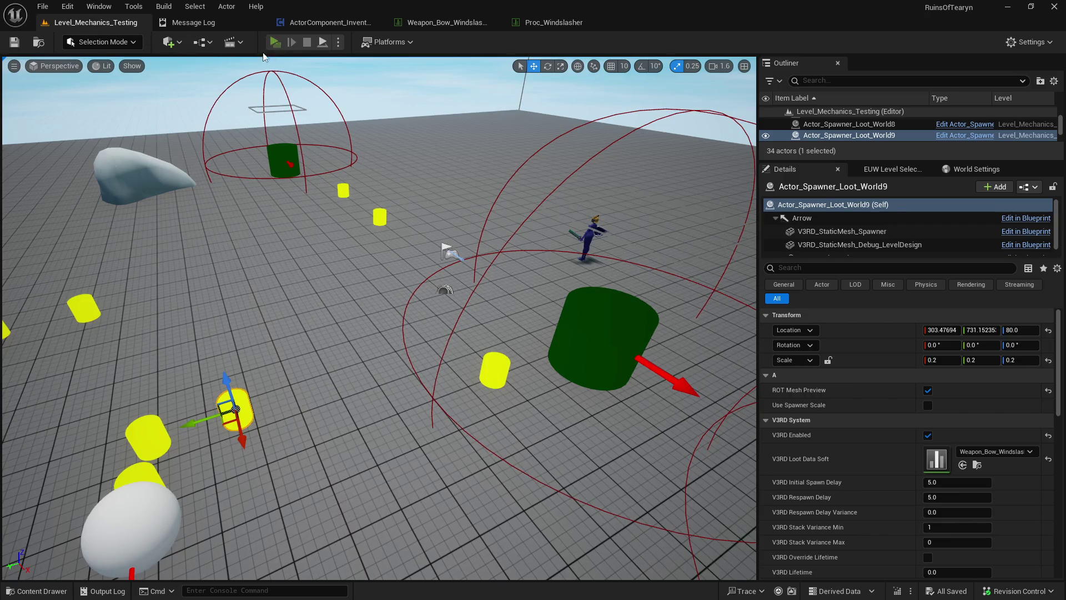
- Play-test the level, inspect the Windslasher bow's inventory tooltip, attack the target dummies, then stop
{"action": "left_click", "coordinate": [275, 42]}
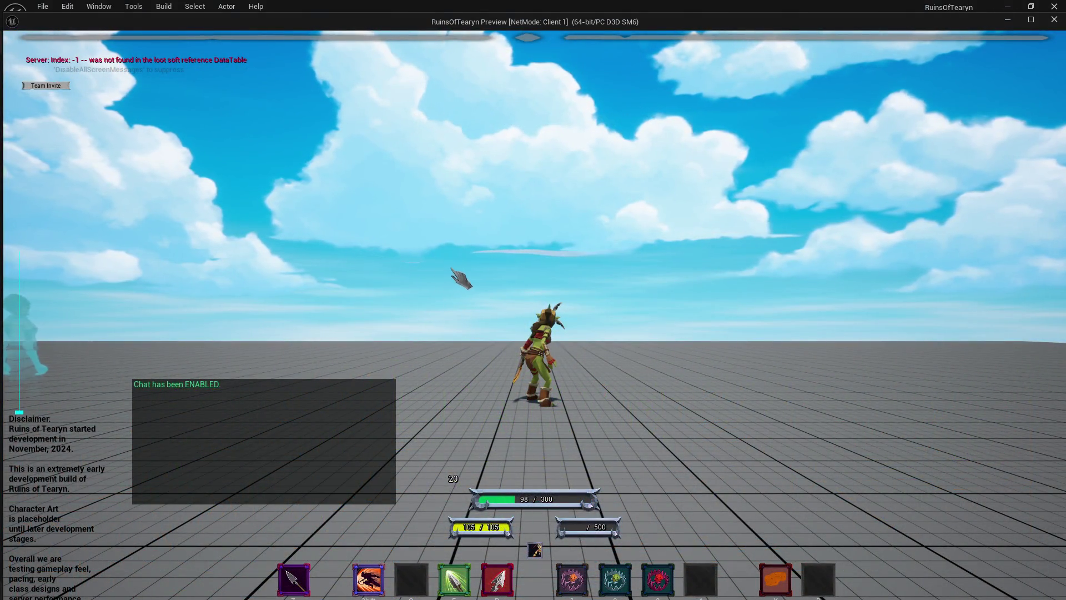
{"action": "left_click_drag", "start_coordinate": [529, 278], "coordinate": [528, 278]}
{"action": "key", "text": "i"}
{"action": "mouse_move", "coordinate": [825, 293]}
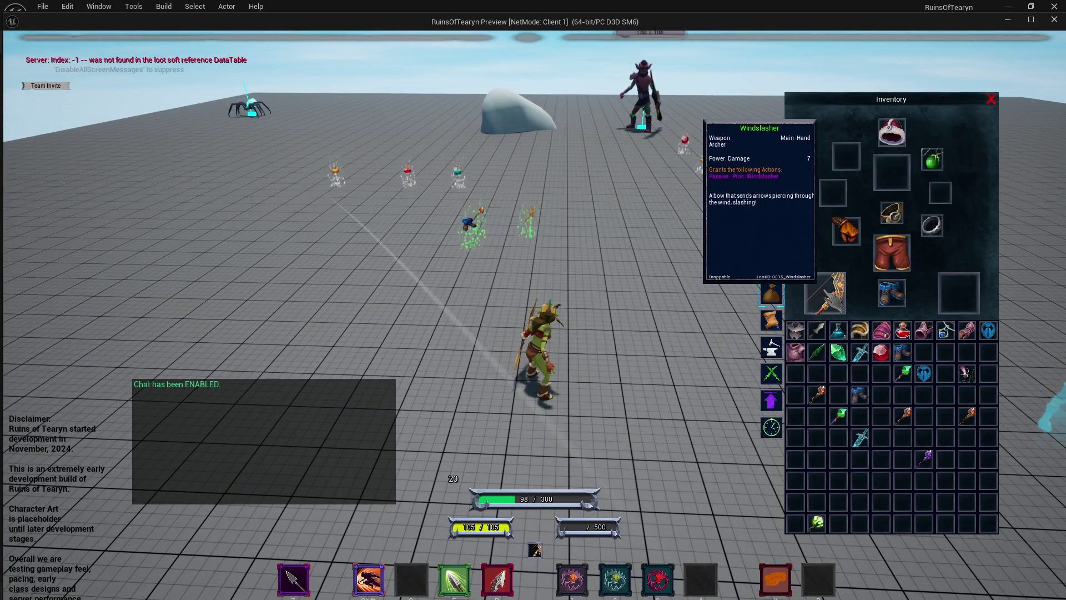
{"action": "key", "text": "i"}
{"action": "left_click_drag", "start_coordinate": [529, 278], "coordinate": [529, 278]}
{"action": "left_click_drag", "start_coordinate": [640, 275], "coordinate": [640, 275]}
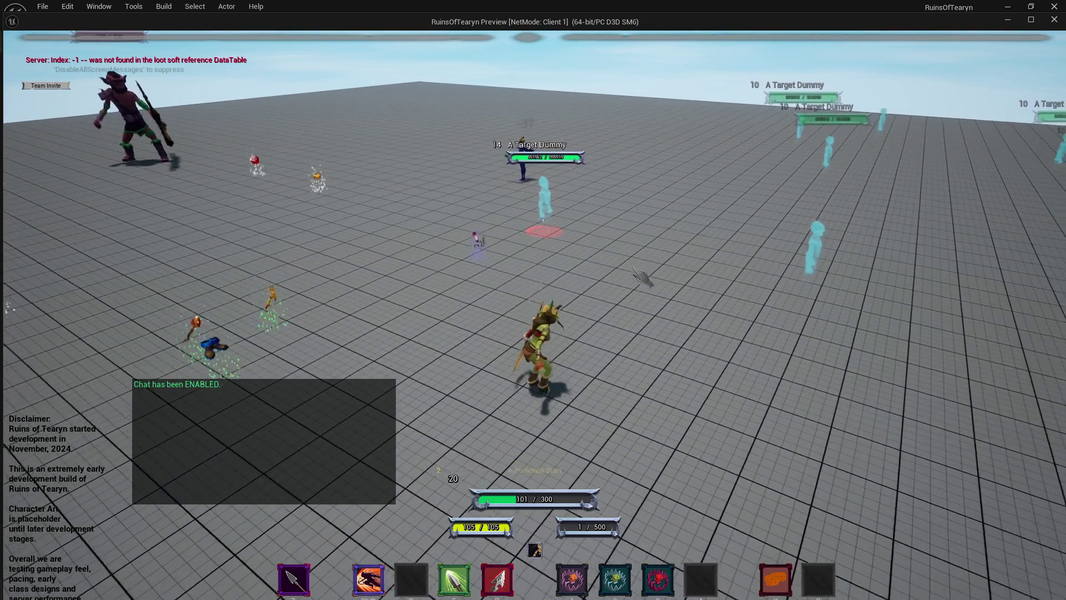
{"action": "key", "text": "w"}
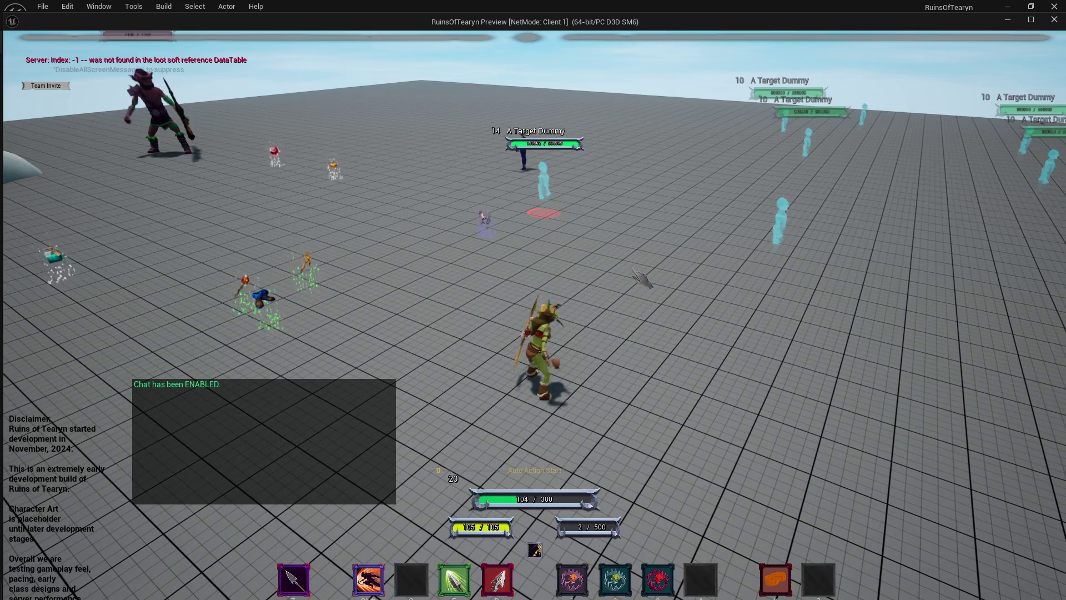
{"action": "left_click_drag", "start_coordinate": [648, 314], "coordinate": [649, 314]}
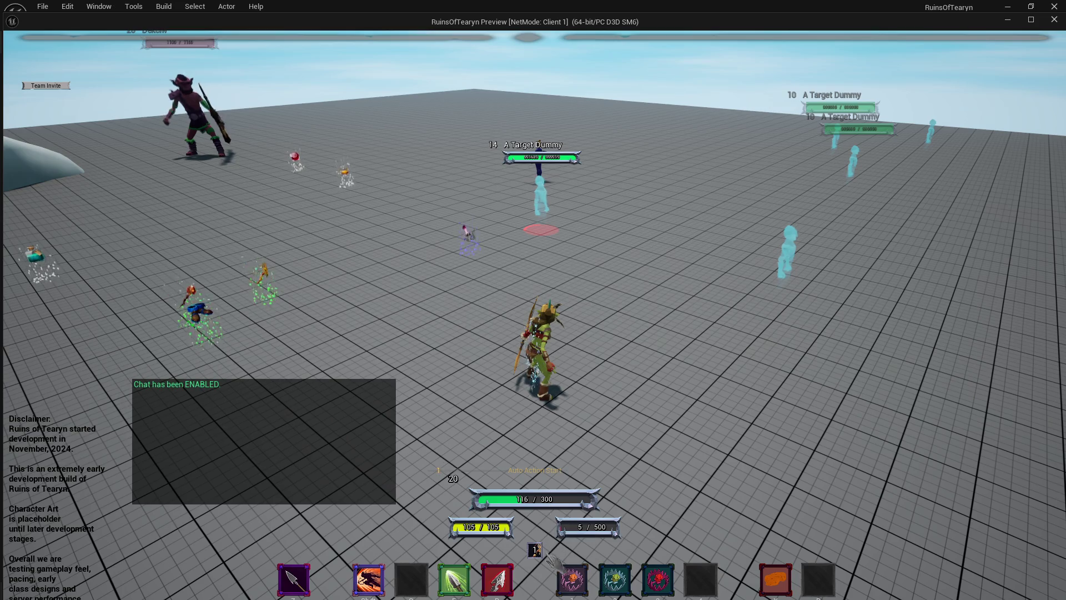
{"action": "left_click", "coordinate": [1053, 20]}
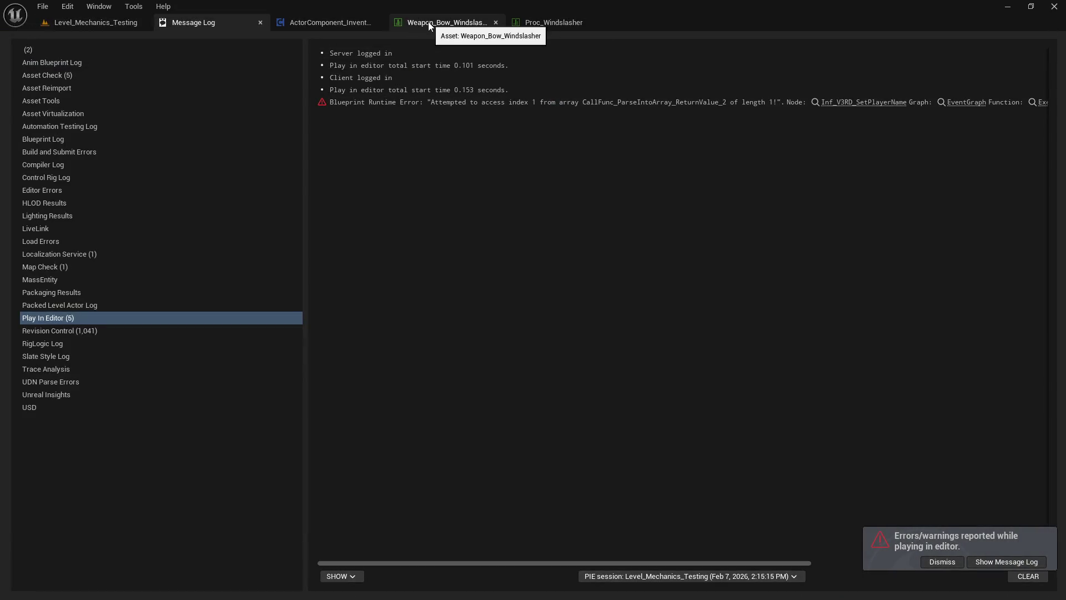
- Under Proc_Windslasher's Action_Set Index[0] Targetting, set EligibleTargets and Method to Self
{"action": "left_click", "coordinate": [565, 26]}
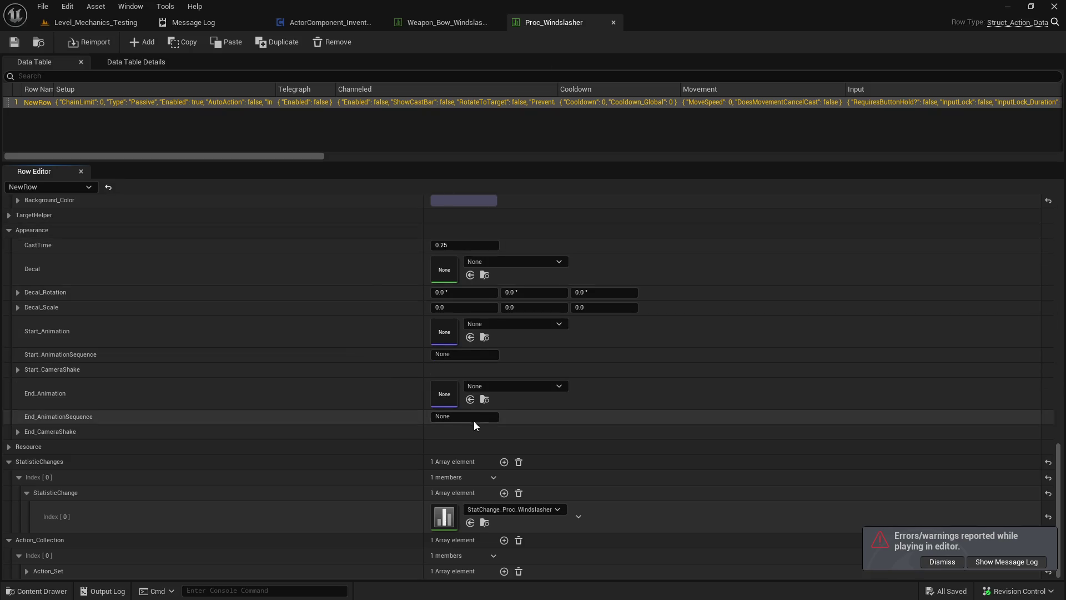
{"action": "left_click", "coordinate": [27, 571]}
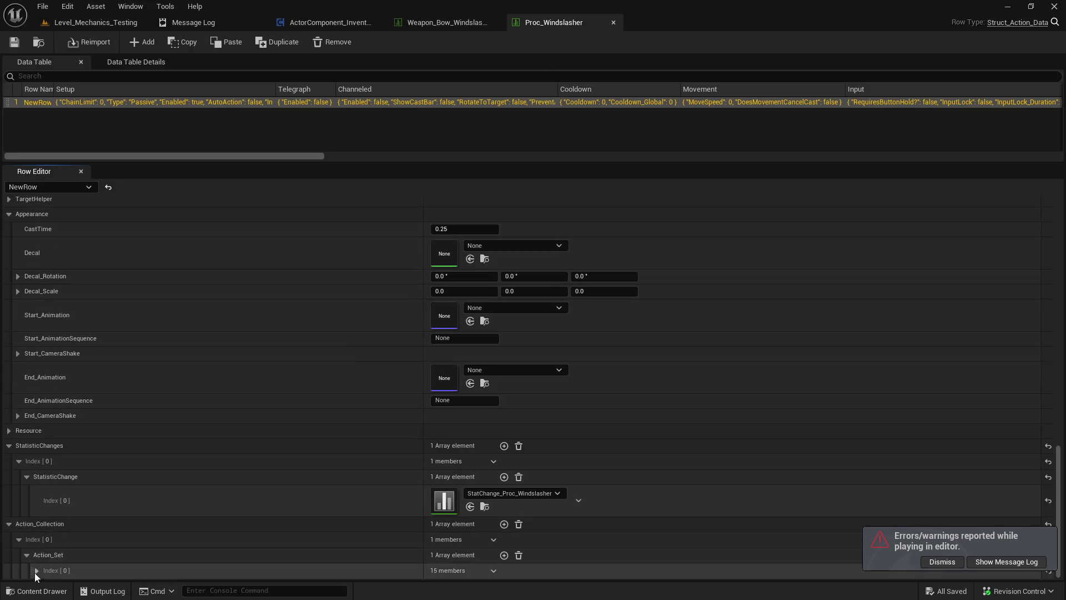
{"action": "left_click", "coordinate": [37, 571]}
{"action": "scroll", "coordinate": [74, 532], "scroll_direction": "down", "scroll_amount": 5}
{"action": "left_click", "coordinate": [44, 451]}
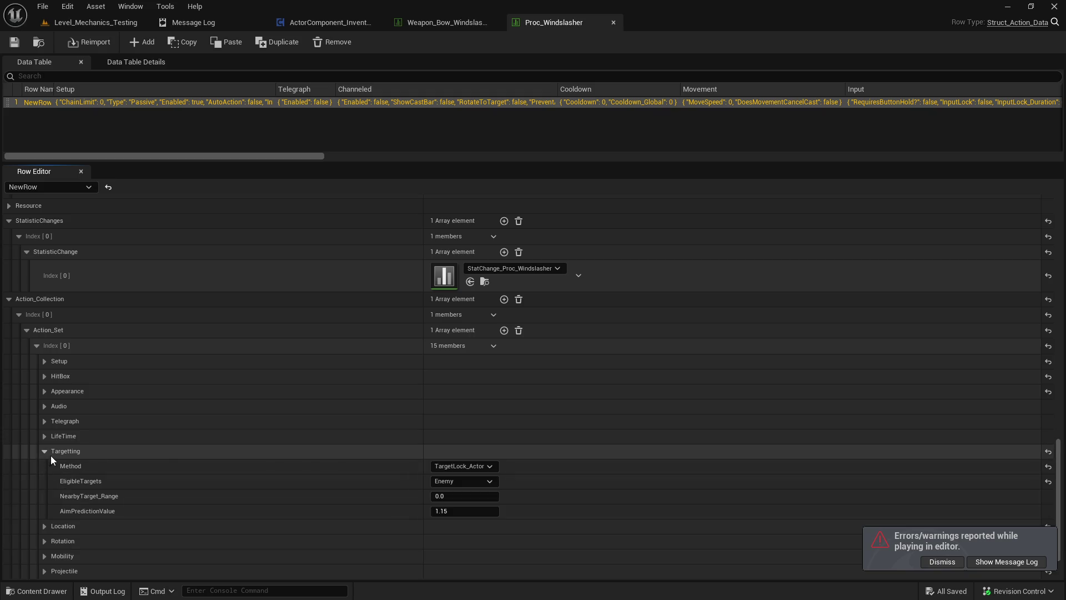
{"action": "left_click", "coordinate": [464, 481]}
{"action": "left_click", "coordinate": [454, 493]}
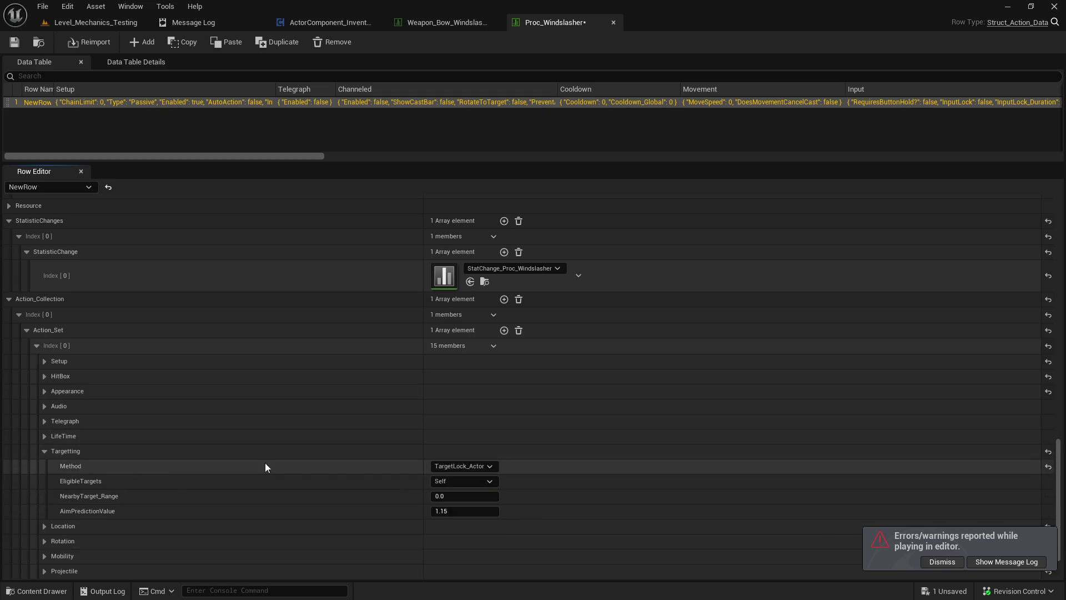
{"action": "left_click", "coordinate": [466, 468]}
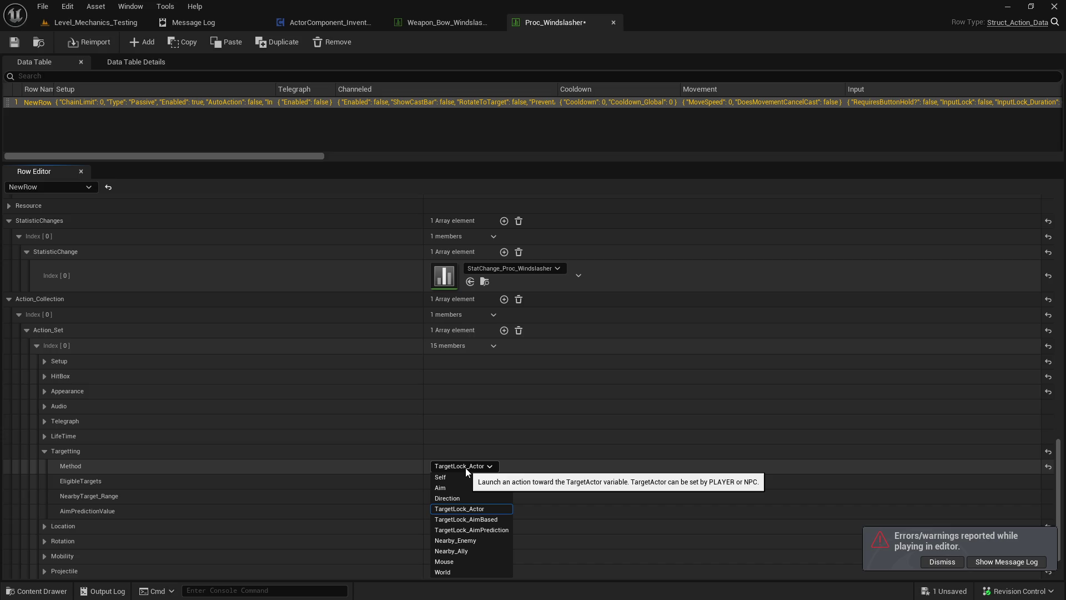
{"action": "left_click", "coordinate": [463, 477]}
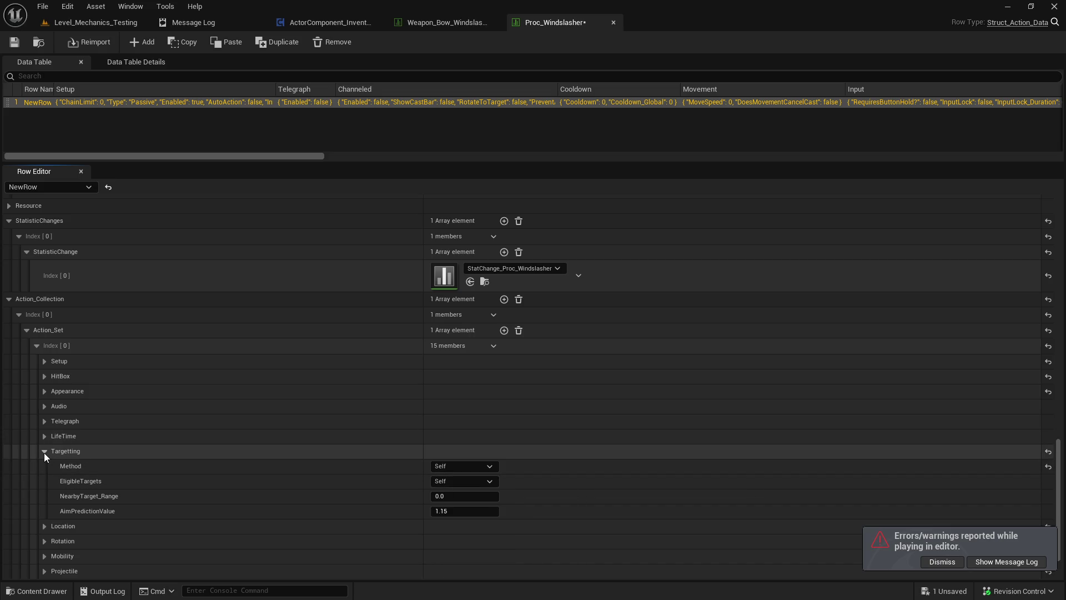
- Set the Location source to the action owner, then open StatChange_Proc_Windslasher
{"action": "left_click", "coordinate": [45, 526]}
{"action": "left_click", "coordinate": [466, 541]}
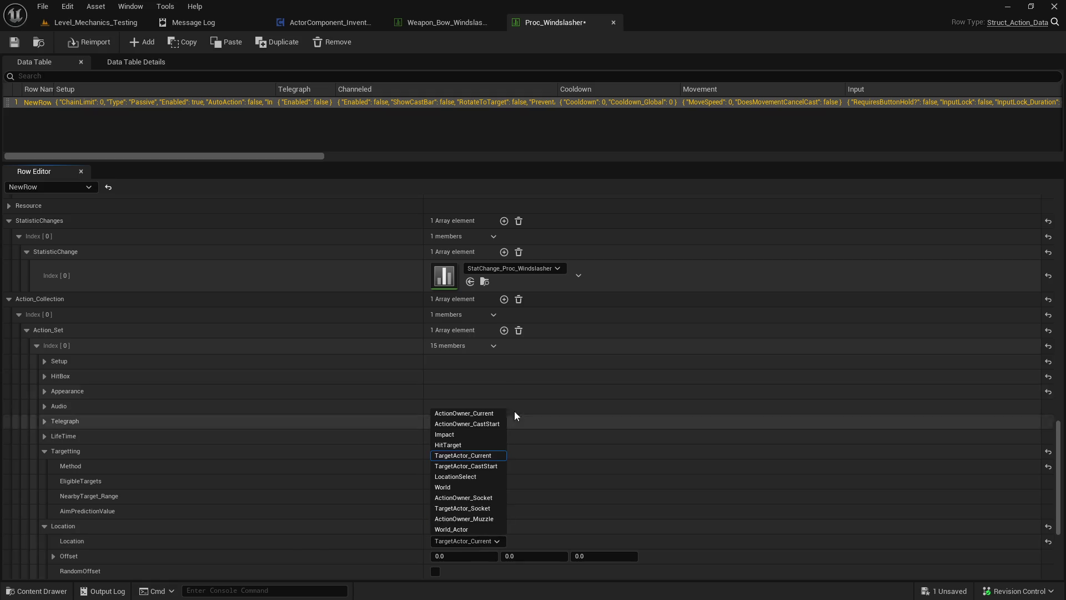
{"action": "left_click", "coordinate": [472, 416]}
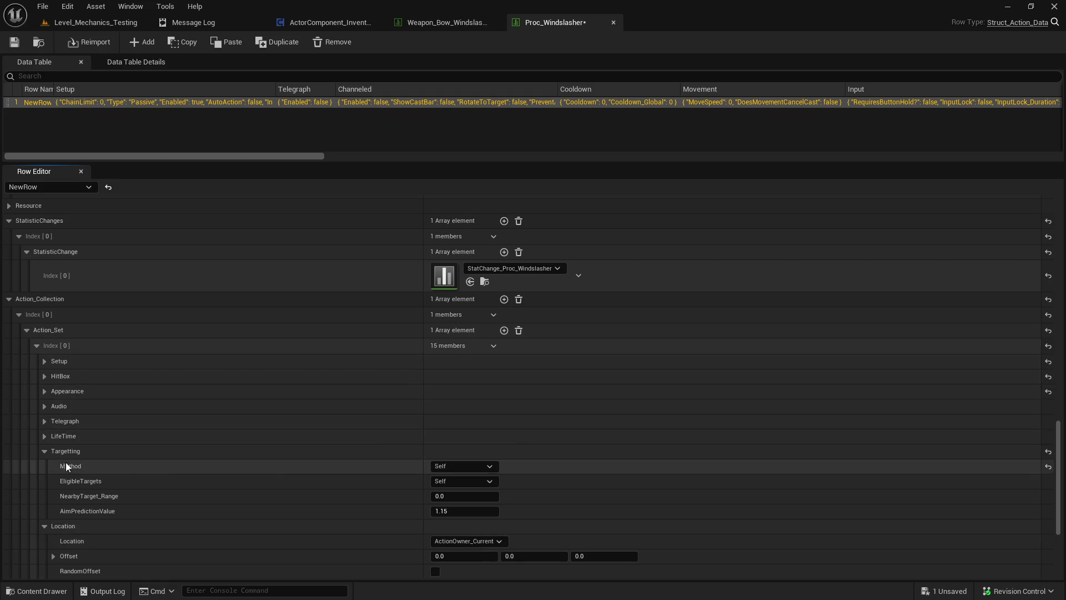
{"action": "left_click", "coordinate": [44, 526]}
{"action": "left_click", "coordinate": [44, 542]}
{"action": "left_click", "coordinate": [44, 542]}
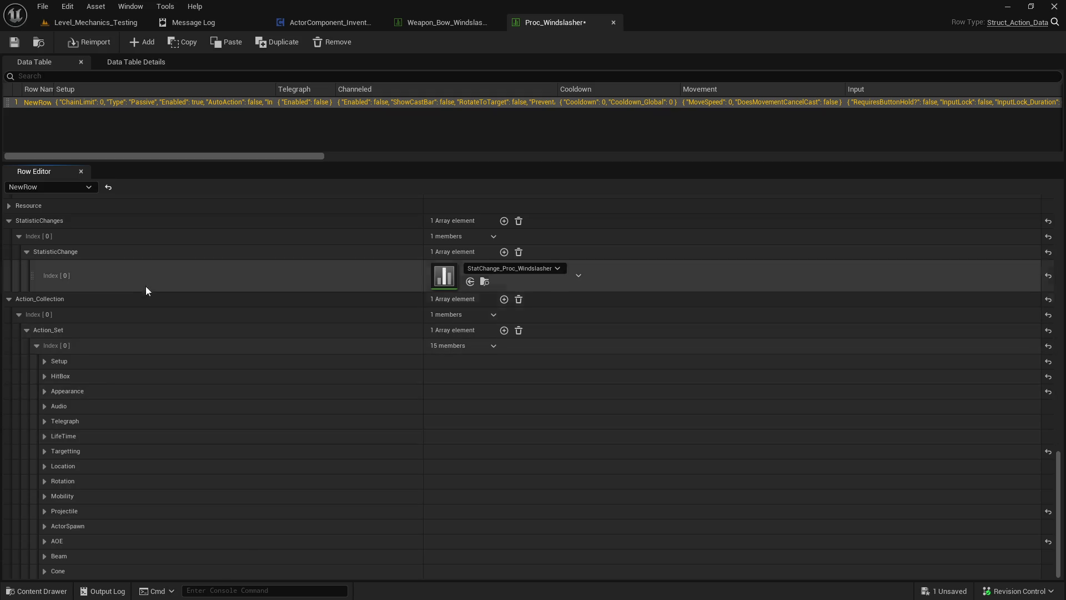
{"action": "left_click", "coordinate": [484, 282]}
{"action": "double_click", "coordinate": [372, 295]}
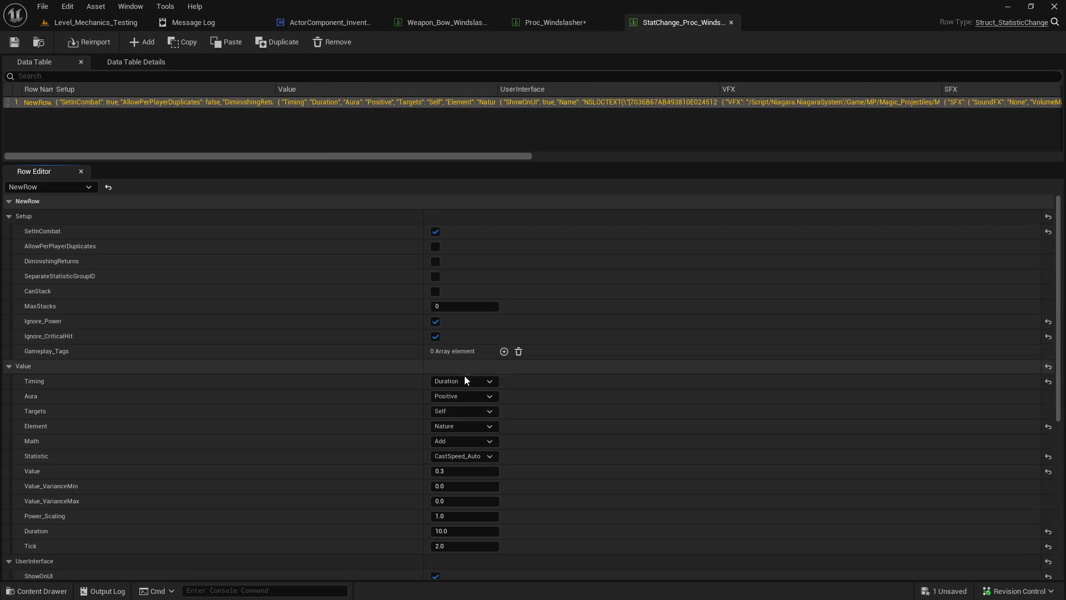
- Save all modified assets, then start a Play-in-Editor session of Level_Mechanics_Testing
{"action": "key", "text": "ctrl+space"}
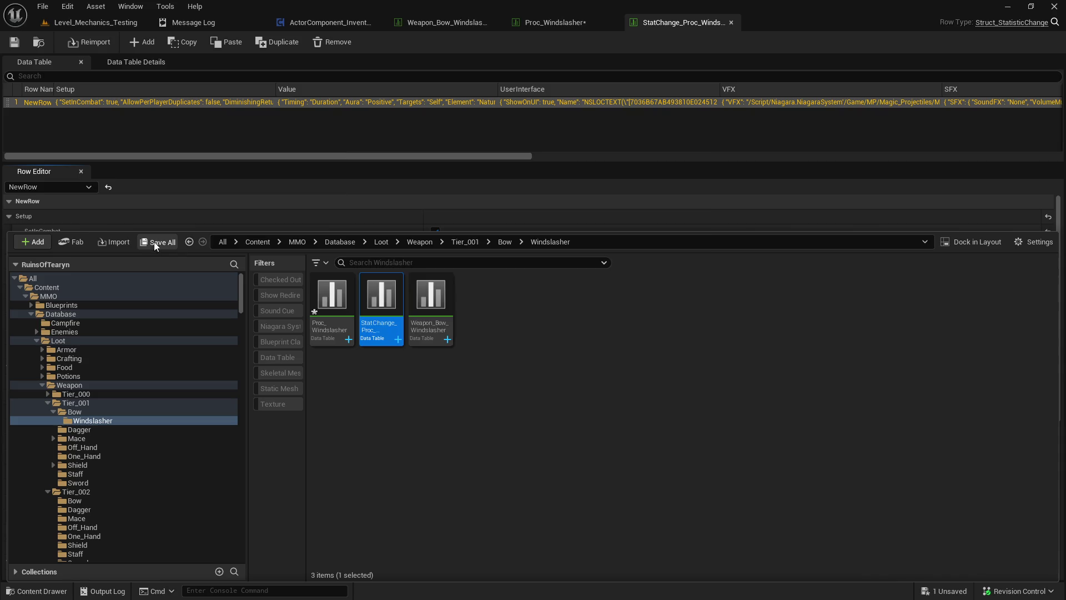
{"action": "left_click", "coordinate": [154, 242]}
{"action": "left_click", "coordinate": [612, 430]}
{"action": "left_click", "coordinate": [105, 25]}
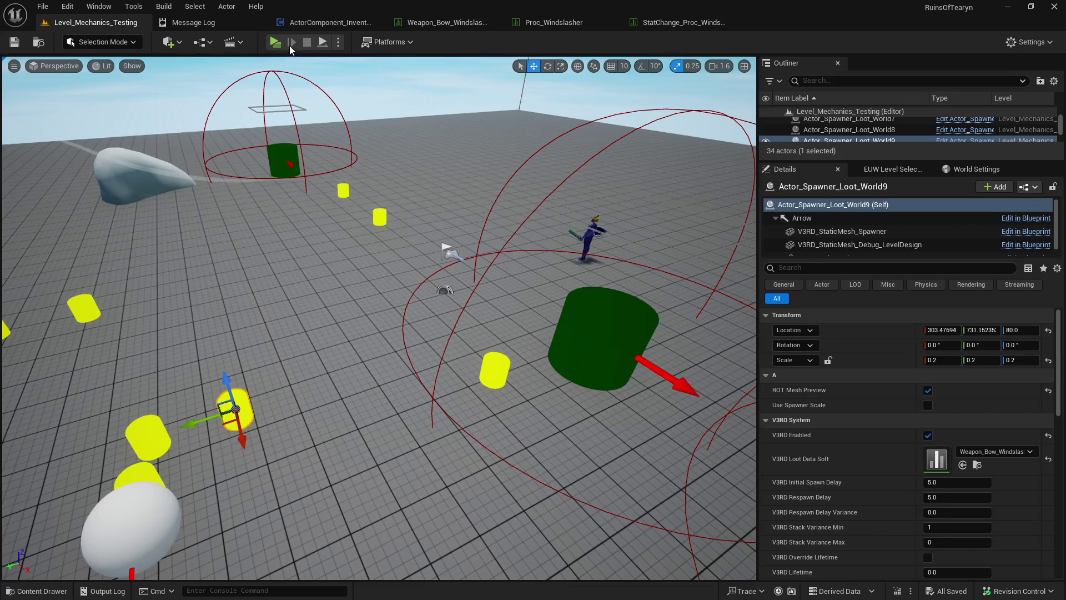
{"action": "left_click", "coordinate": [277, 46]}
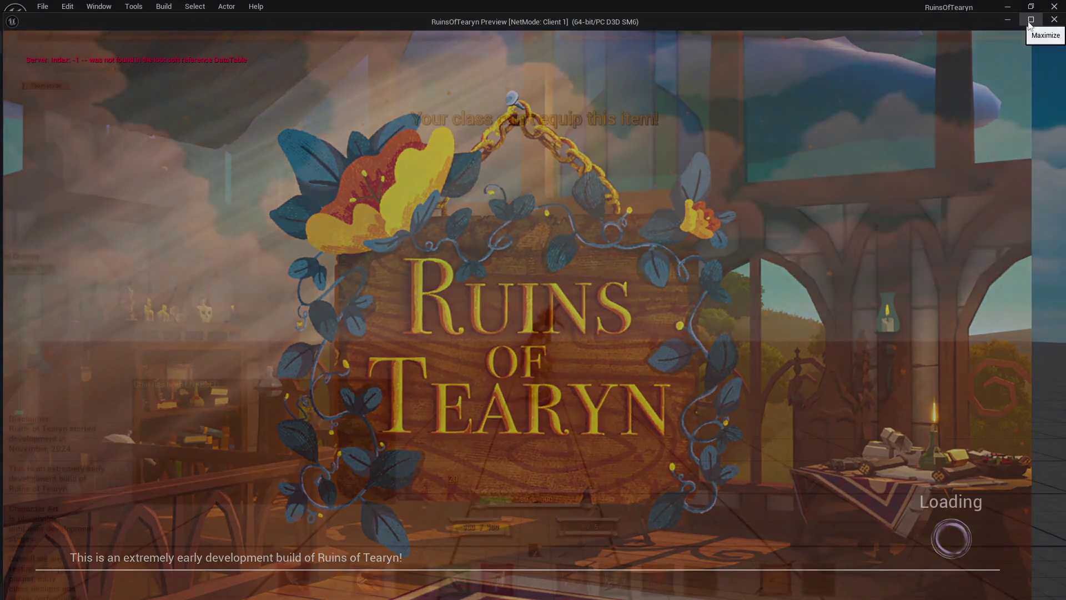
- Maximize the play window, turn the archer toward the target dummies to auto-attack, and open the inventory
{"action": "left_click", "coordinate": [1031, 19]}
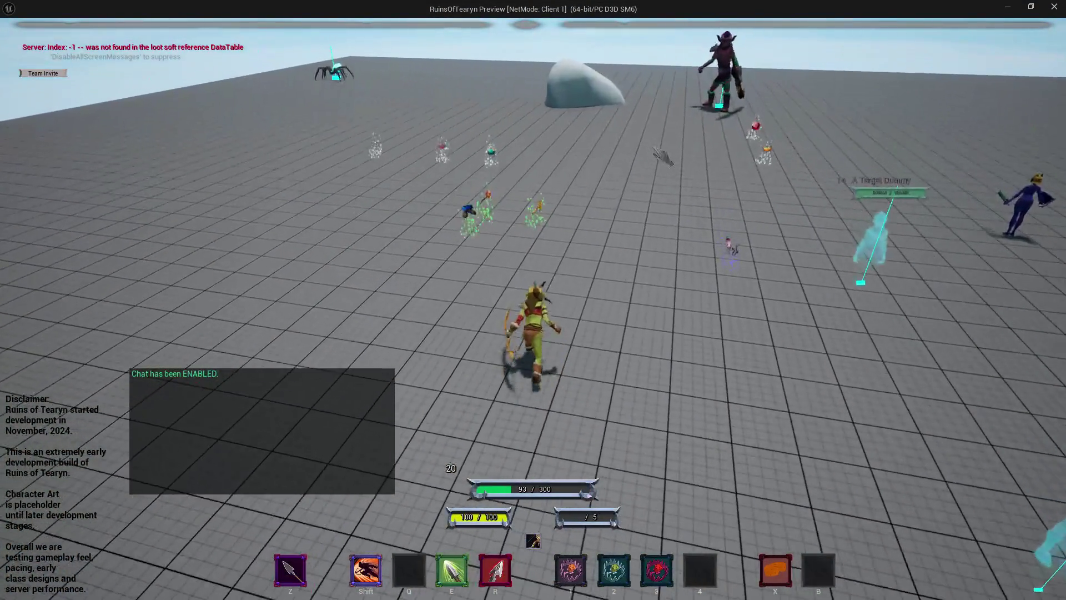
{"action": "key", "text": "i"}
{"action": "key", "text": "i"}
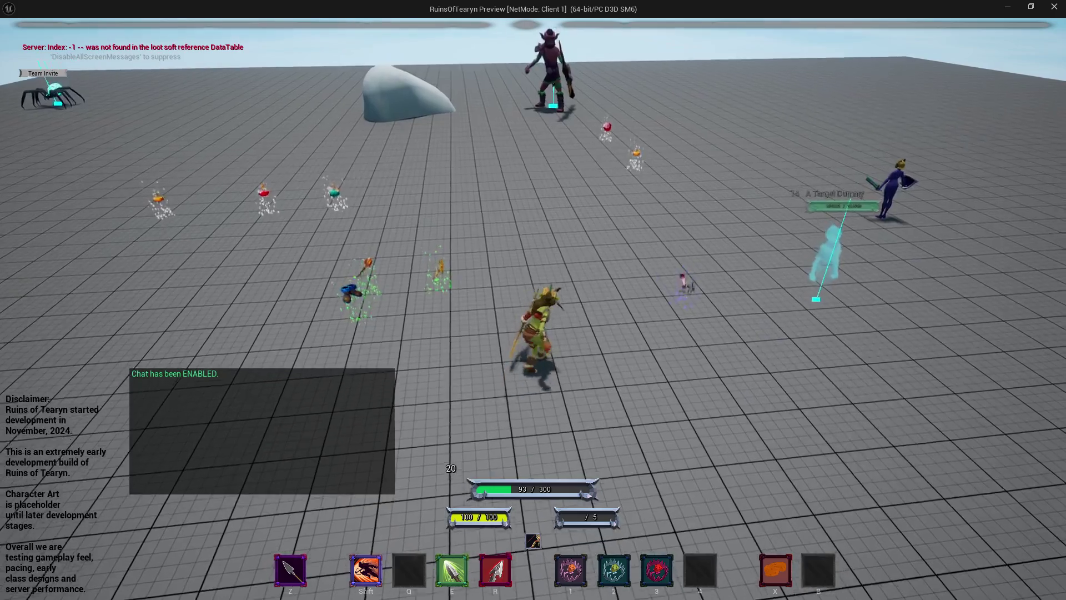
{"action": "mouse_move", "coordinate": [657, 206]}
{"action": "left_mouse_down"}
{"action": "mouse_move", "coordinate": [766, 189]}
{"action": "mouse_move", "coordinate": [687, 244]}
{"action": "left_mouse_up"}
{"action": "key", "text": "w"}
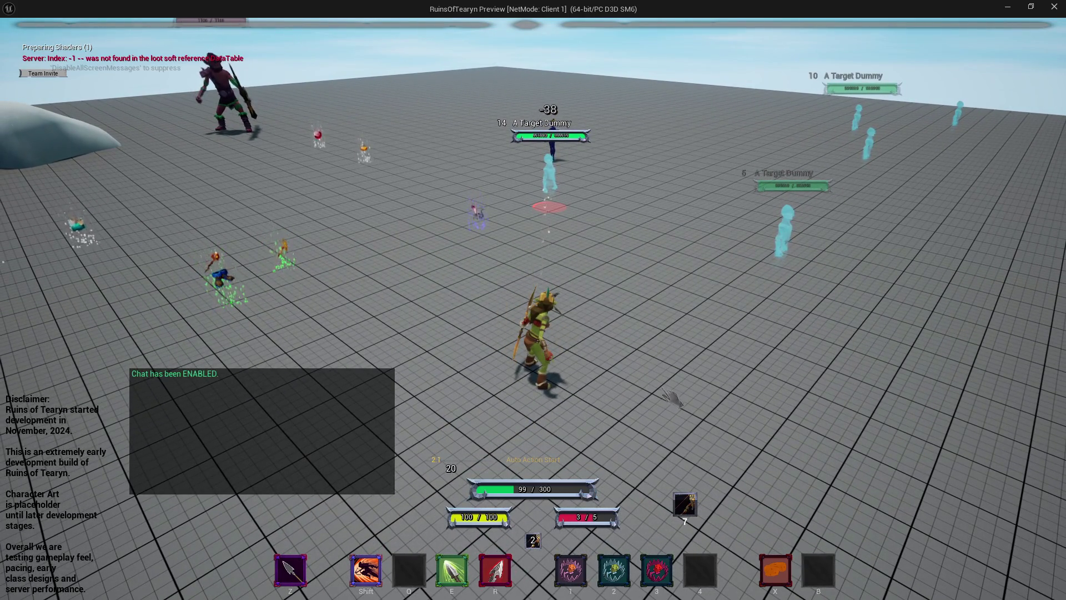
{"action": "key", "text": "i"}
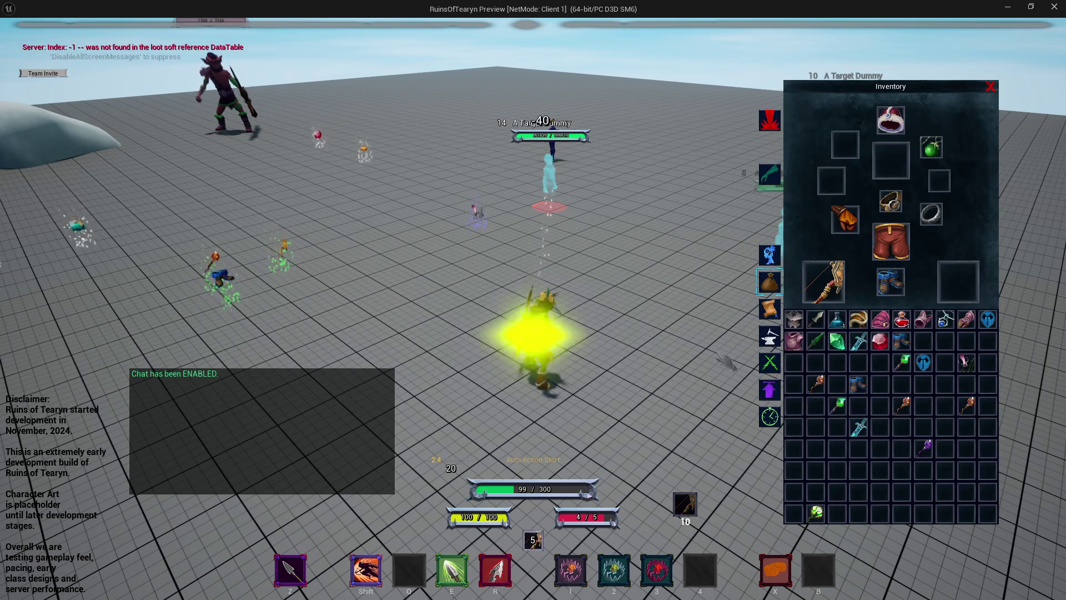
- Check the Statistics list for Cast Speed (Auto Actions) at 130%, then close both panels
{"action": "left_click", "coordinate": [772, 259]}
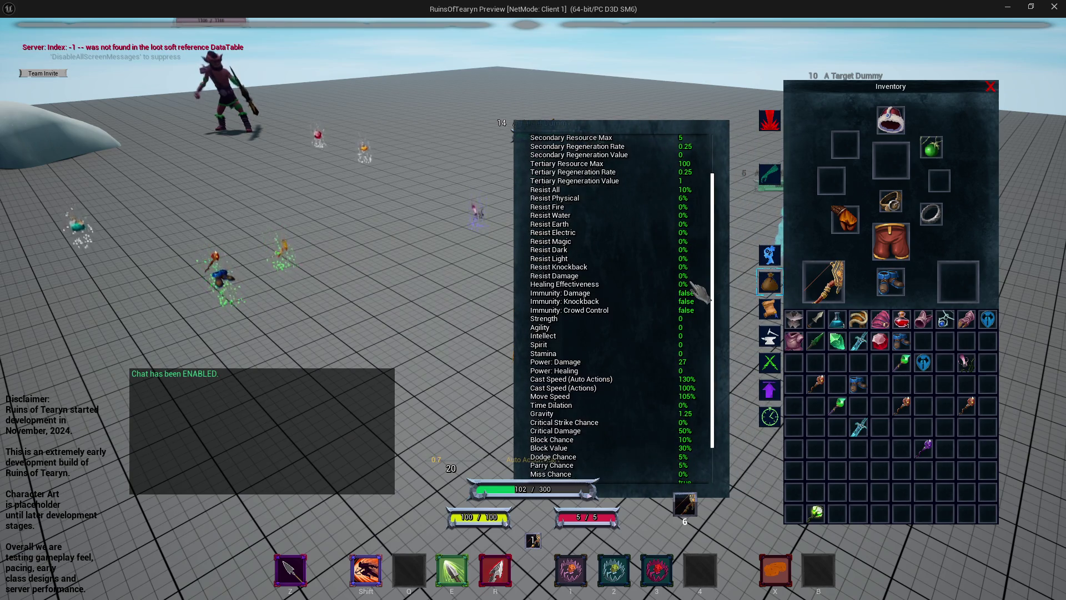
{"action": "scroll", "coordinate": [697, 293], "scroll_direction": "up", "scroll_amount": 2}
{"action": "scroll", "coordinate": [601, 365], "scroll_direction": "up", "scroll_amount": 2}
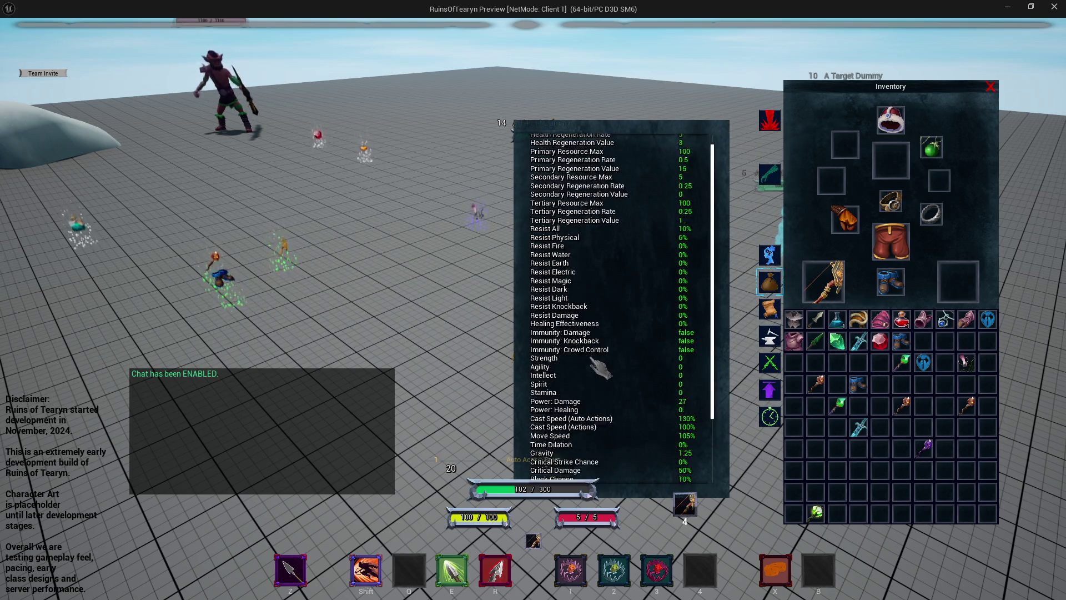
{"action": "scroll", "coordinate": [600, 369], "scroll_direction": "down", "scroll_amount": 5}
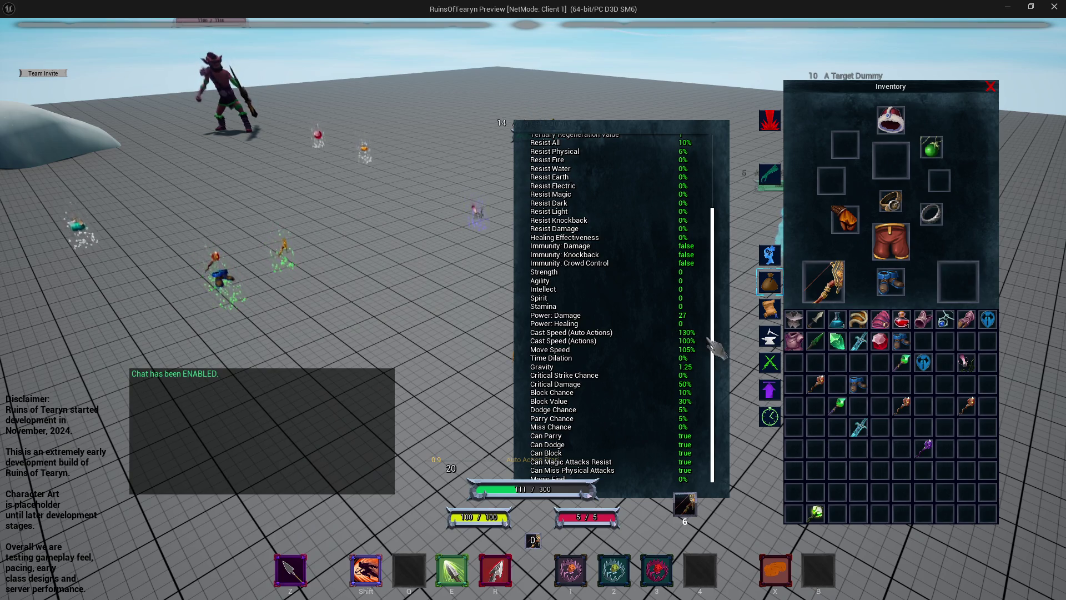
{"action": "key", "text": "Escape"}
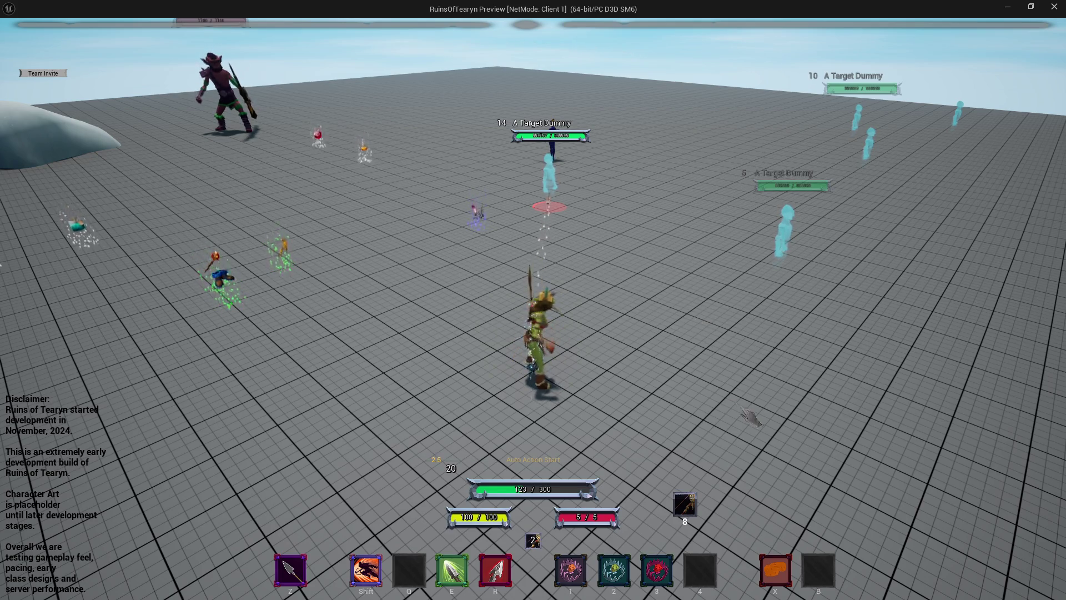
- Attack the target dummy until the glowing cast-speed buff fires, then end the play session
{"action": "key", "text": "w"}
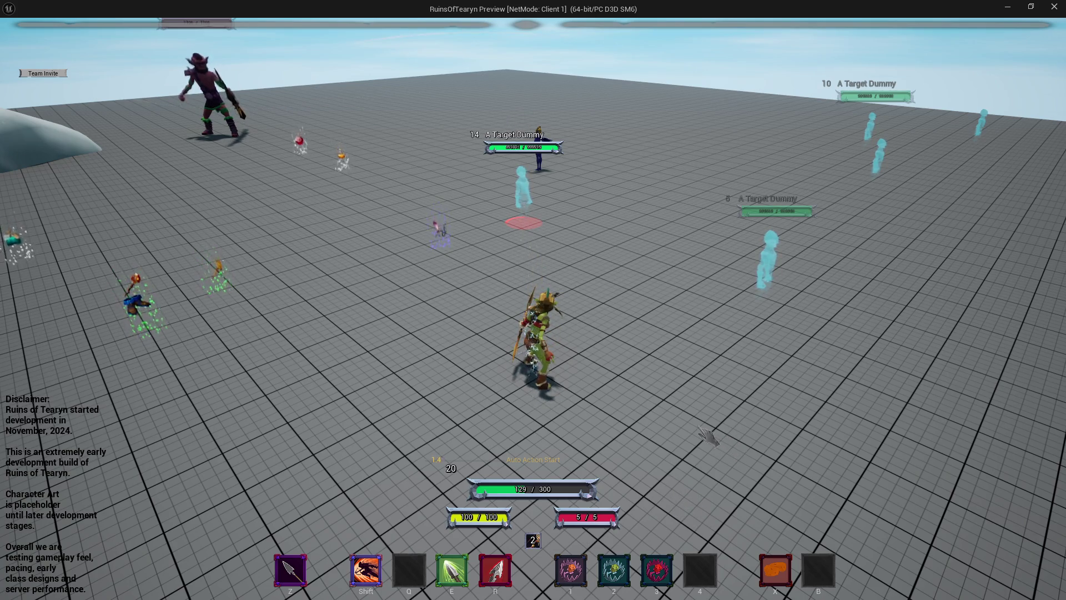
{"action": "key", "text": "a"}
{"action": "key", "text": "w"}
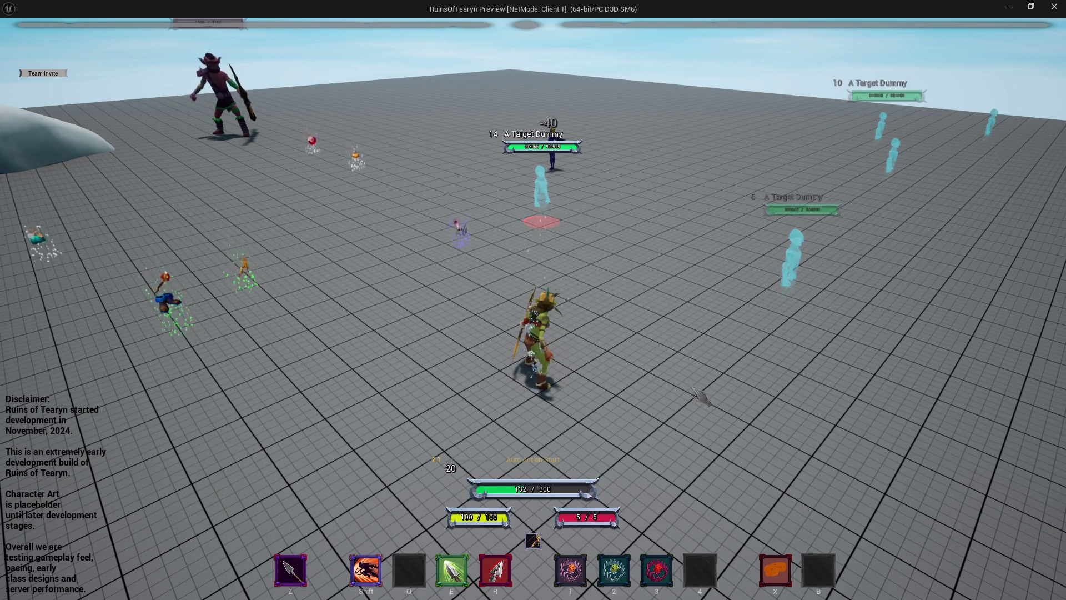
{"action": "key", "text": "s"}
{"action": "key", "text": "r"}
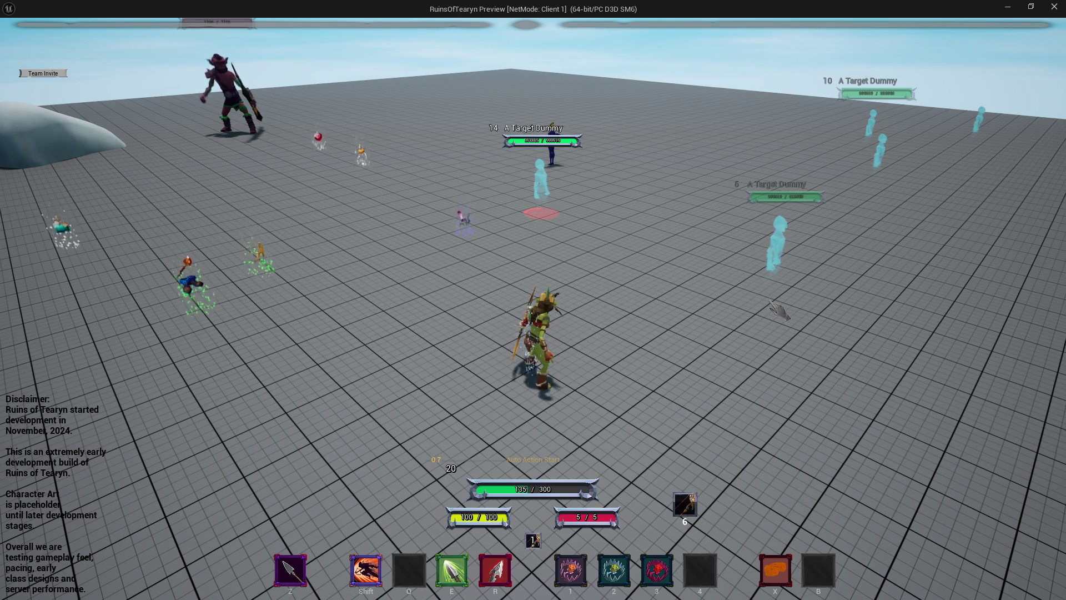
{"action": "left_click", "coordinate": [1059, 10]}
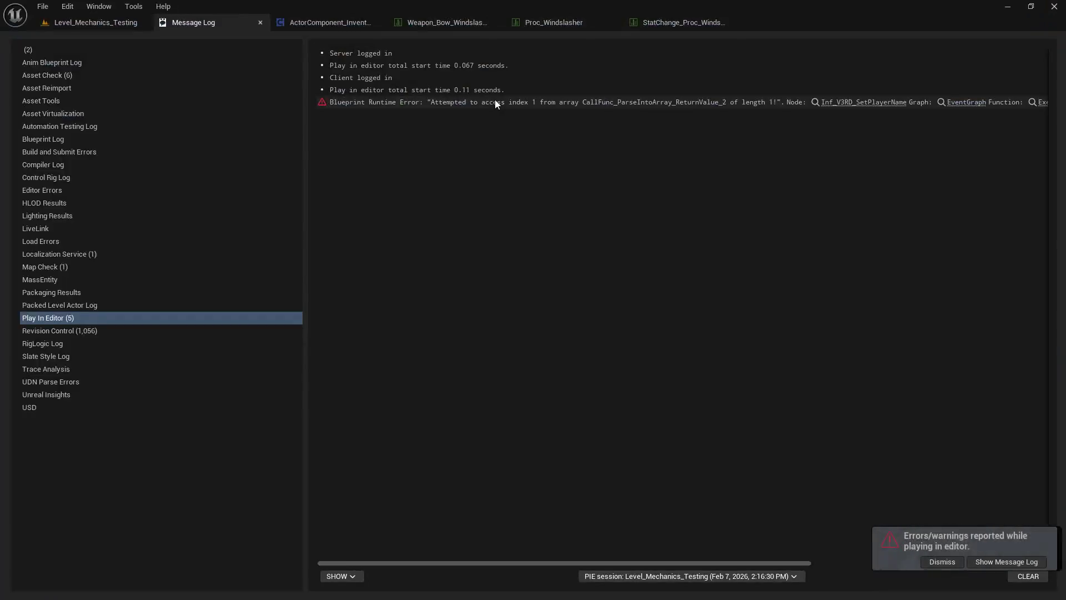
- Review StatChange_Proc_Windslasher's CastSpeed_Auto bonus and 10.0 duration, then return to Proc_Windslasher
{"action": "left_click", "coordinate": [658, 26]}
{"action": "scroll", "coordinate": [565, 331], "scroll_direction": "down", "scroll_amount": 3}
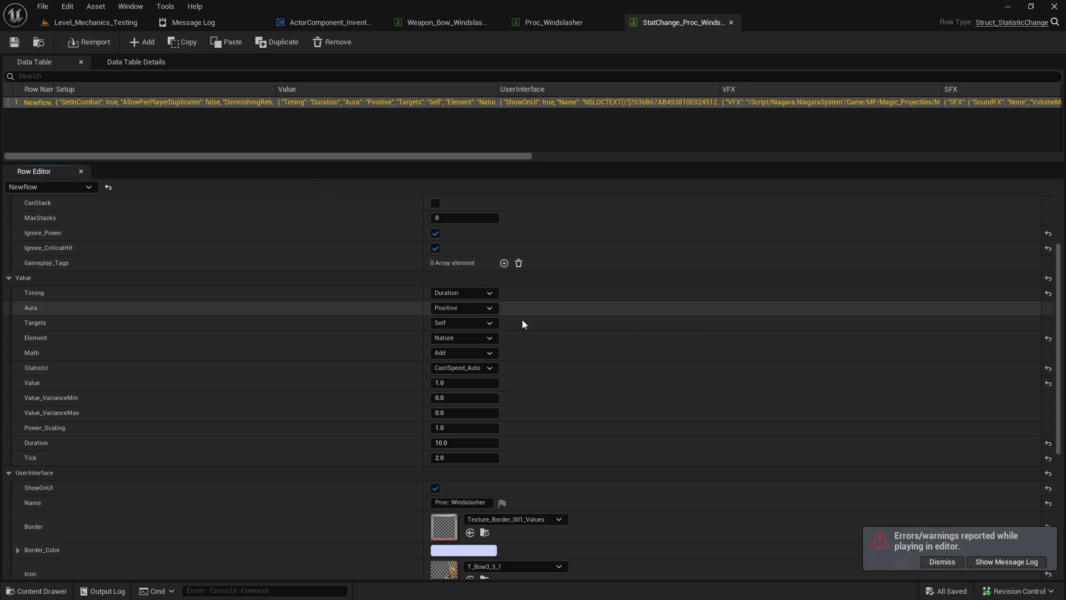
{"action": "scroll", "coordinate": [548, 340], "scroll_direction": "up", "scroll_amount": 3}
{"action": "left_click", "coordinate": [586, 30]}
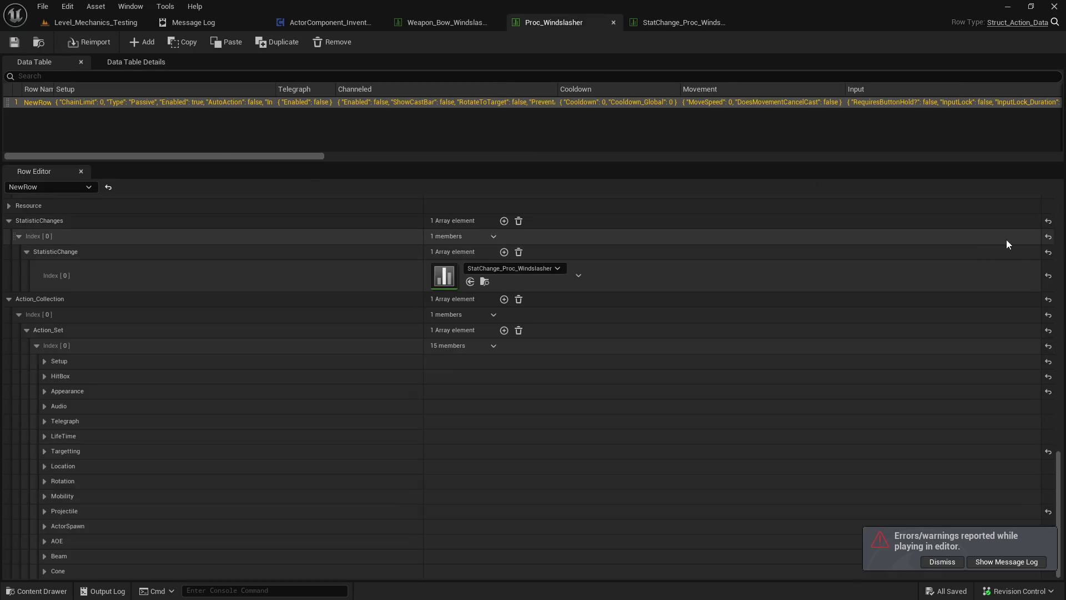
- Set the Proc_Windslasher passive Cooldown to 30.0 and save the table
{"action": "scroll", "coordinate": [1050, 306], "scroll_direction": "up", "scroll_amount": 10}
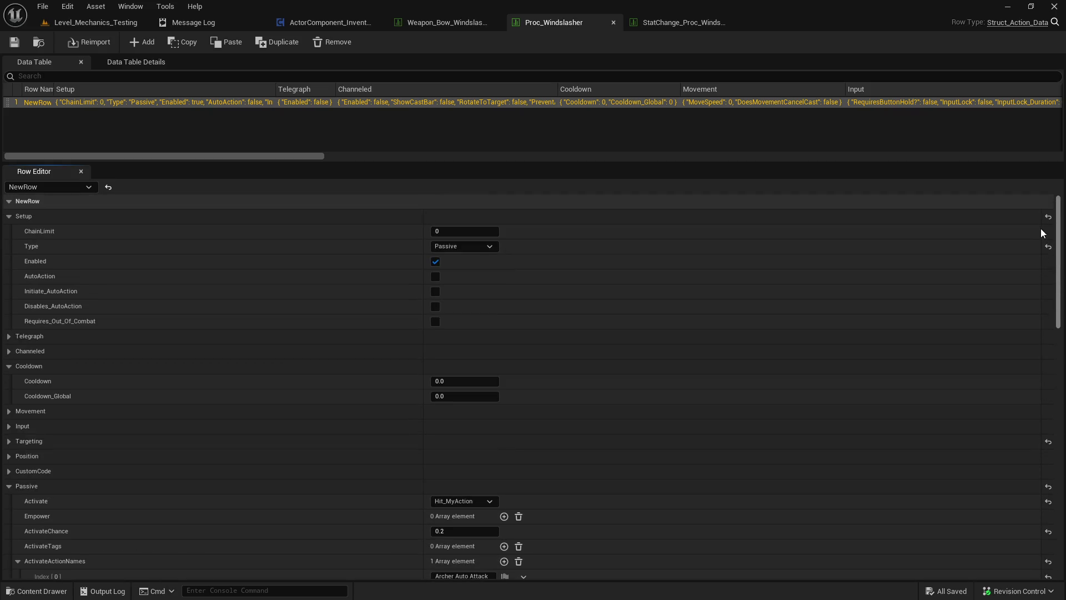
{"action": "scroll", "coordinate": [595, 411], "scroll_direction": "down", "scroll_amount": 3}
{"action": "scroll", "coordinate": [433, 367], "scroll_direction": "up", "scroll_amount": 3}
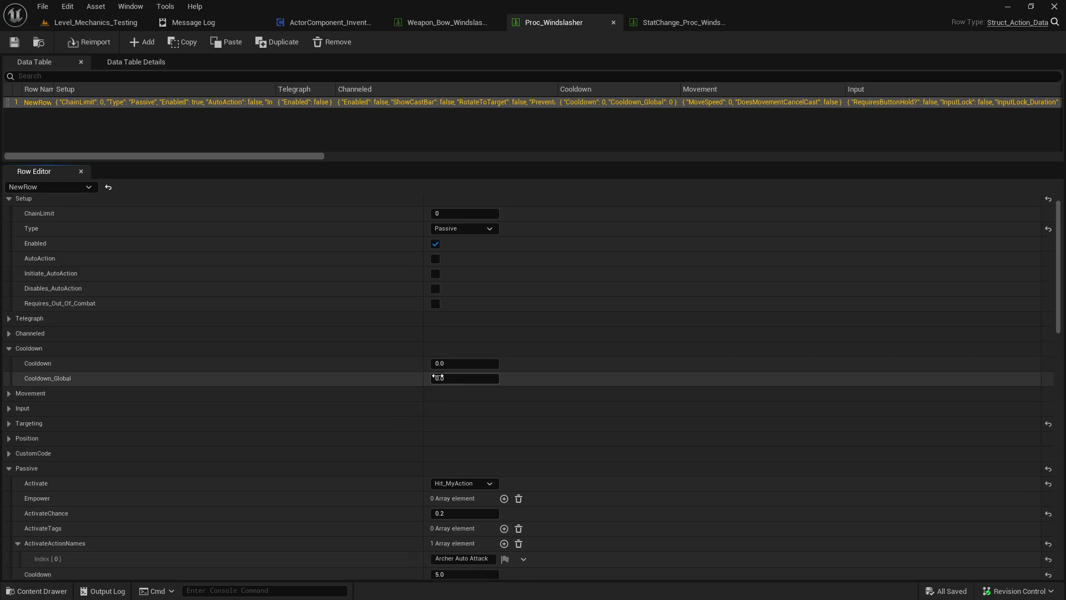
{"action": "scroll", "coordinate": [139, 391], "scroll_direction": "down", "scroll_amount": 2}
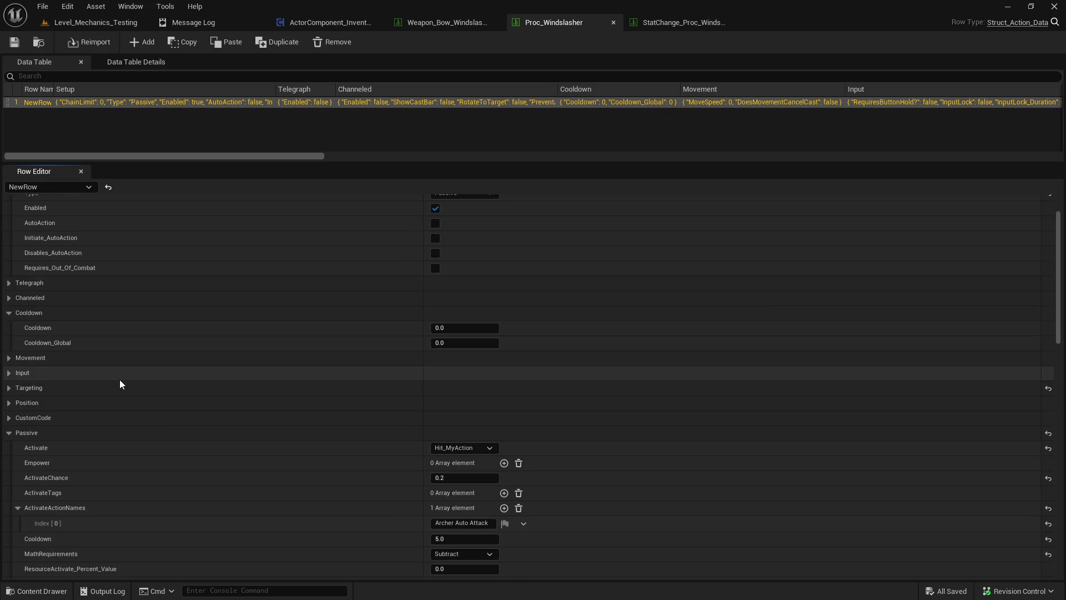
{"action": "scroll", "coordinate": [152, 364], "scroll_direction": "down", "scroll_amount": 3}
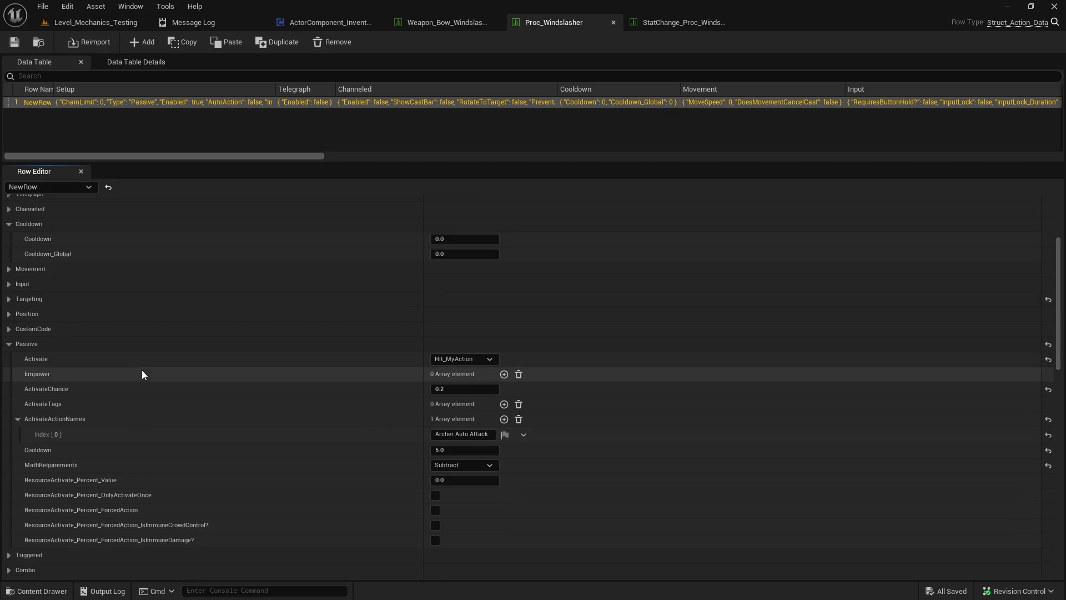
{"action": "scroll", "coordinate": [142, 369], "scroll_direction": "down", "scroll_amount": 1}
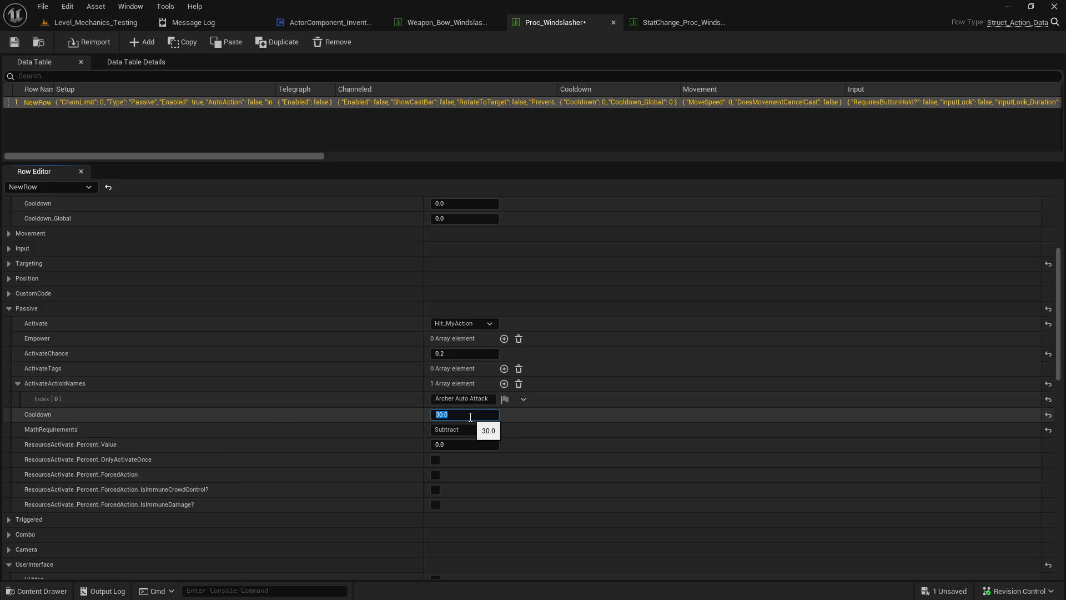
{"action": "left_click", "coordinate": [14, 44]}
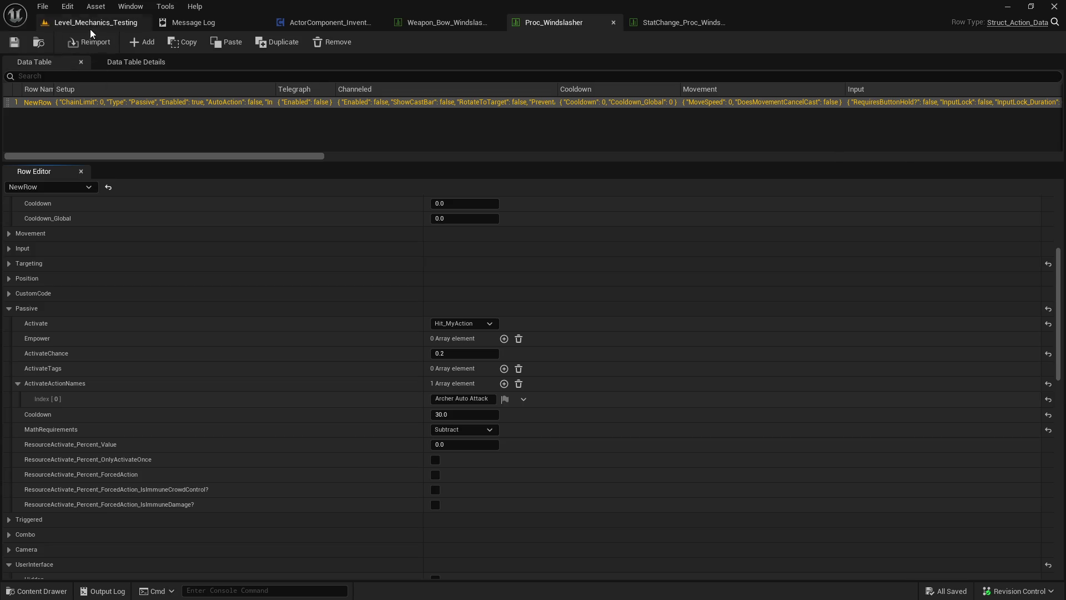
- Launch Play on Level_Mechanics_Testing and start auto-attacking a target dummy
{"action": "left_click", "coordinate": [90, 26]}
{"action": "left_click", "coordinate": [274, 42]}
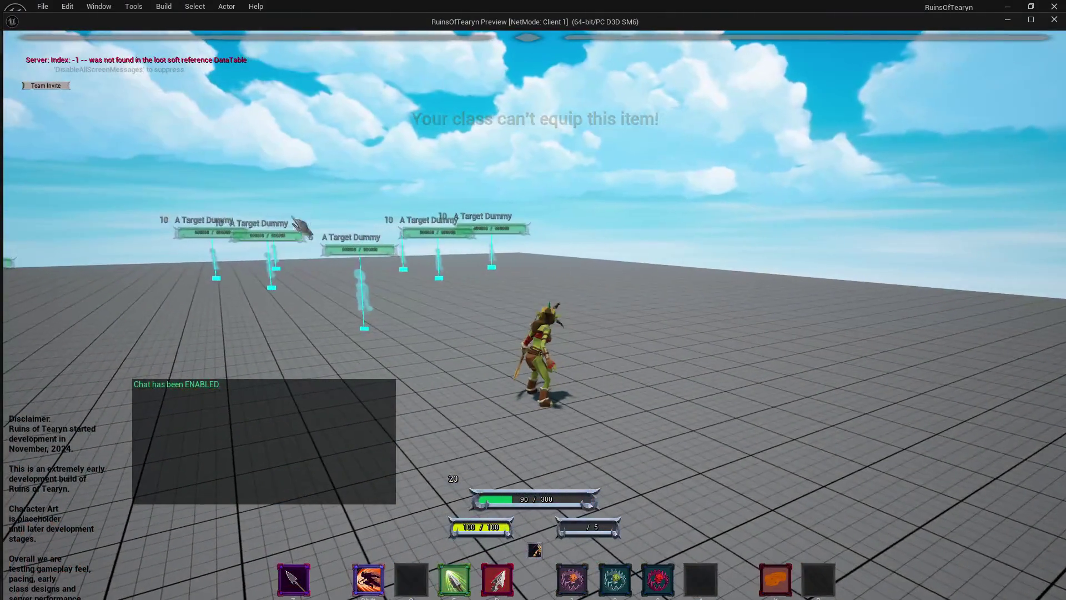
{"action": "key", "text": "d"}
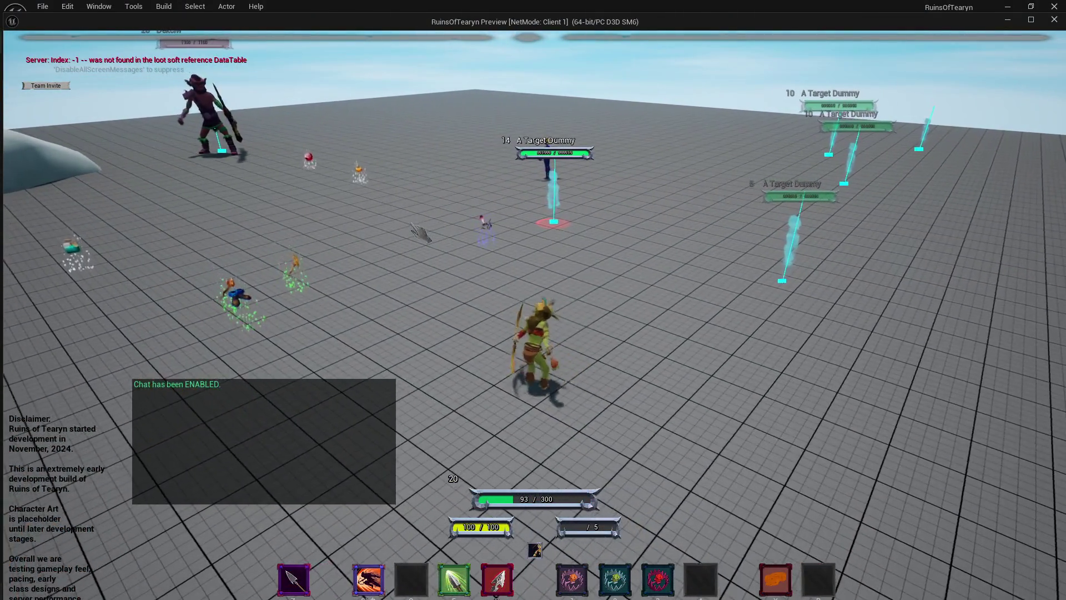
{"action": "key", "text": "z"}
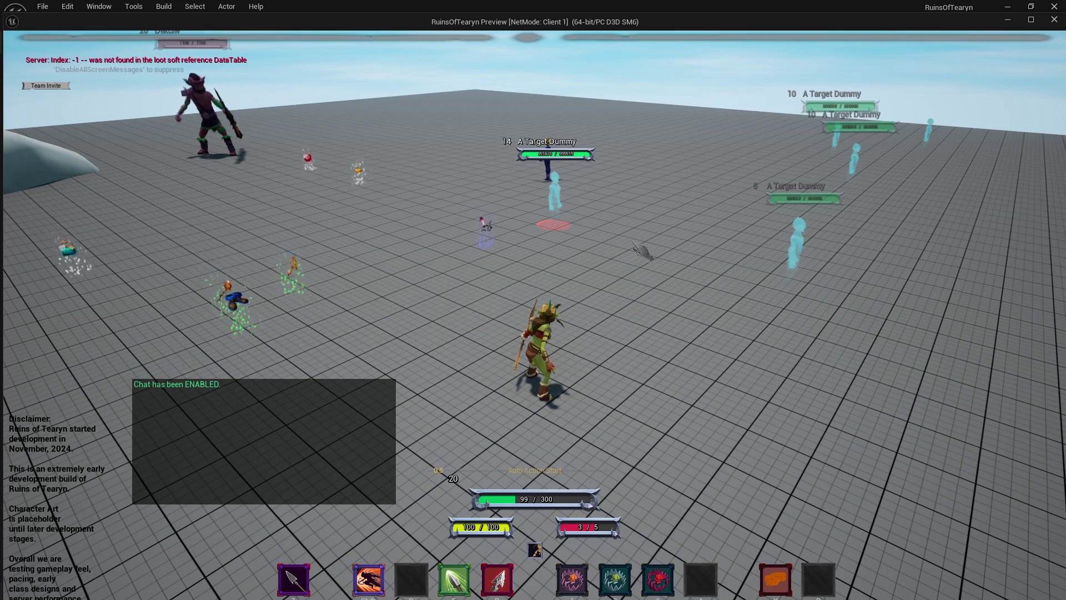
- Close in, fire the special arrow at the dummy, back away, and stop the session
{"action": "left_click_drag", "start_coordinate": [644, 253], "coordinate": [654, 255]}
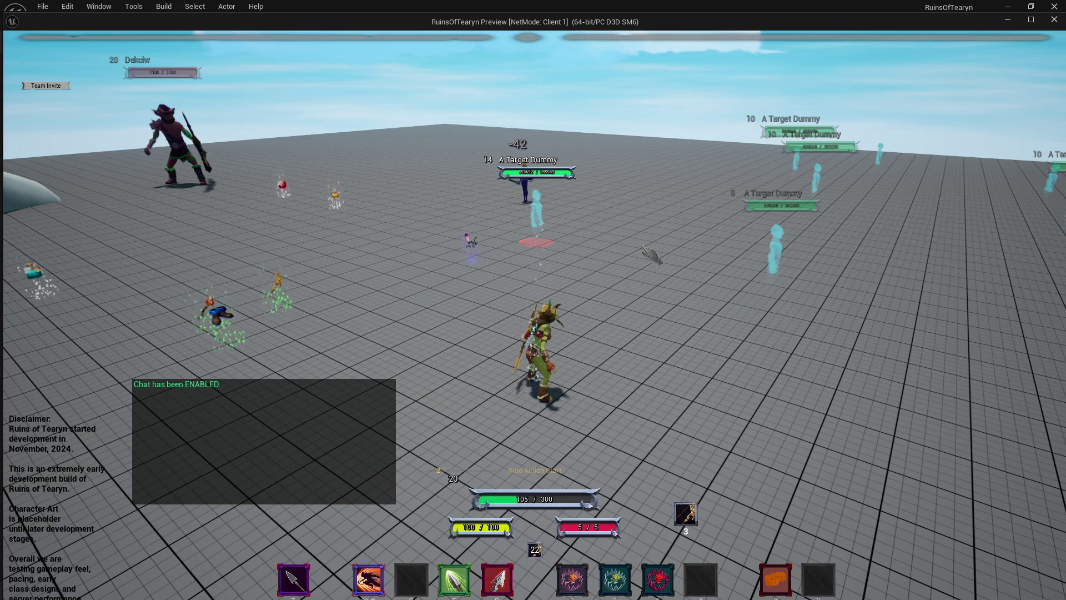
{"action": "key", "text": "w"}
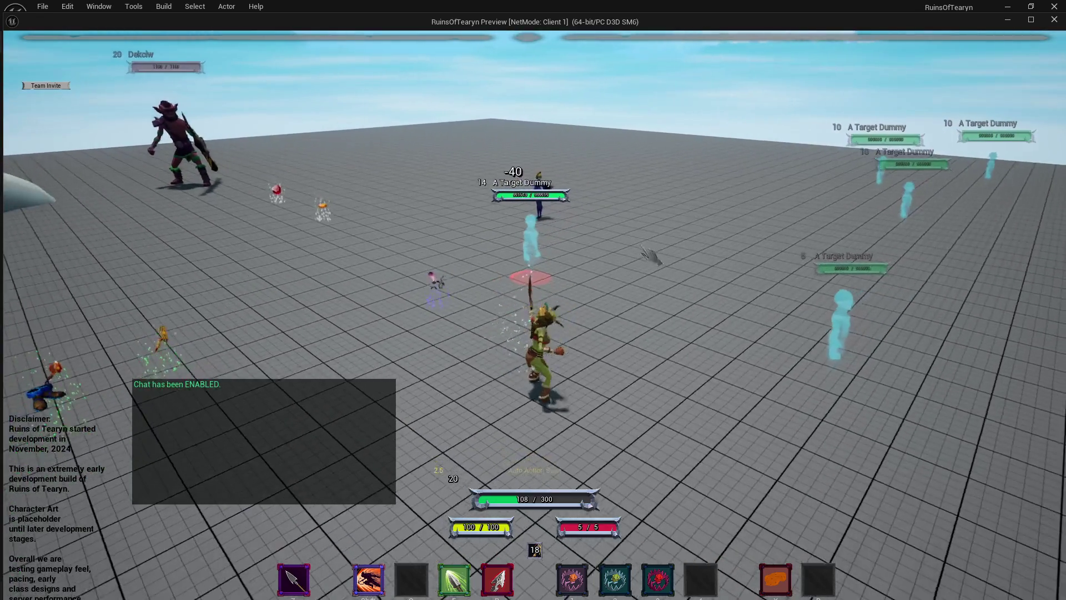
{"action": "key", "text": "r"}
{"action": "key", "text": "s"}
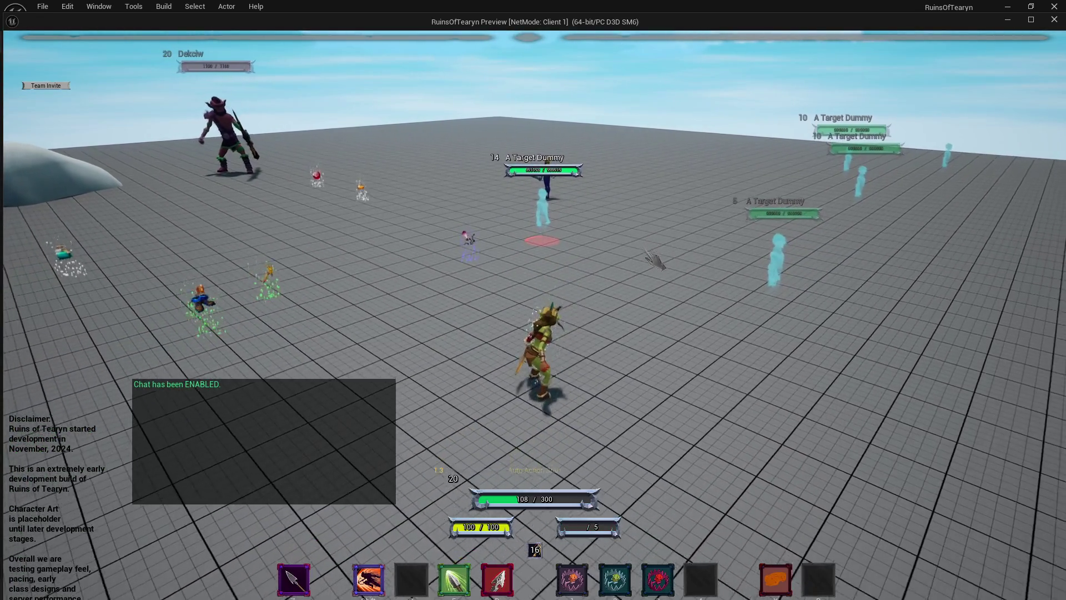
{"action": "key", "text": "s"}
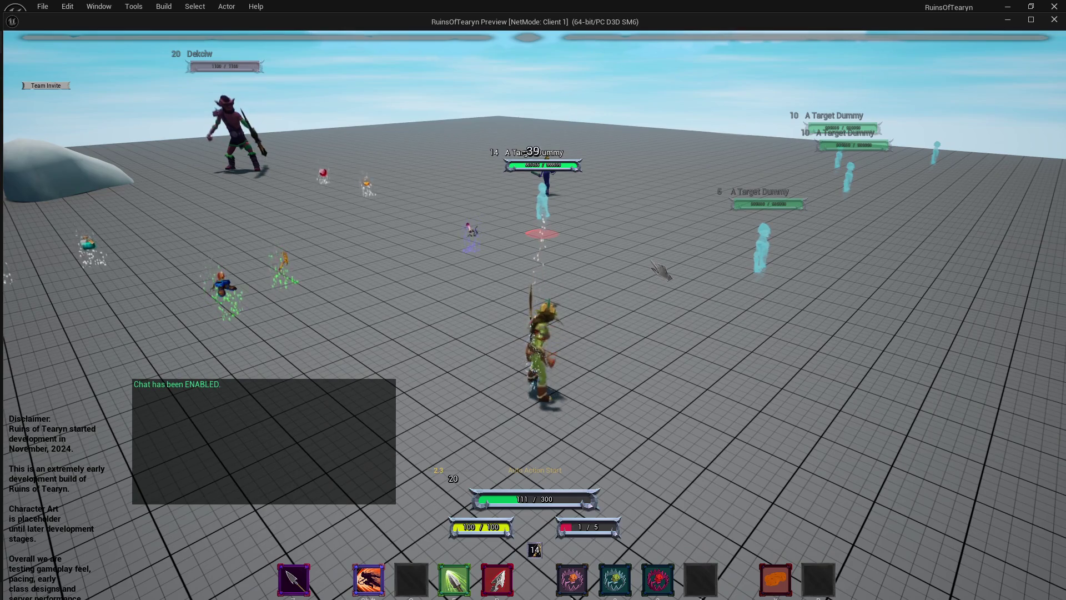
{"action": "key", "text": "Escape"}
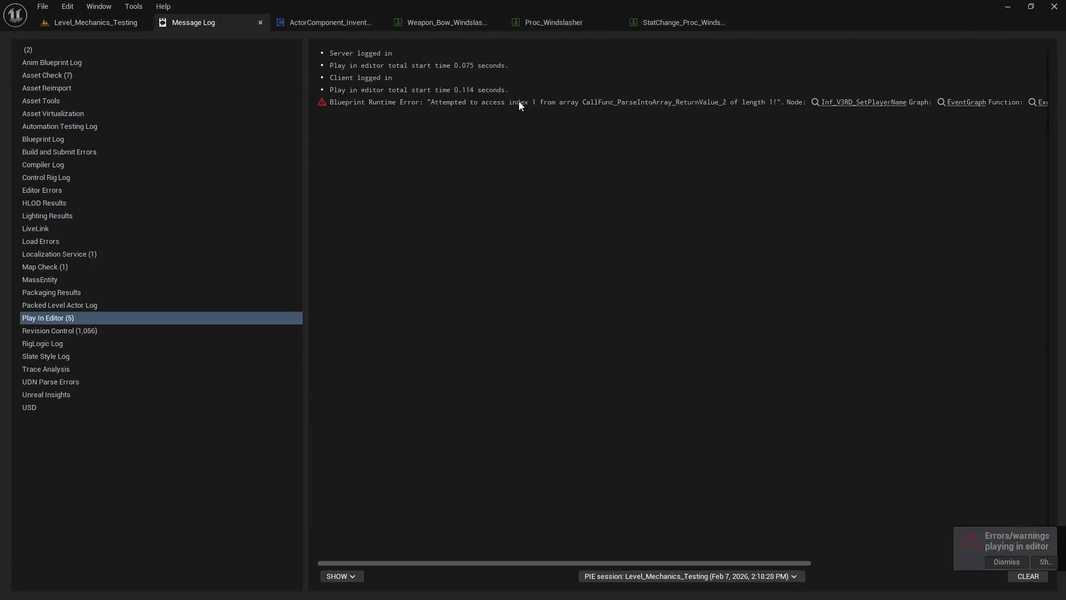
- Look over the Proc_Windslasher and StatChange tables, then launch Play on Level_Mechanics_Testing
{"action": "left_click", "coordinate": [547, 25]}
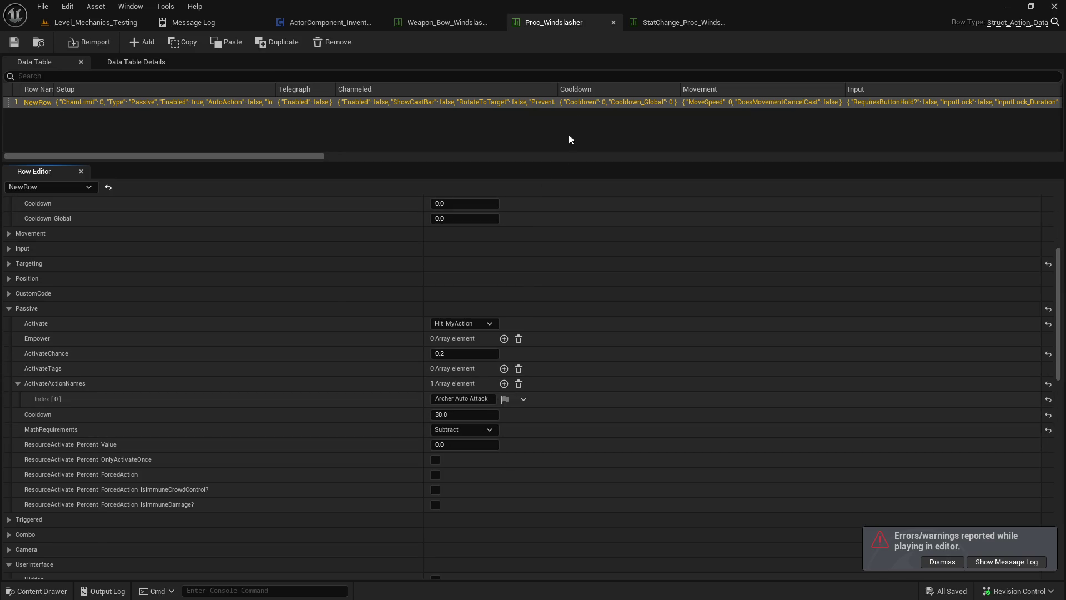
{"action": "left_click", "coordinate": [681, 25]}
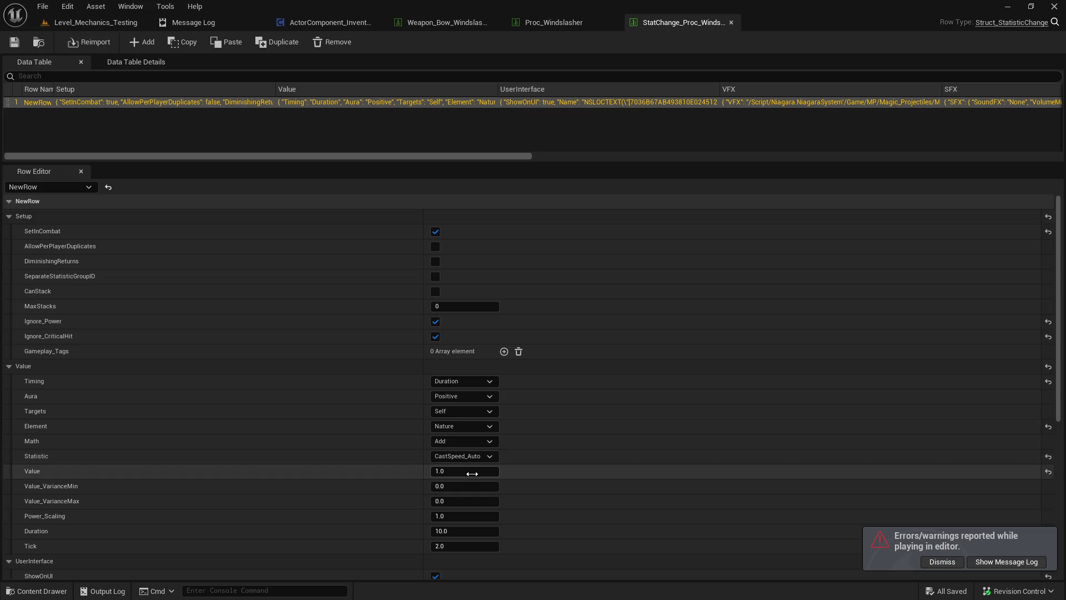
{"action": "left_click", "coordinate": [133, 23]}
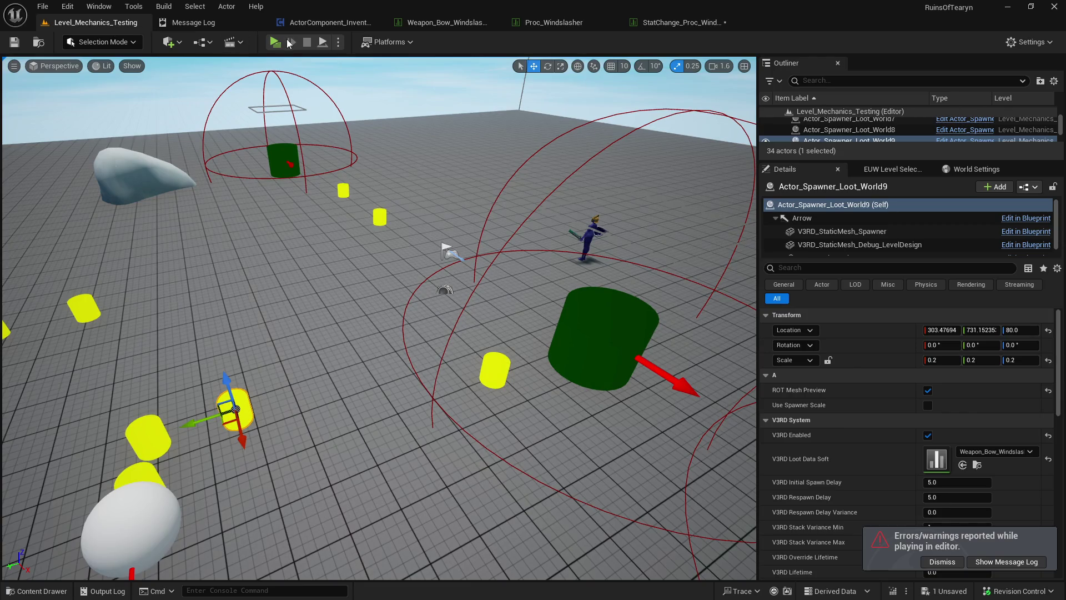
{"action": "left_click", "coordinate": [275, 42]}
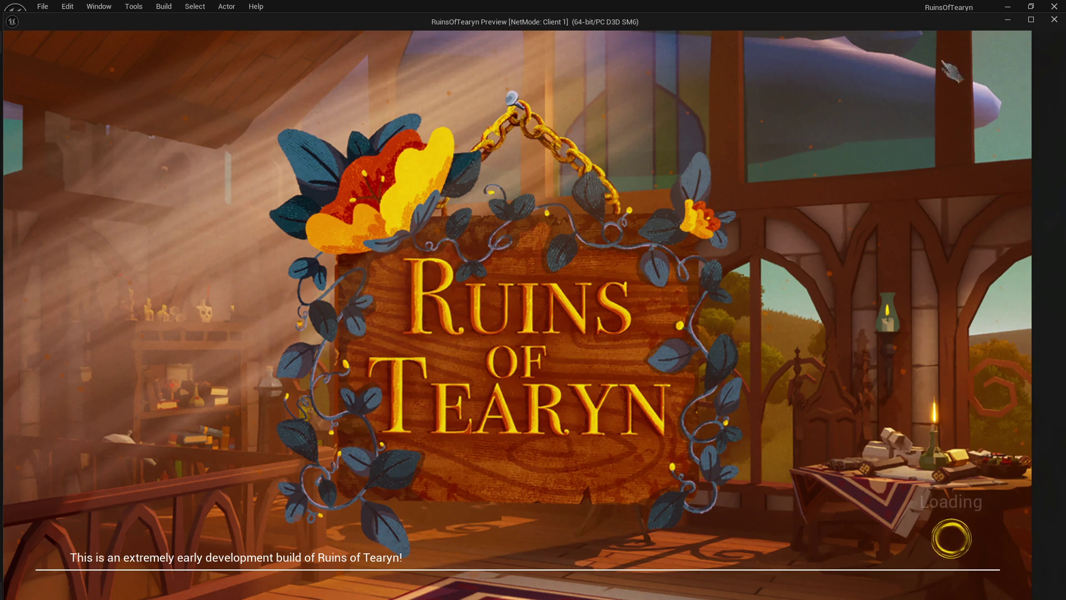
- Shoot the level 5 Target Dummy in the maximized preview, then stop and reopen the StatChange table
{"action": "left_click", "coordinate": [1037, 24]}
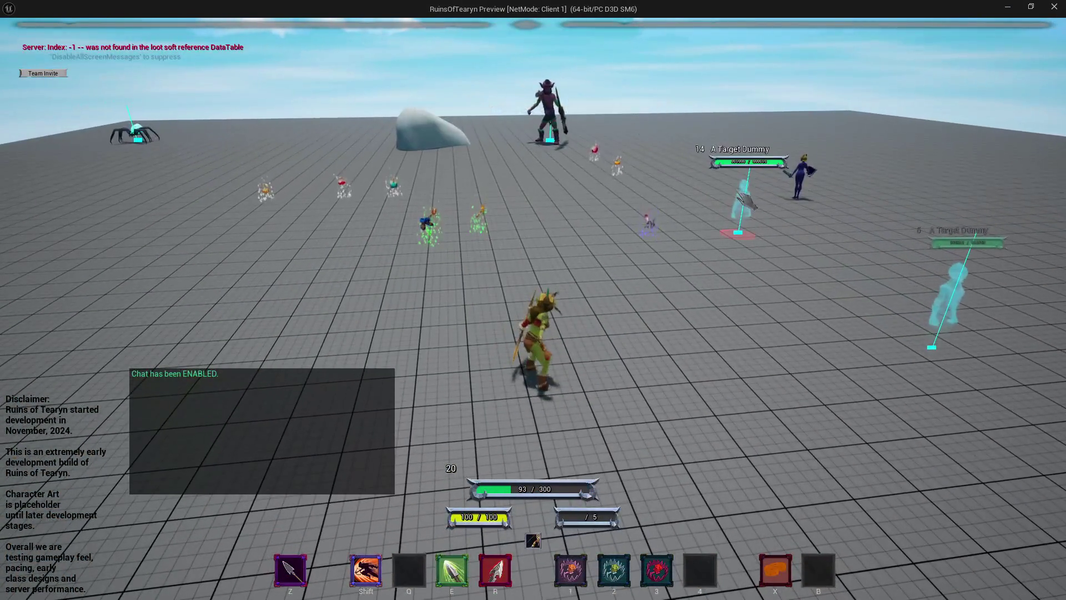
{"action": "left_click_drag", "start_coordinate": [756, 192], "coordinate": [756, 192]}
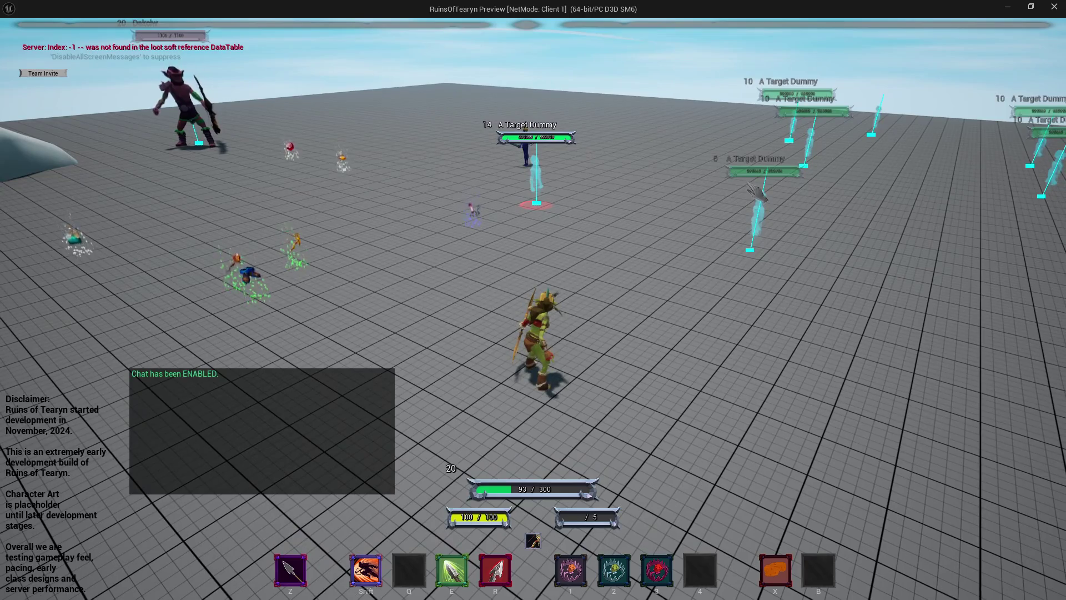
{"action": "key", "text": "w"}
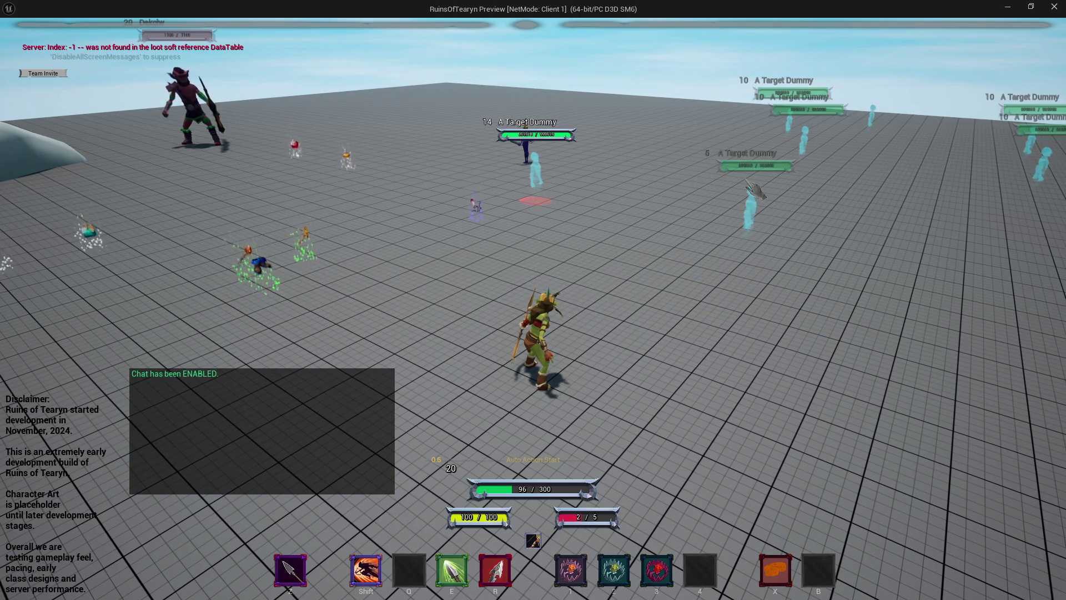
{"action": "key", "text": "e"}
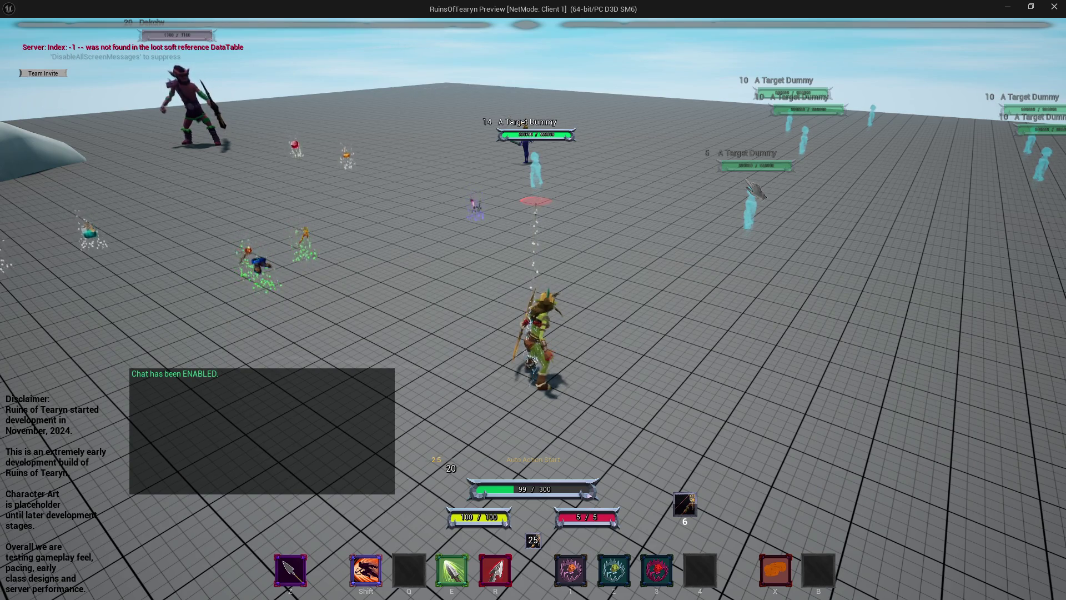
{"action": "left_click", "coordinate": [755, 191]}
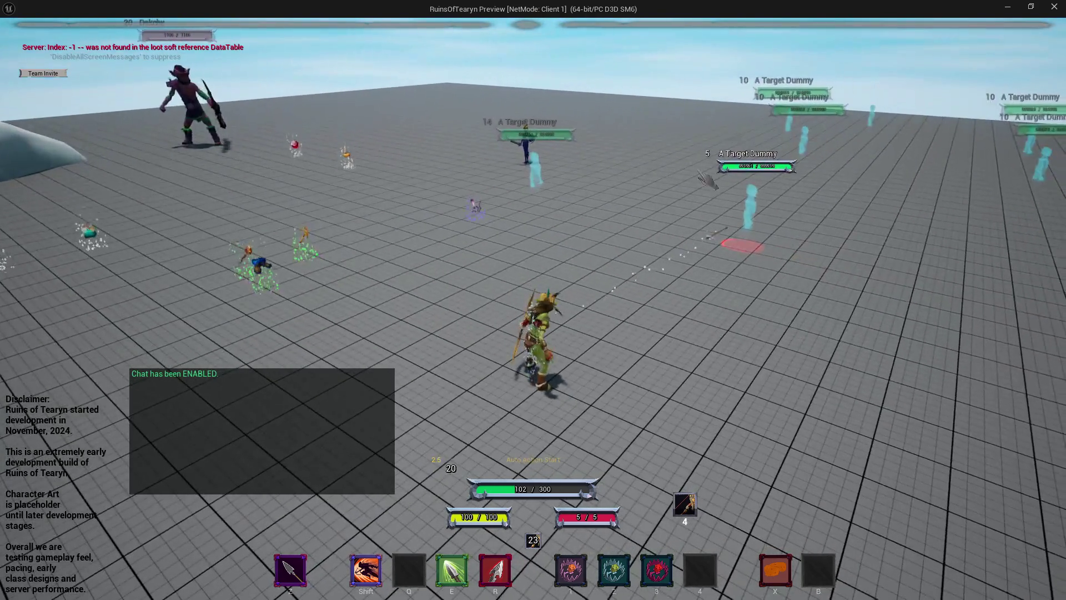
{"action": "left_click_drag", "start_coordinate": [533, 300], "coordinate": [422, 300]}
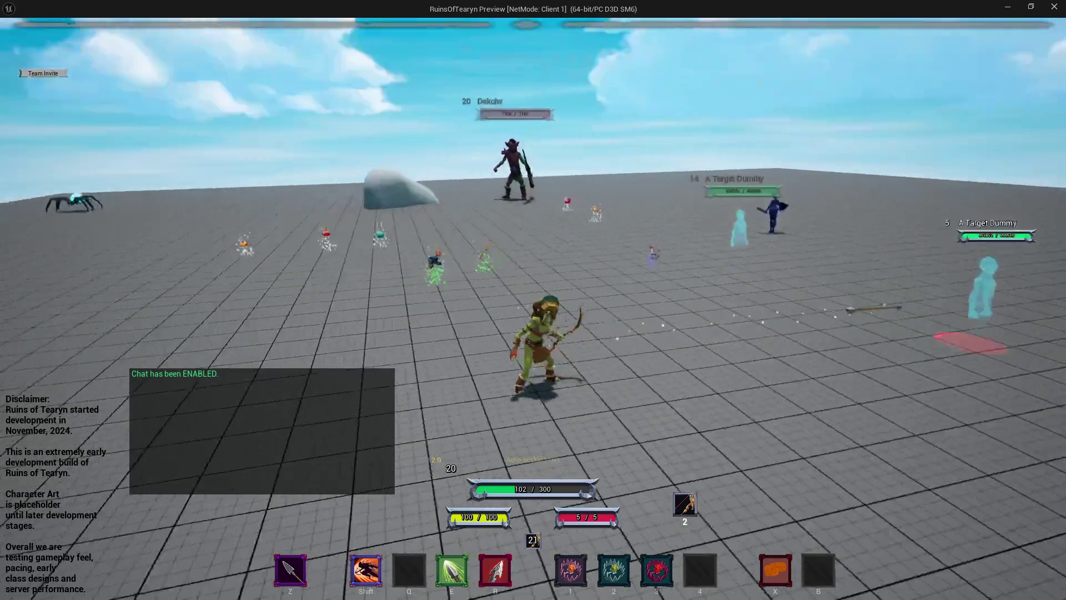
{"action": "mouse_move", "coordinate": [533, 299]}
{"action": "left_mouse_down"}
{"action": "mouse_move", "coordinate": [478, 300]}
{"action": "mouse_move", "coordinate": [700, 311]}
{"action": "left_mouse_up"}
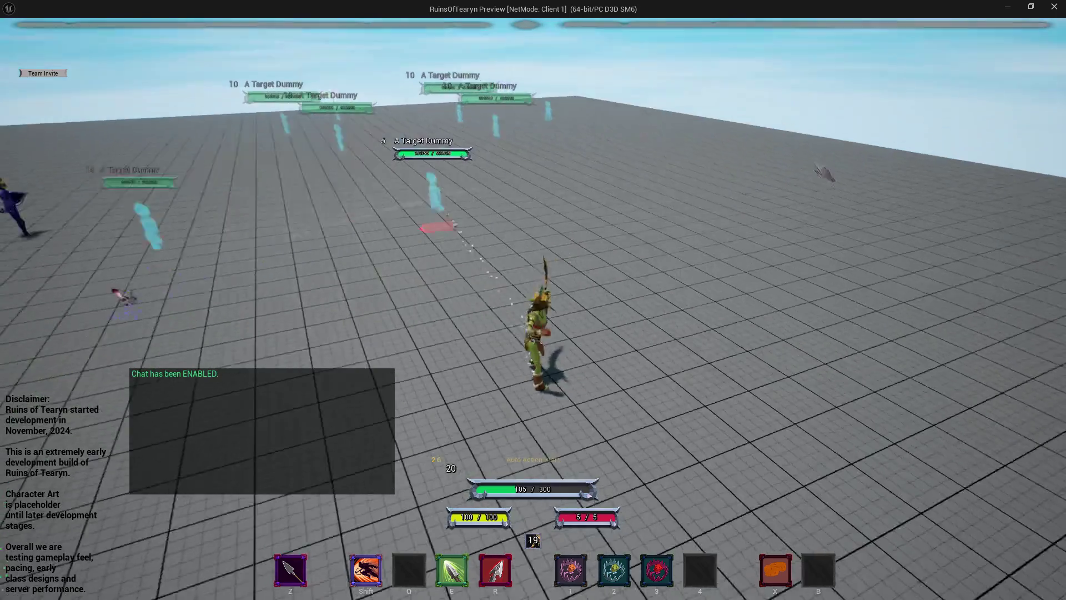
{"action": "key", "text": "Escape"}
{"action": "left_click", "coordinate": [666, 23]}
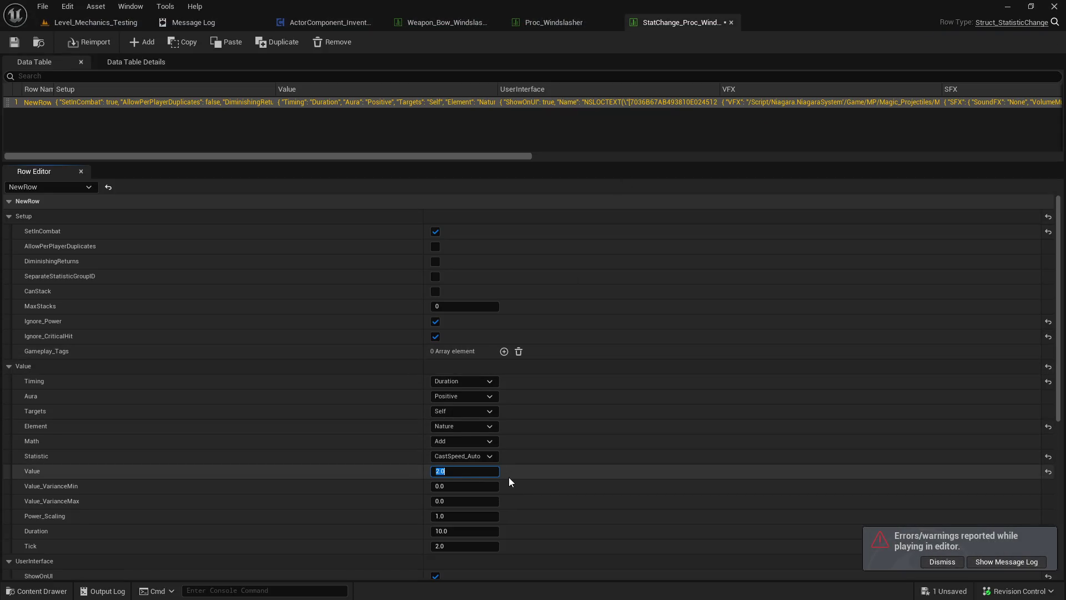
- Set CastSpeed_Auto Value to 1.0, save, and relaunch Play on the test level
{"action": "type", "text": "1"}
{"action": "left_click", "coordinate": [14, 42]}
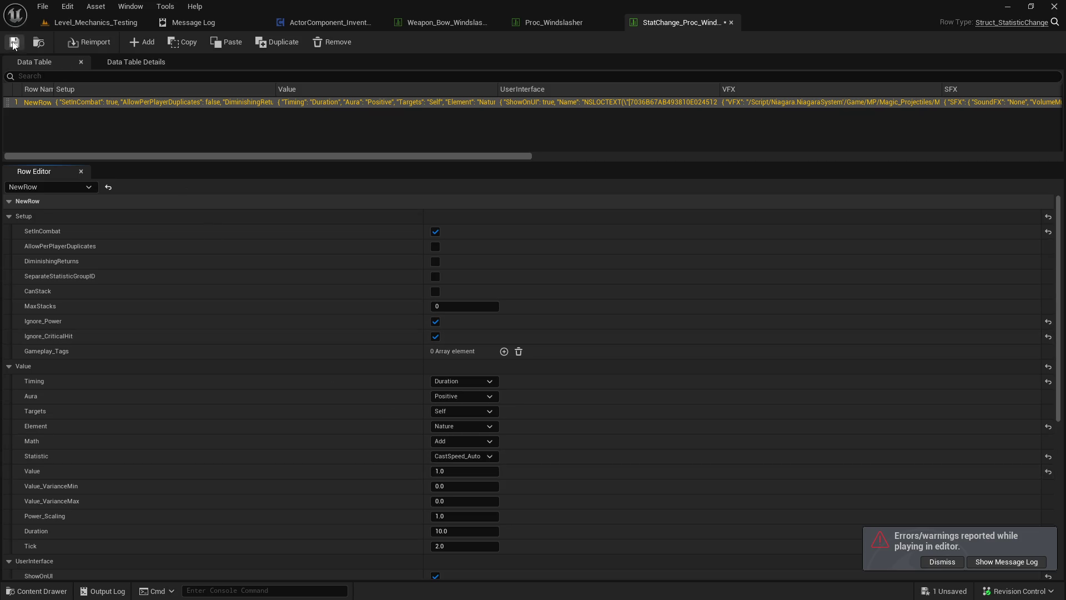
{"action": "left_click", "coordinate": [100, 22]}
{"action": "left_click", "coordinate": [273, 43]}
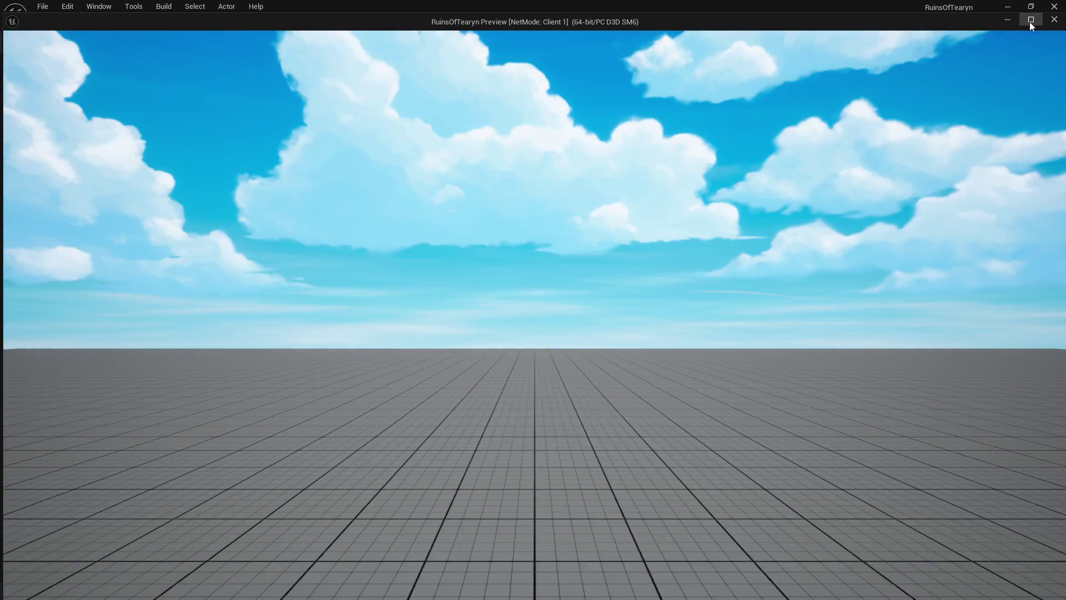
- Target the level 14 Target Dummy, attack and fire the finishing shot, then stop the session
{"action": "left_click", "coordinate": [1028, 21]}
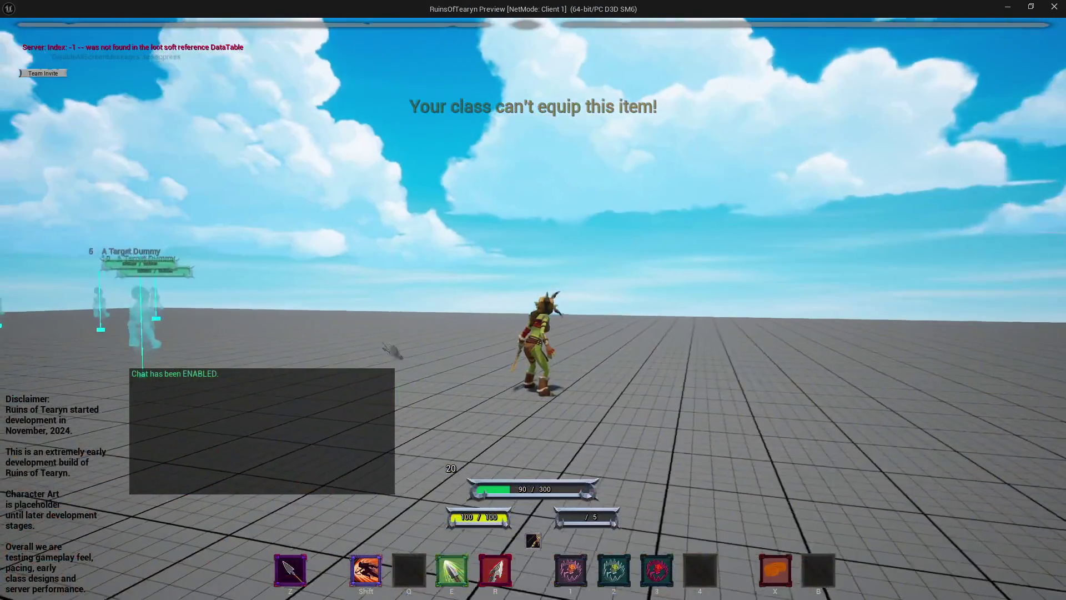
{"action": "mouse_move", "coordinate": [635, 293]}
{"action": "left_mouse_down"}
{"action": "mouse_move", "coordinate": [643, 205]}
{"action": "mouse_move", "coordinate": [617, 233]}
{"action": "left_mouse_up"}
{"action": "left_click", "coordinate": [635, 203]}
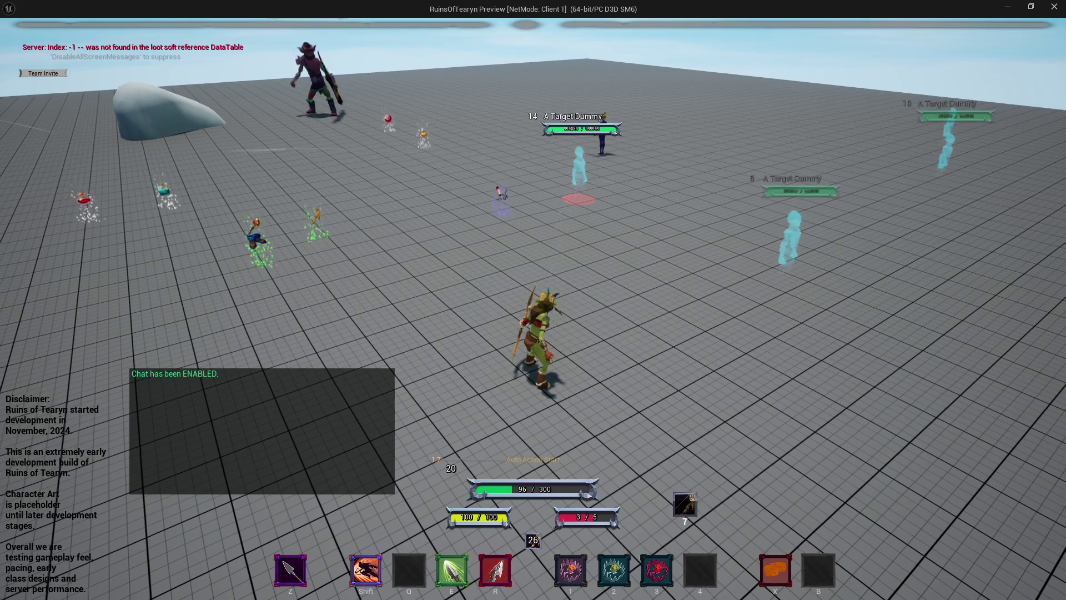
{"action": "mouse_move", "coordinate": [639, 241]}
{"action": "left_mouse_down"}
{"action": "mouse_move", "coordinate": [427, 245]}
{"action": "mouse_move", "coordinate": [723, 252]}
{"action": "mouse_move", "coordinate": [696, 254]}
{"action": "left_mouse_up"}
{"action": "key", "text": "r"}
{"action": "key", "text": "w"}
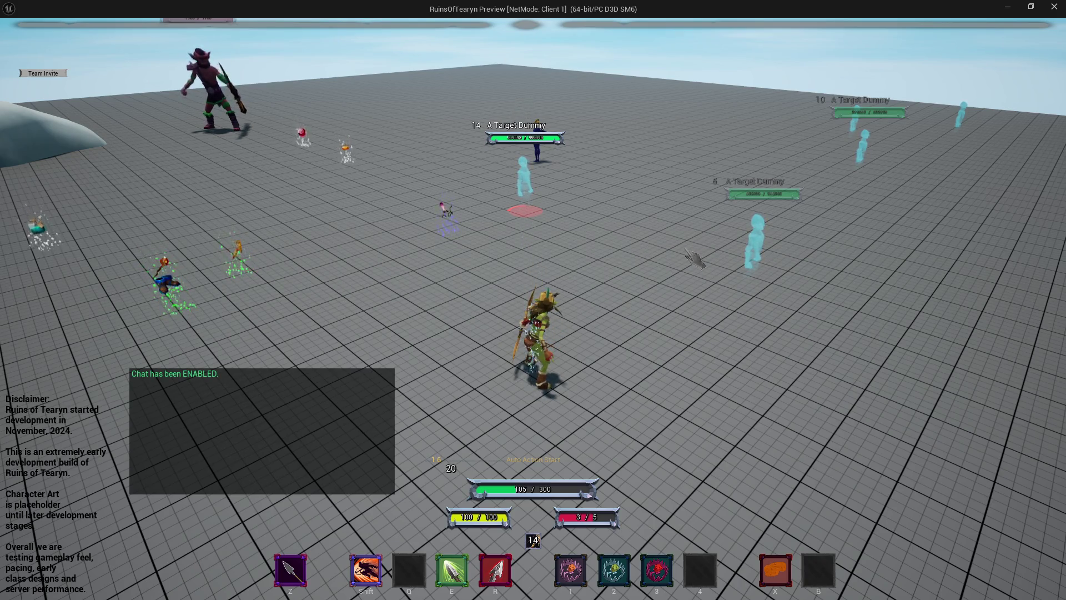
{"action": "mouse_move", "coordinate": [694, 256]}
{"action": "left_mouse_down"}
{"action": "mouse_move", "coordinate": [821, 258]}
{"action": "mouse_move", "coordinate": [608, 220]}
{"action": "mouse_move", "coordinate": [610, 261]}
{"action": "left_mouse_up"}
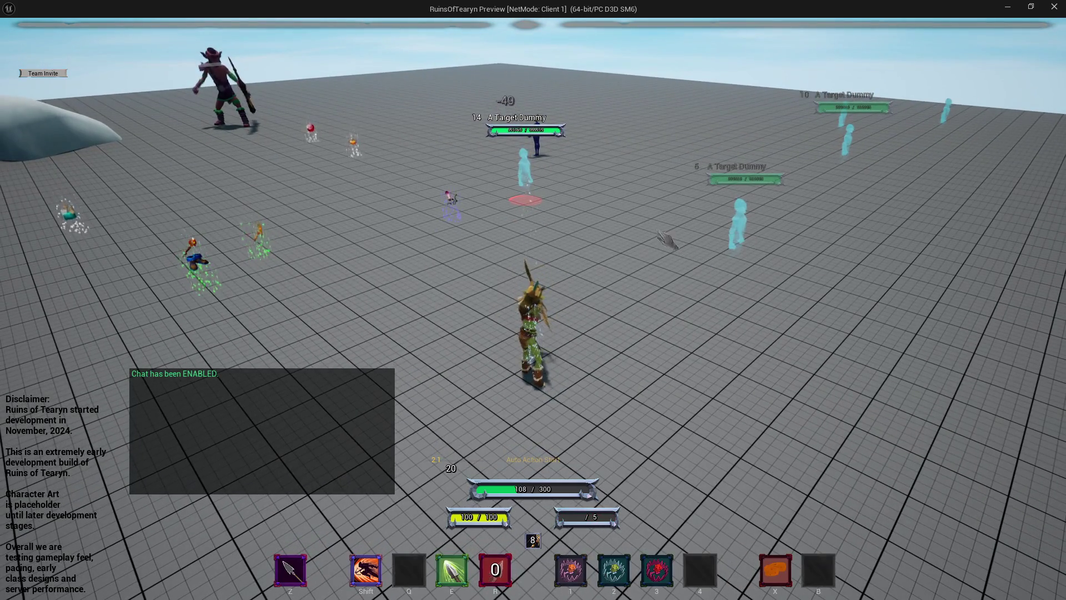
{"action": "left_click", "coordinate": [1054, 8]}
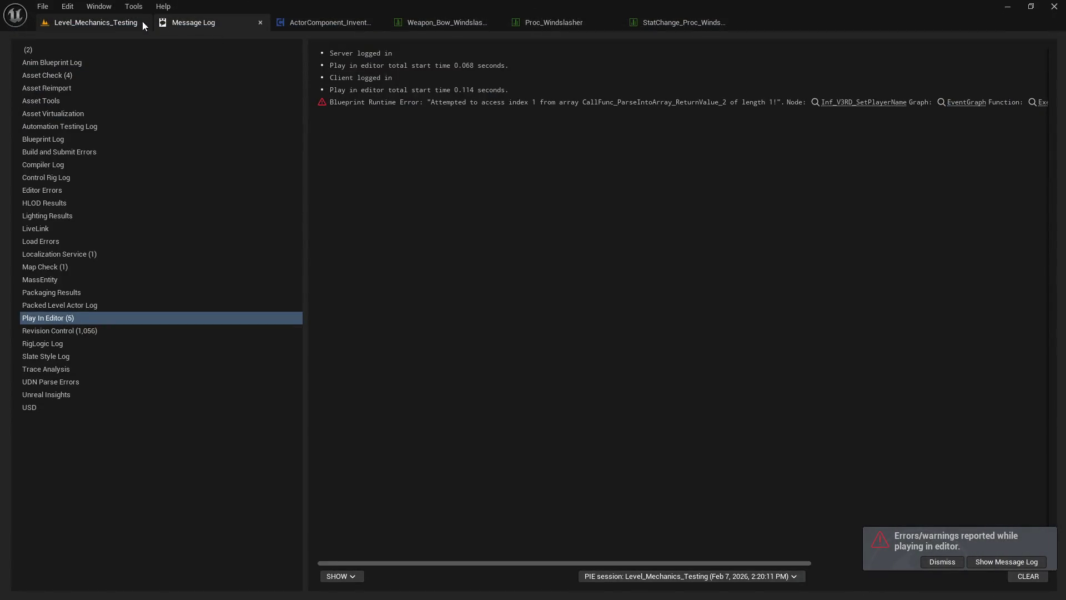
- Switch back to the Level_Mechanics_Testing level and dismiss the errors notification
{"action": "left_click", "coordinate": [105, 23]}
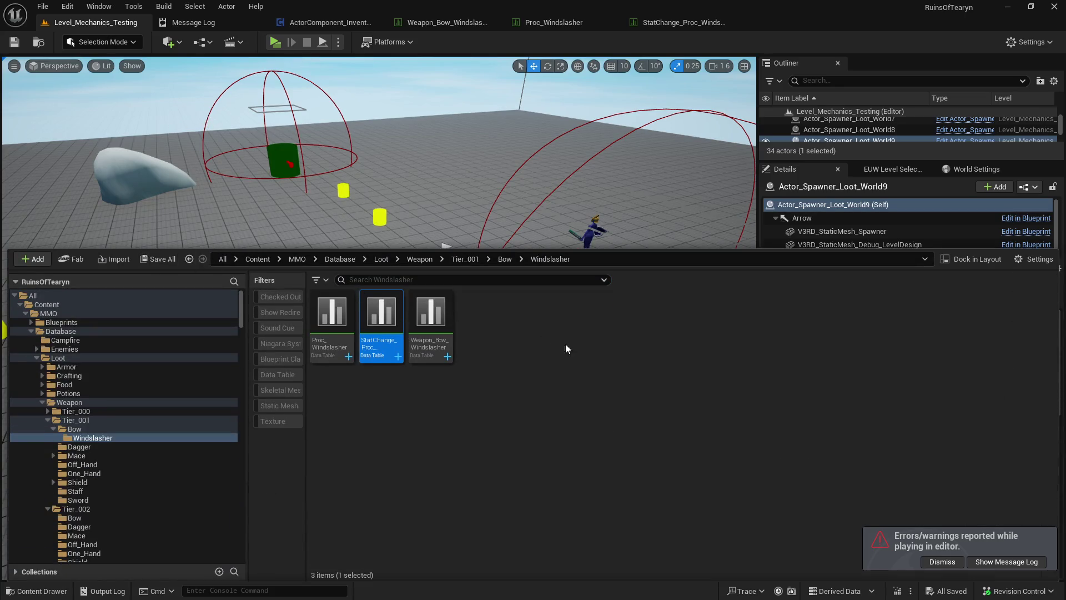
{"action": "left_click", "coordinate": [935, 564]}
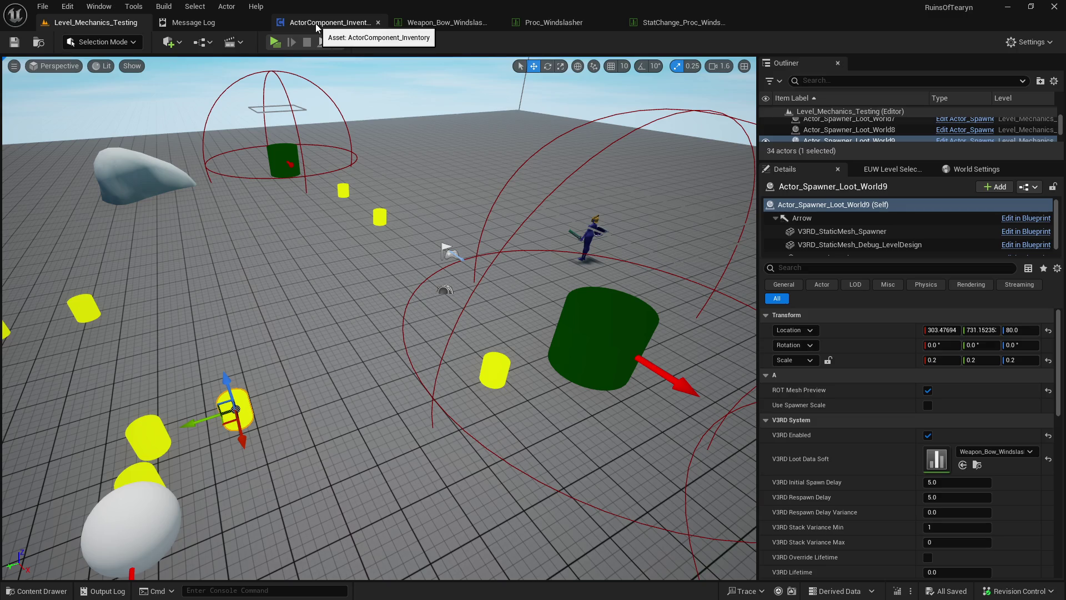
- Run a brief play-in-editor session (Alt+P) on the test level, then stop it
{"action": "left_click", "coordinate": [317, 28]}
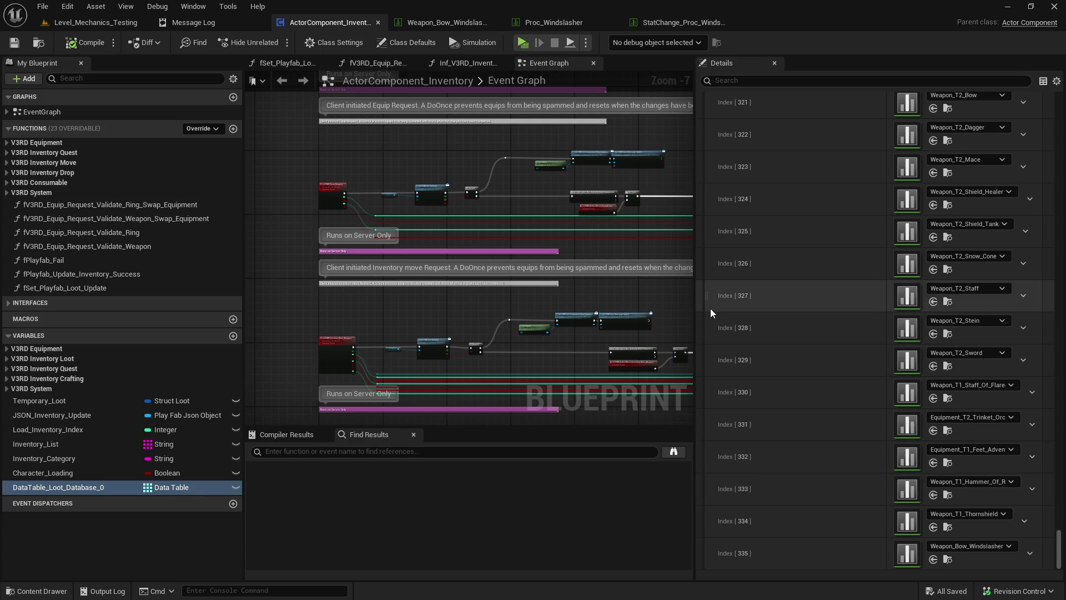
{"action": "left_click", "coordinate": [100, 23]}
{"action": "key", "text": "alt+p"}
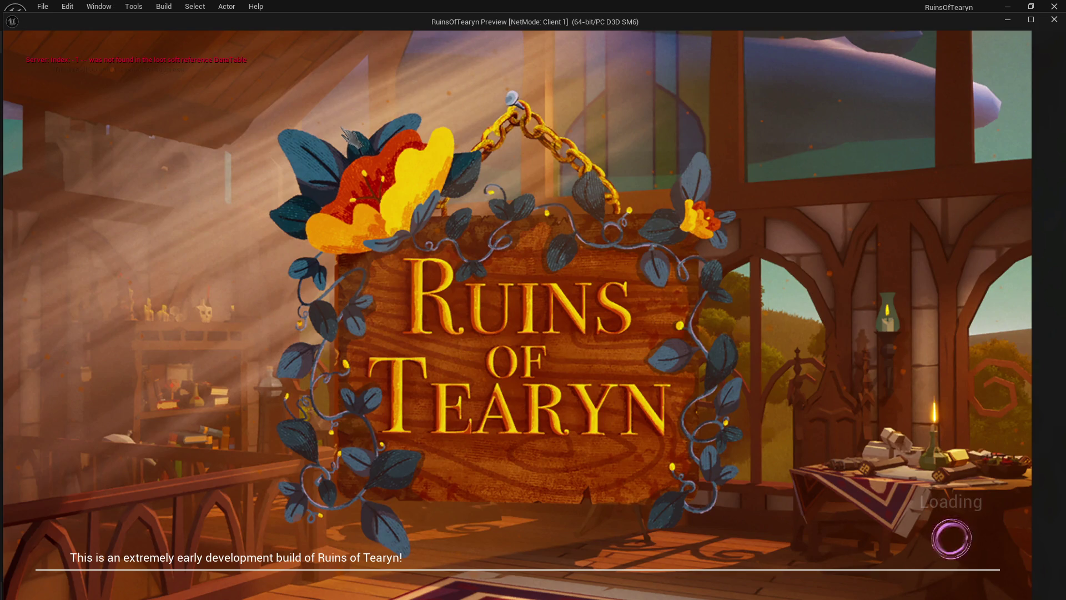
{"action": "key", "text": "Escape"}
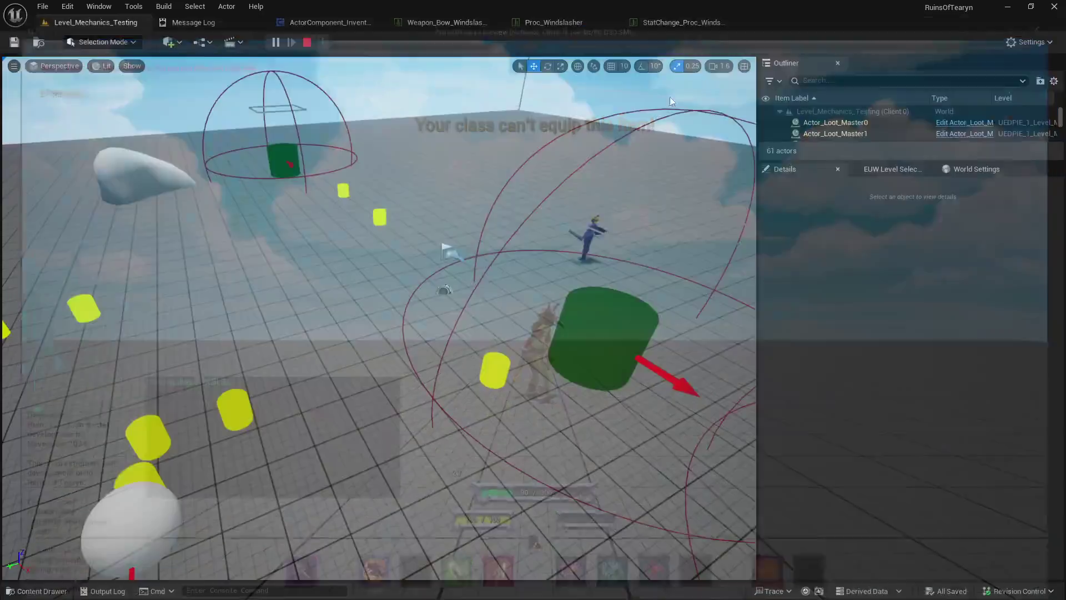
- Reopen the ActorComponent_Inventory blueprint, with Windslasher at loot index 335, and dismiss the errors notice
{"action": "left_click", "coordinate": [677, 22]}
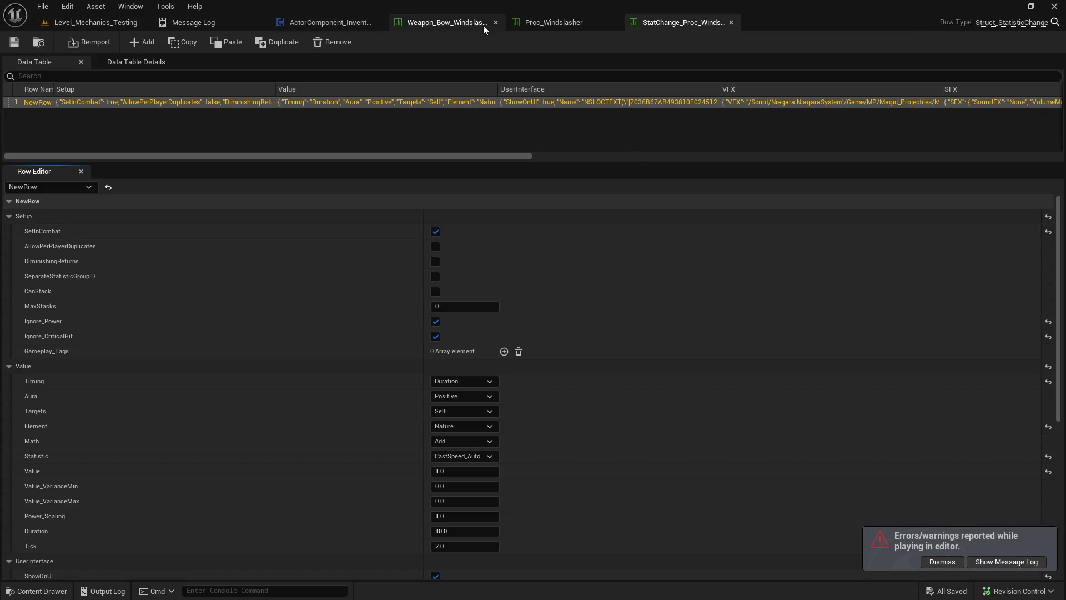
{"action": "left_click", "coordinate": [327, 23]}
{"action": "left_click", "coordinate": [950, 564]}
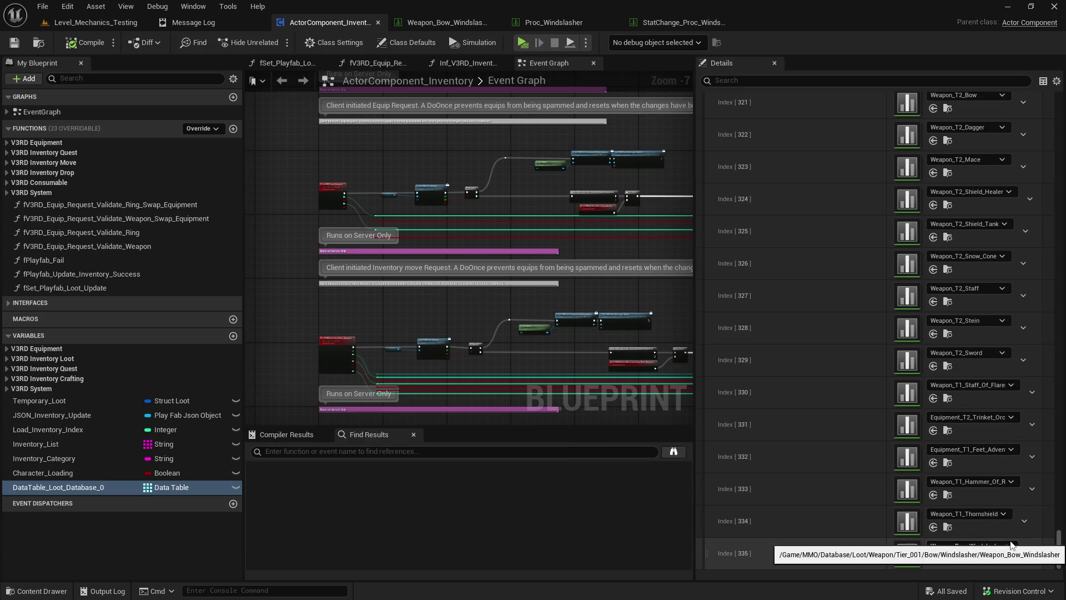
- Look over the inventory blueprint's loot list, then switch back to the Level_Mechanics_Testing viewport
{"action": "scroll", "coordinate": [1011, 546], "scroll_direction": "up", "scroll_amount": 1}
{"action": "scroll", "coordinate": [1011, 545], "scroll_direction": "down", "scroll_amount": 1}
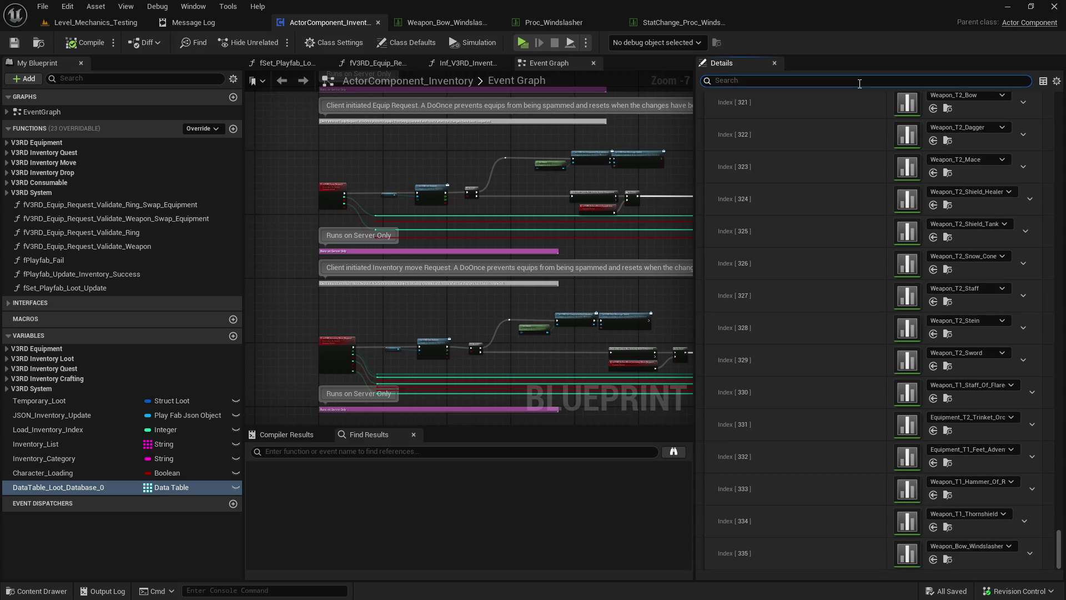
{"action": "type", "text": "thorn"}
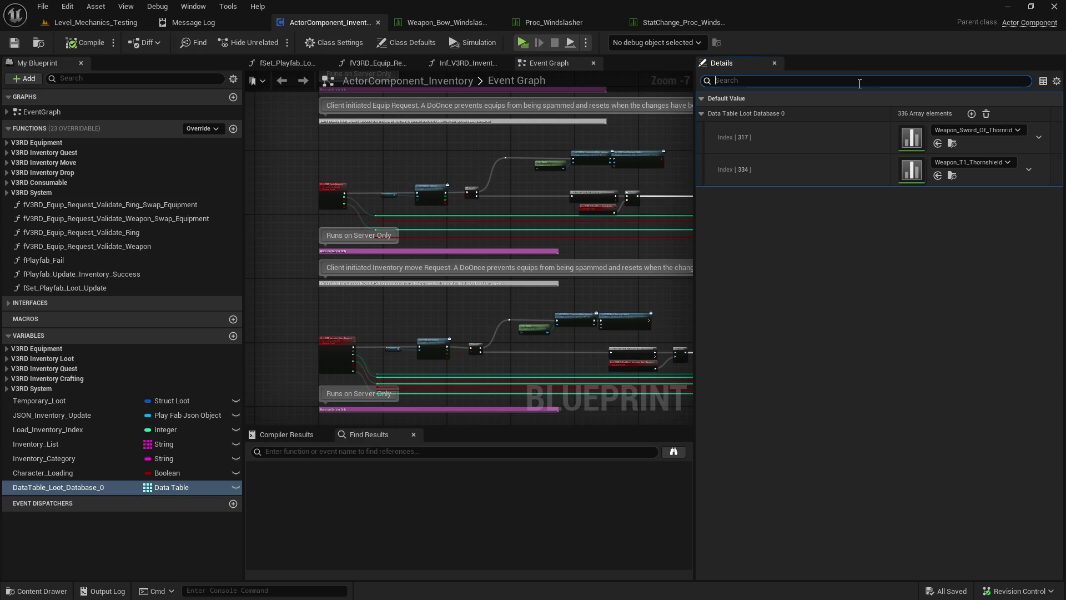
{"action": "left_click_drag", "start_coordinate": [1058, 116], "coordinate": [1053, 578]}
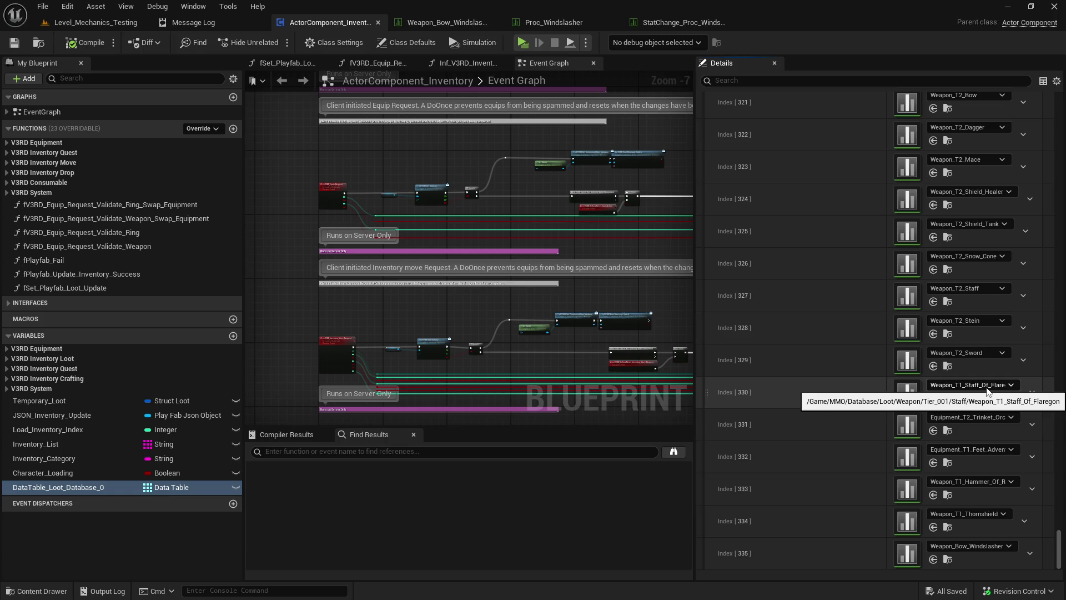
{"action": "left_click", "coordinate": [95, 22]}
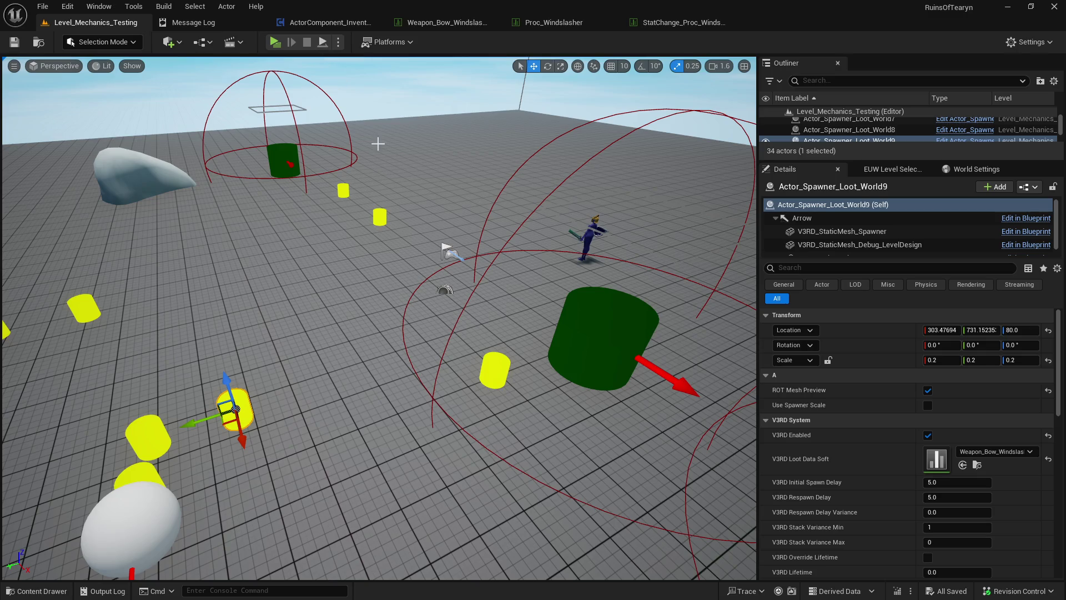
{"action": "left_click", "coordinate": [299, 25]}
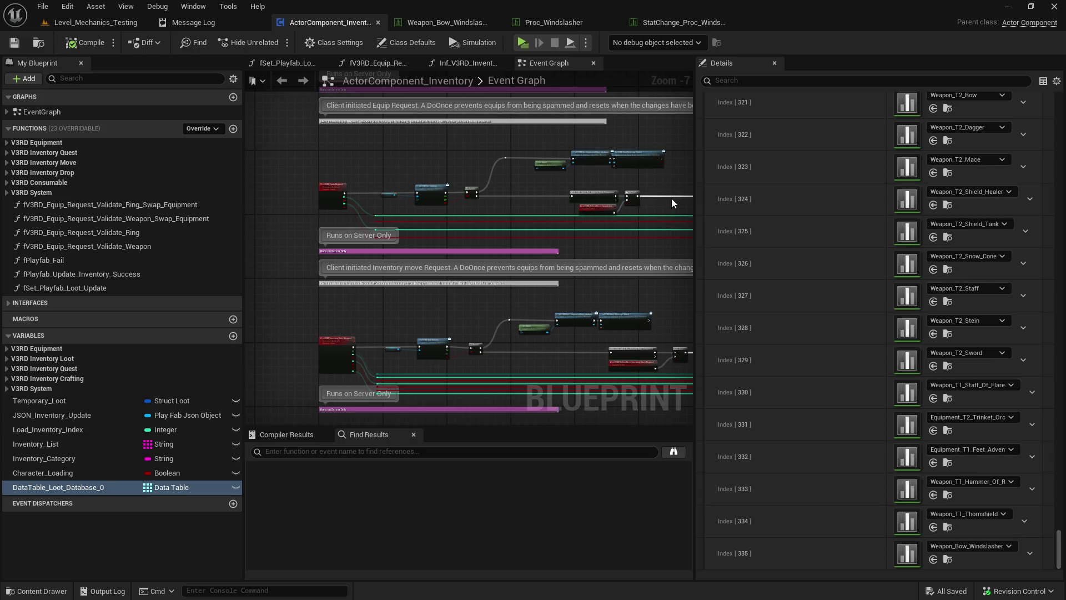
{"action": "left_click", "coordinate": [94, 23]}
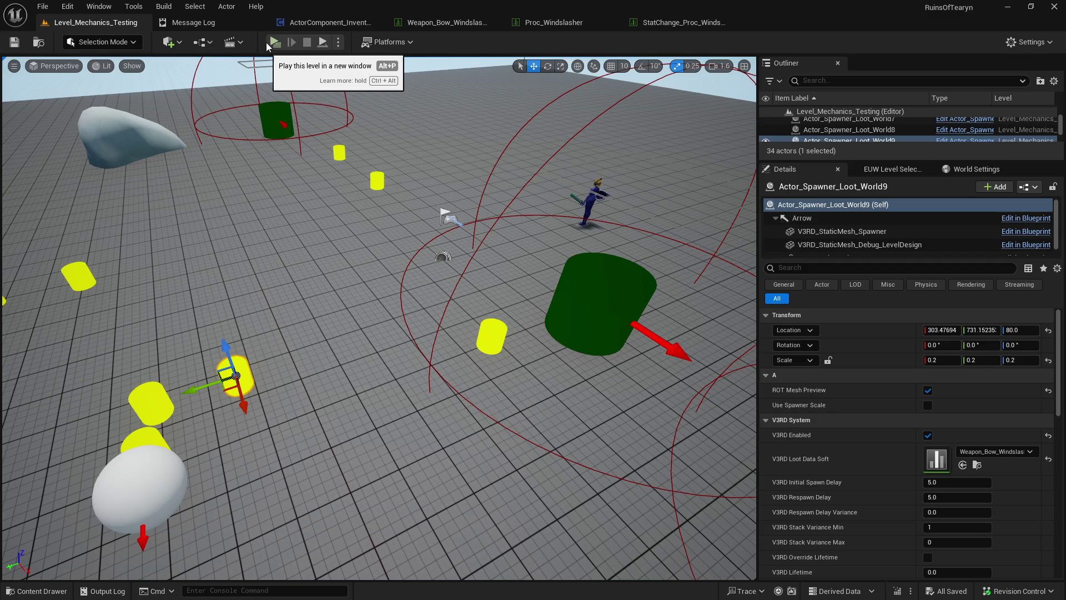
{"action": "left_click", "coordinate": [331, 23]}
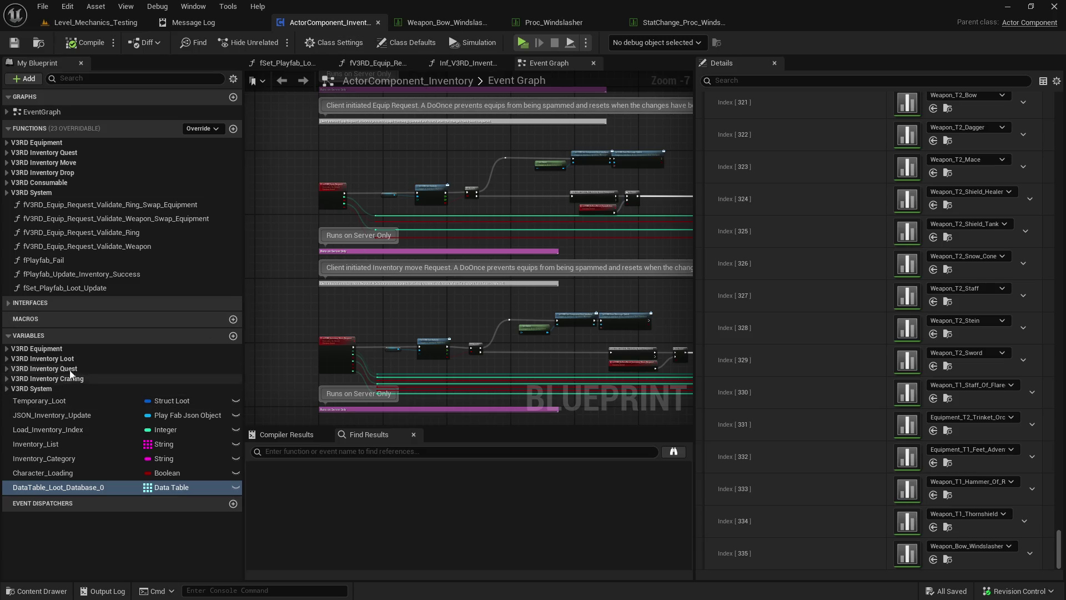
{"action": "left_click", "coordinate": [7, 388]}
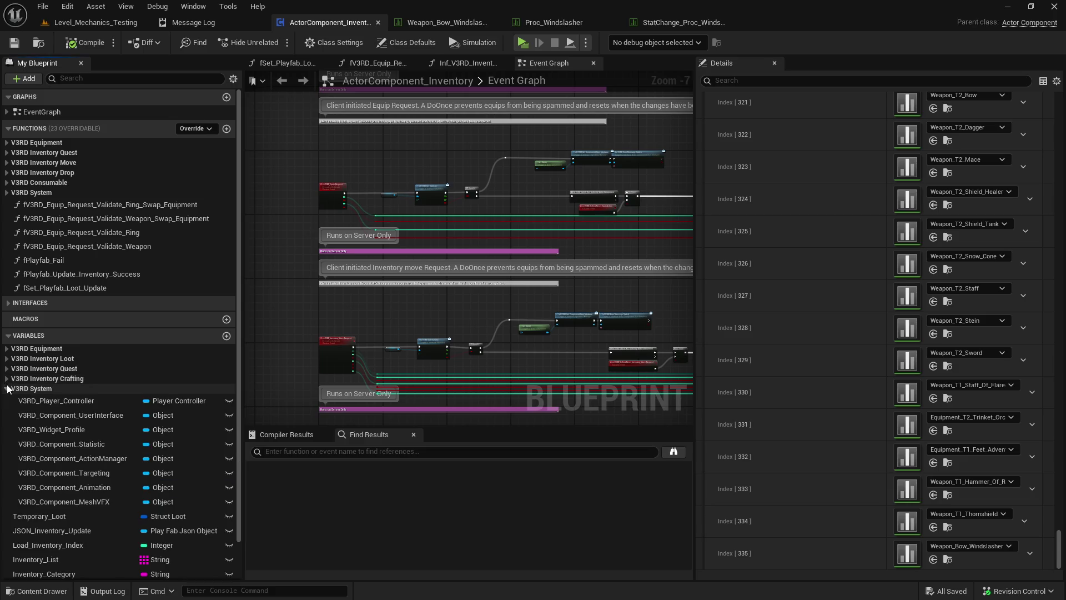
{"action": "left_click", "coordinate": [8, 388]}
{"action": "left_click", "coordinate": [7, 358]}
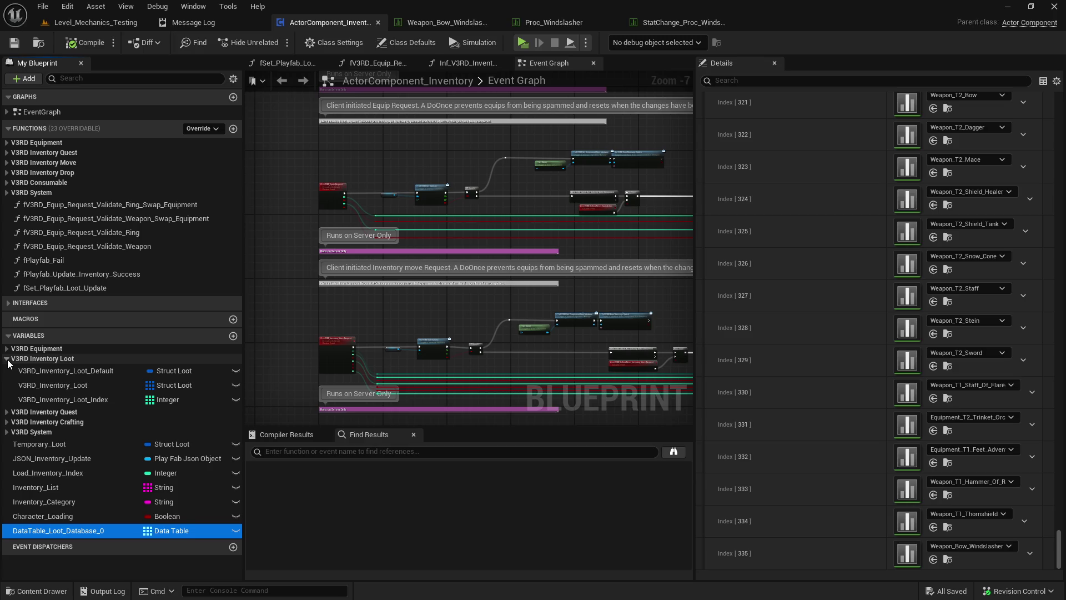
{"action": "left_click", "coordinate": [8, 359]}
{"action": "left_click", "coordinate": [7, 378]}
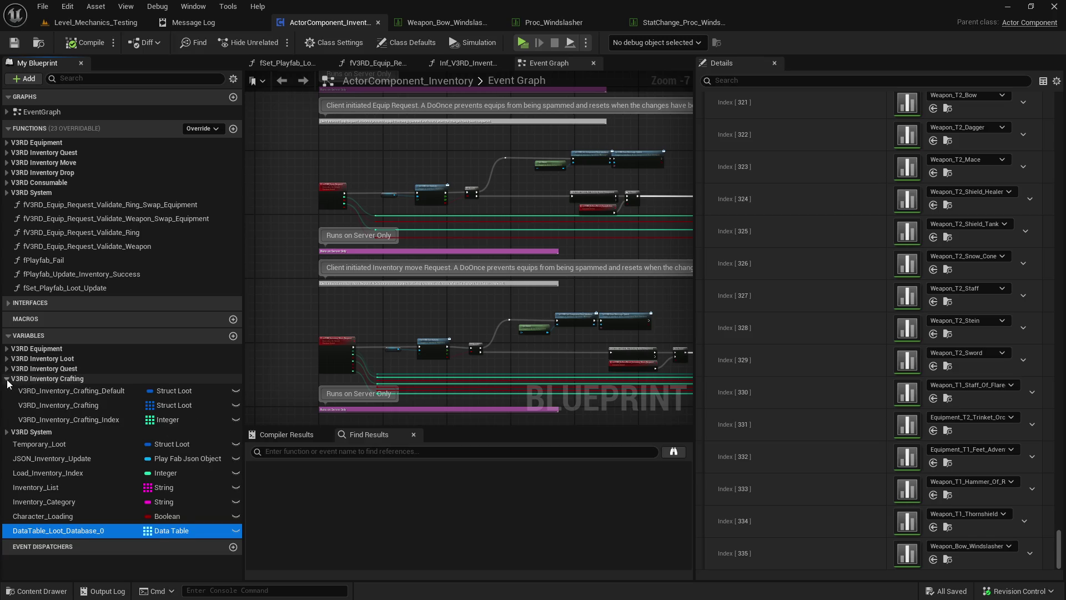
{"action": "left_click", "coordinate": [8, 379]}
{"action": "mouse_move", "coordinate": [698, 295]}
{"action": "left_mouse_down"}
{"action": "mouse_move", "coordinate": [853, 304]}
{"action": "mouse_move", "coordinate": [742, 305]}
{"action": "left_mouse_up"}
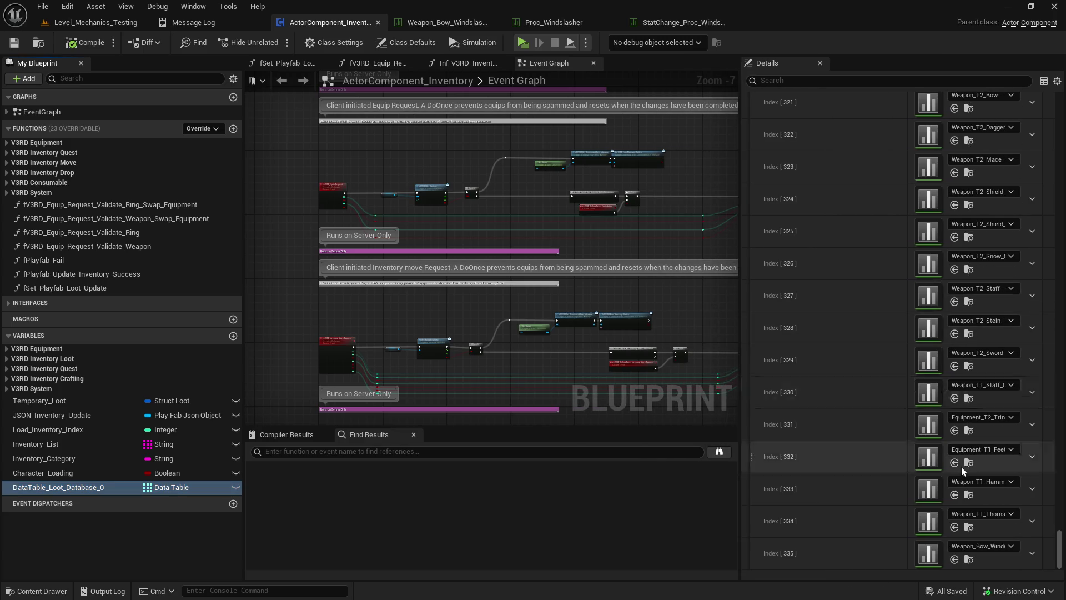
{"action": "left_click_drag", "start_coordinate": [743, 352], "coordinate": [657, 354]}
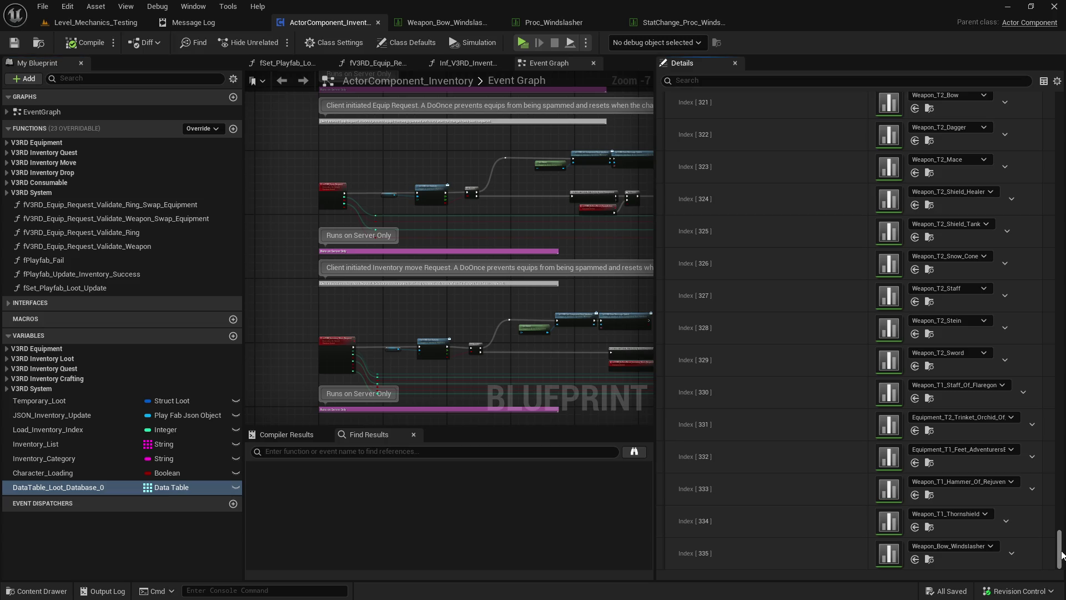
{"action": "left_click_drag", "start_coordinate": [1061, 551], "coordinate": [1062, 545]}
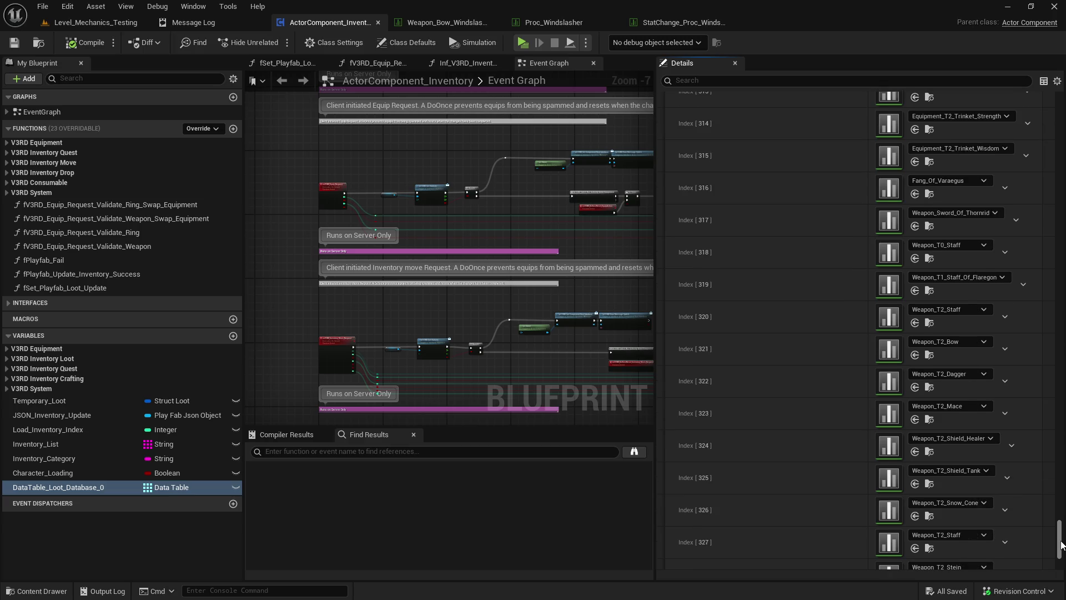
{"action": "left_click_drag", "start_coordinate": [1061, 545], "coordinate": [1061, 543]}
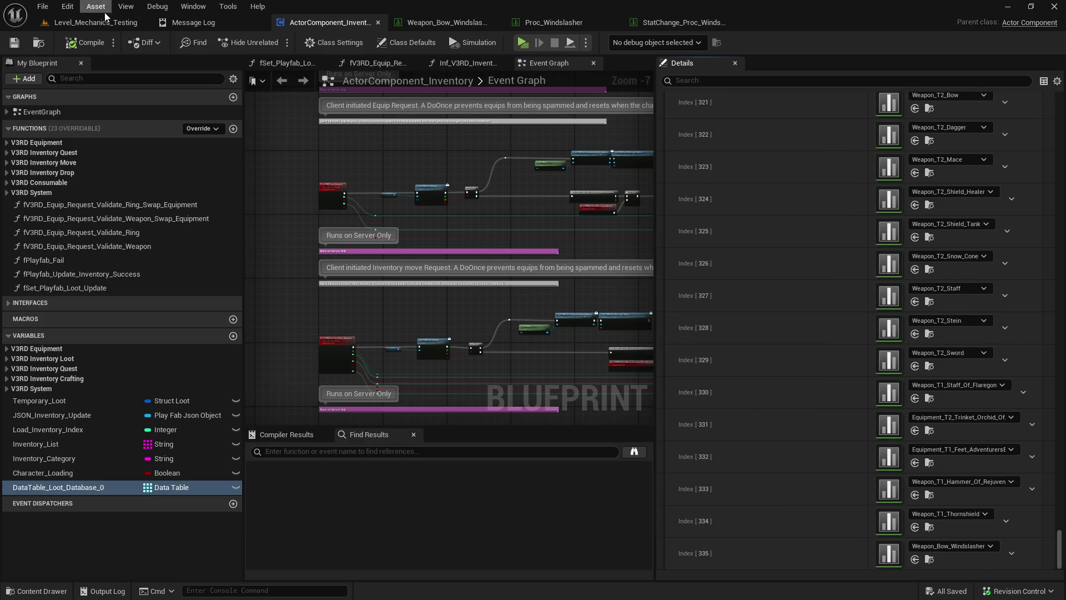
{"action": "left_click", "coordinate": [95, 22]}
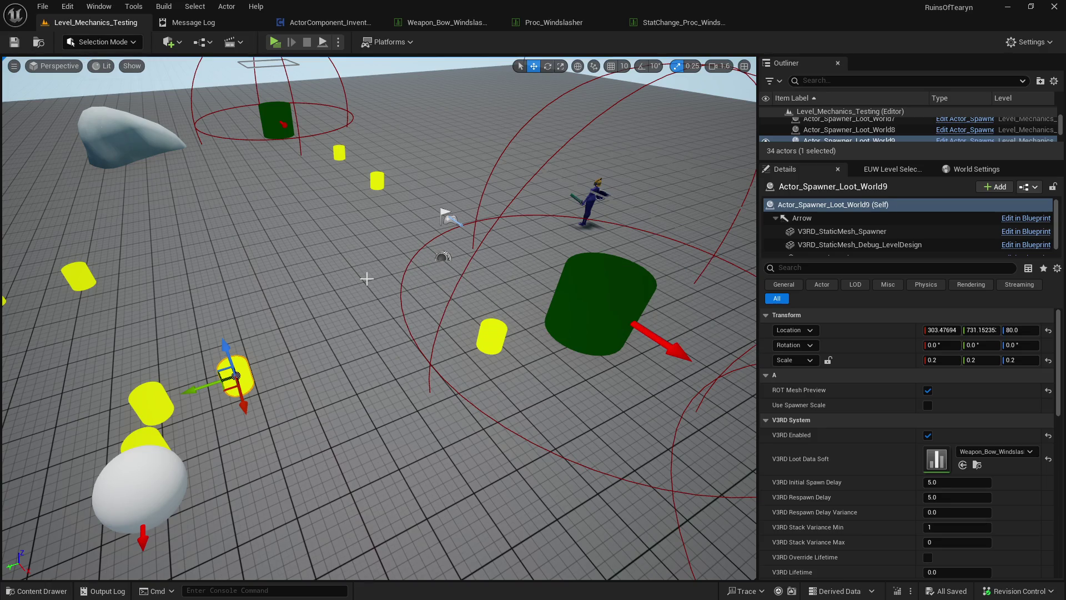
- Play-test the level in a new, maximized window, then end the session
{"action": "left_click", "coordinate": [275, 43]}
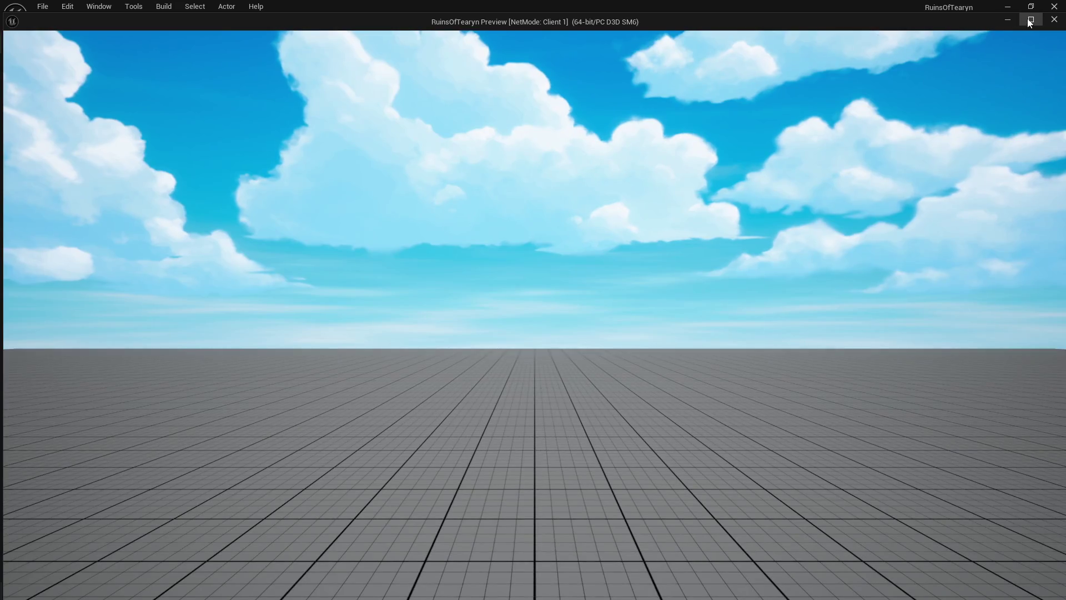
{"action": "left_click", "coordinate": [1030, 21]}
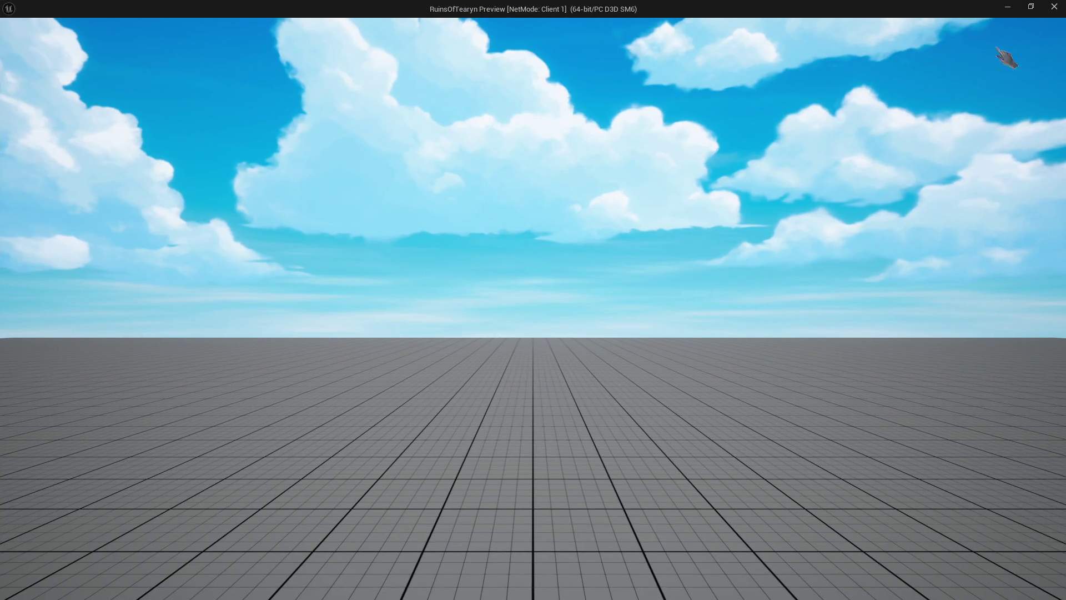
{"action": "key", "text": "Escape"}
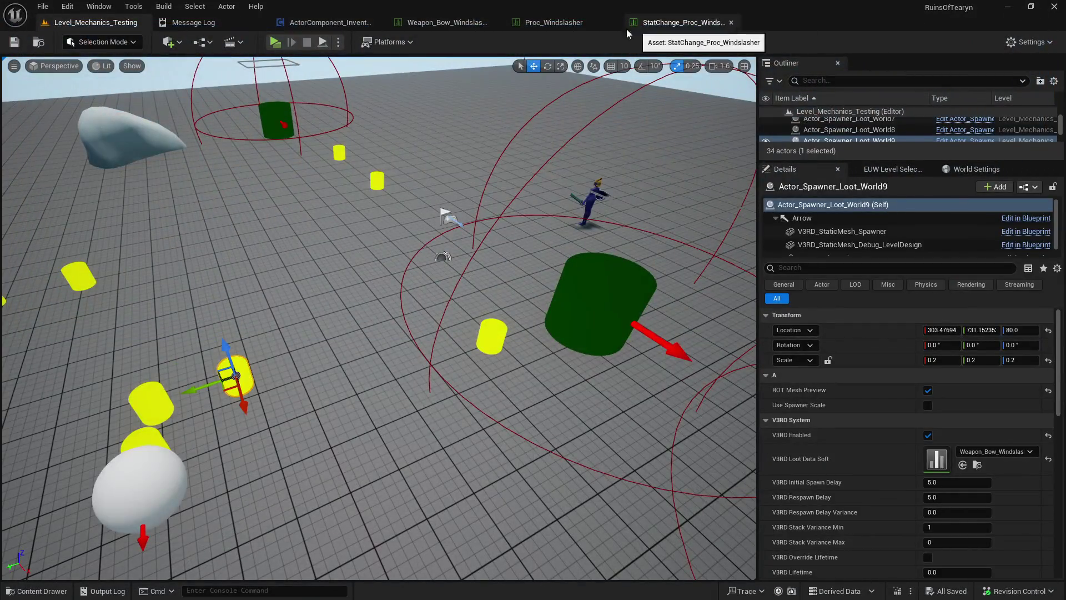
- Open and review the Weapon_Bow_Windslasher data table, close it, and return to the test level
{"action": "left_click", "coordinate": [360, 25]}
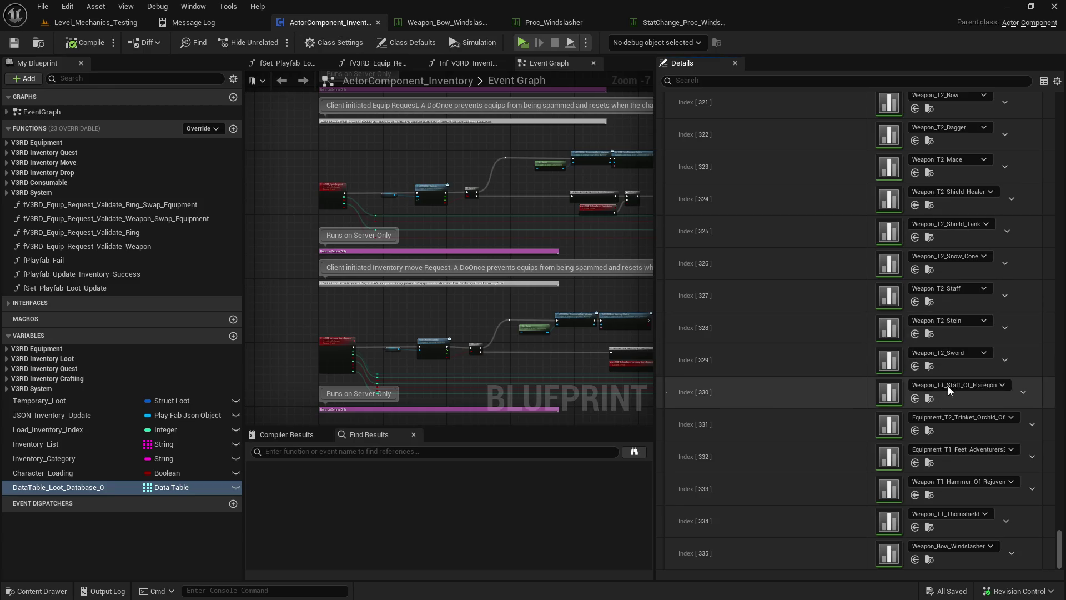
{"action": "left_click", "coordinate": [929, 560]}
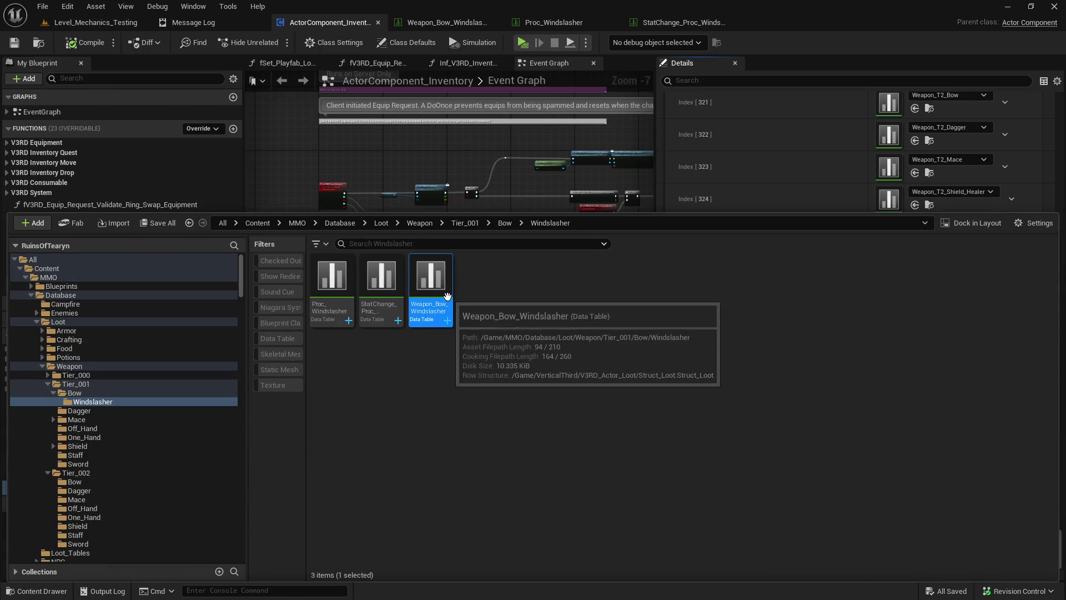
{"action": "double_click", "coordinate": [439, 288]}
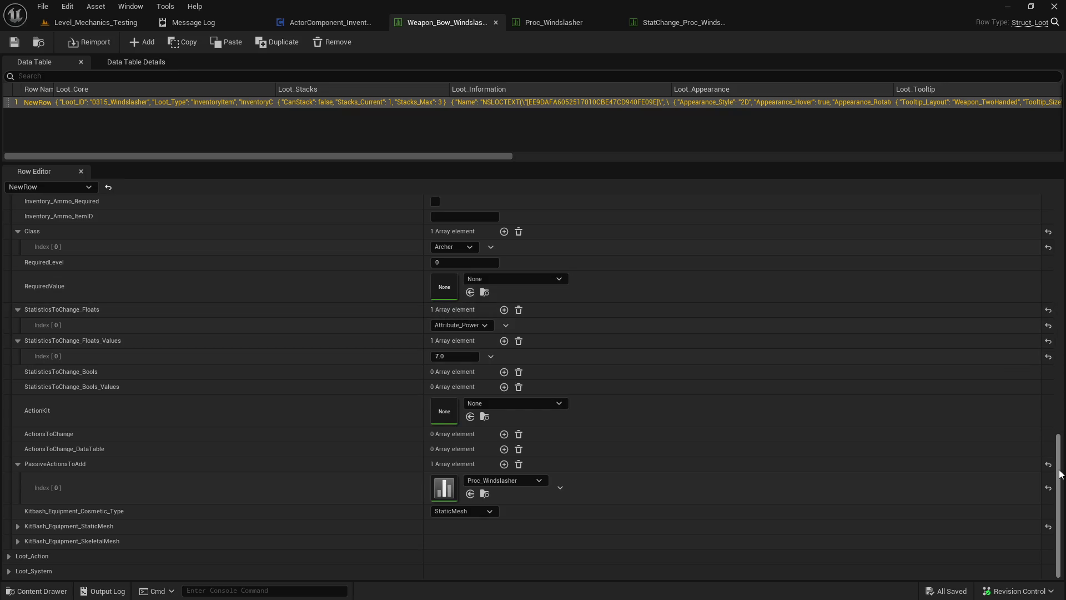
{"action": "left_click_drag", "start_coordinate": [1059, 441], "coordinate": [1062, 205]}
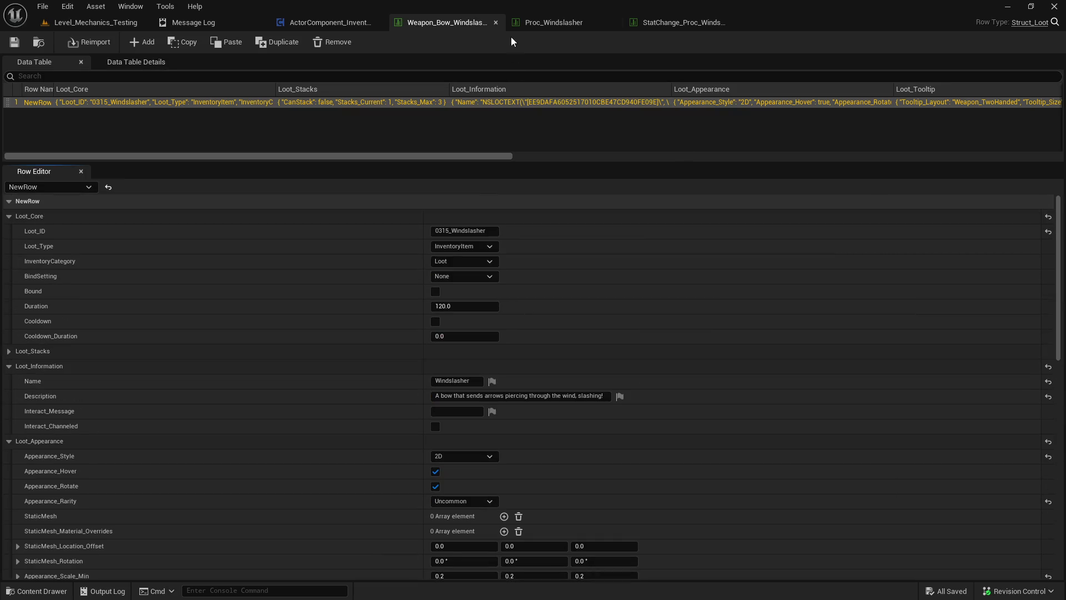
{"action": "left_click", "coordinate": [495, 23]}
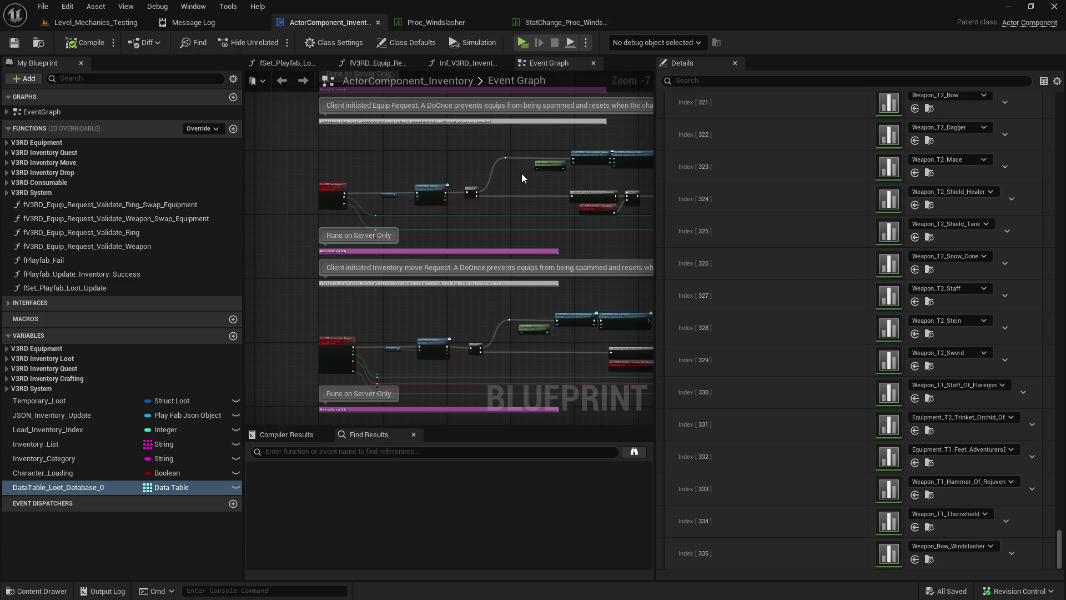
{"action": "left_click", "coordinate": [100, 22]}
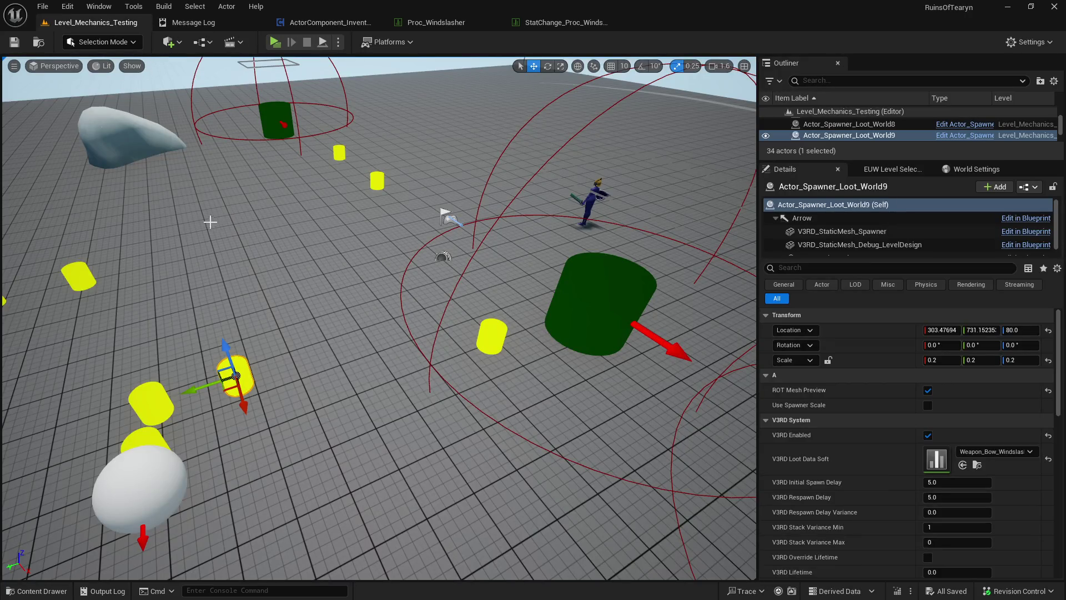
- Save all modified assets and switch back to the ActorComponent_Inventory Blueprint
{"action": "mouse_move", "coordinate": [758, 354]}
{"action": "left_mouse_down"}
{"action": "mouse_move", "coordinate": [815, 354]}
{"action": "mouse_move", "coordinate": [801, 355]}
{"action": "left_mouse_up"}
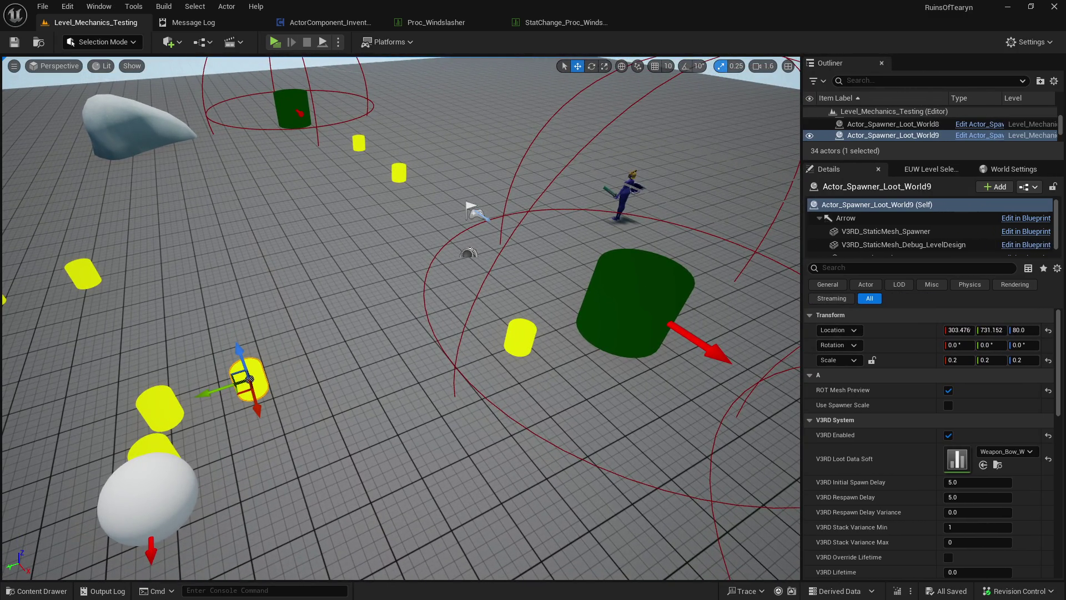
{"action": "left_click", "coordinate": [47, 591]}
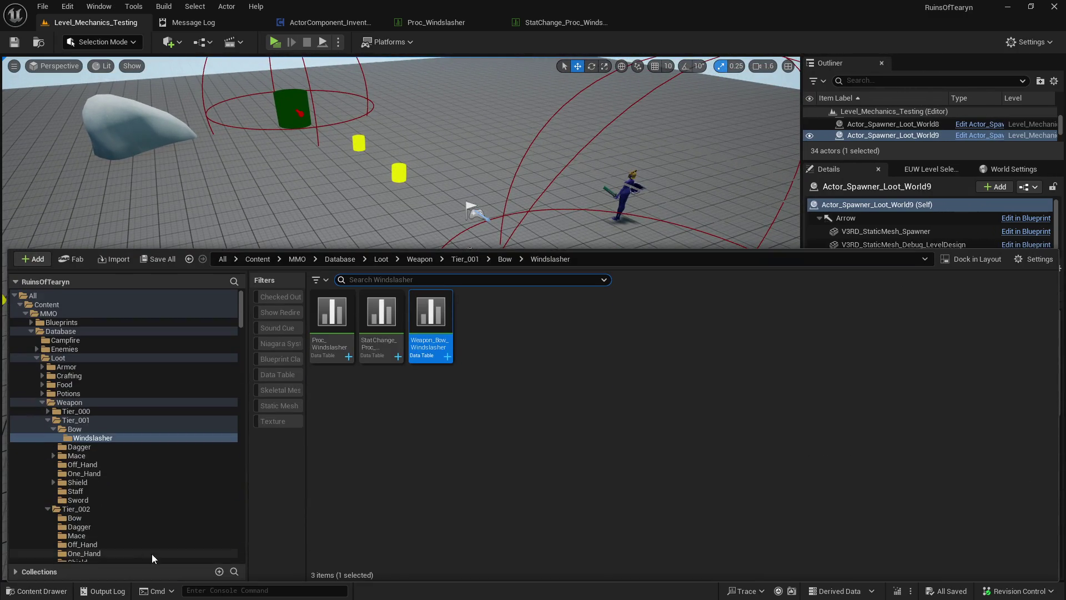
{"action": "left_click", "coordinate": [161, 258]}
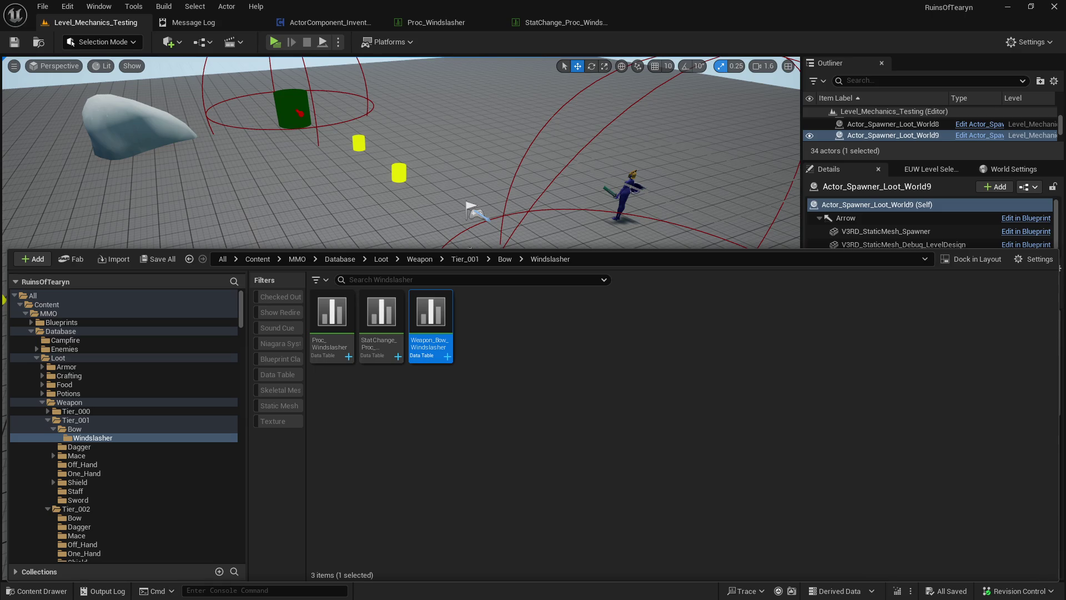
{"action": "left_click", "coordinate": [328, 22]}
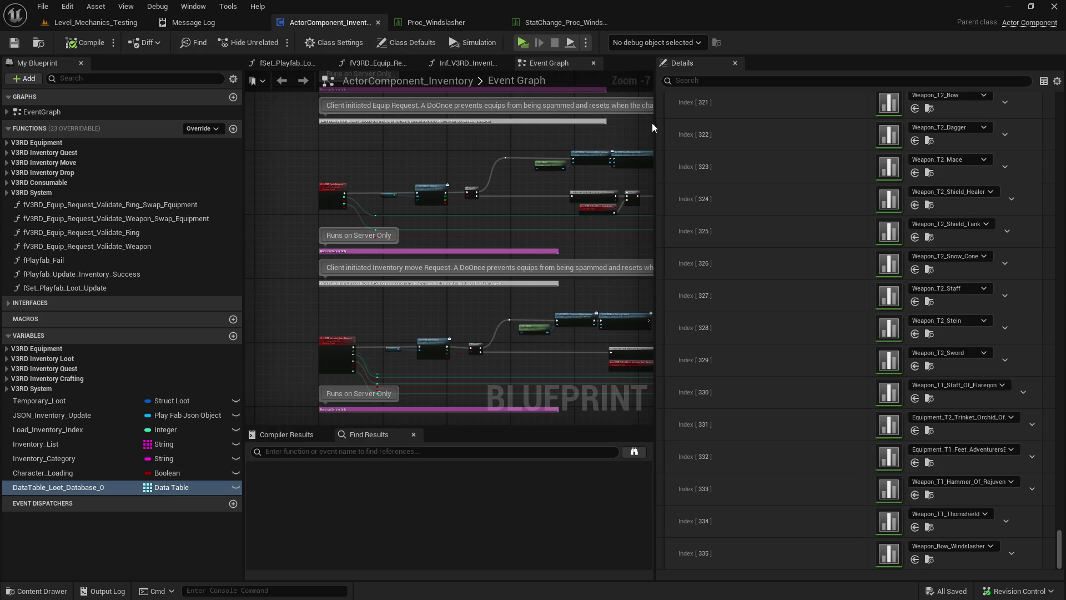
- Widen the Event Graph and locate the Weapon_Bow_Windslasher data table referenced by loot entry 335
{"action": "left_click_drag", "start_coordinate": [655, 123], "coordinate": [800, 135]}
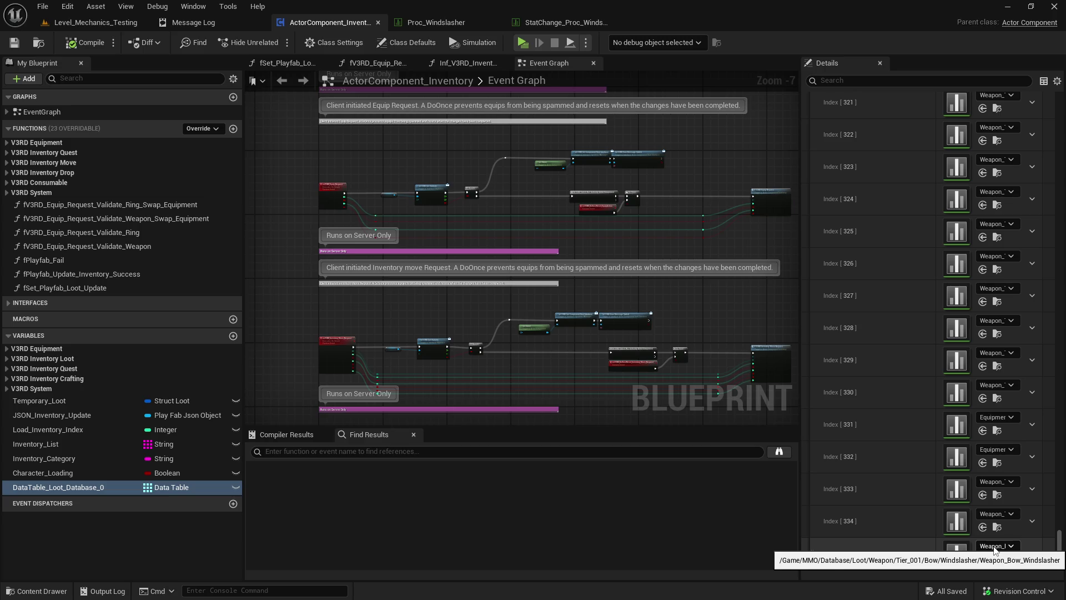
{"action": "left_click", "coordinate": [998, 558]}
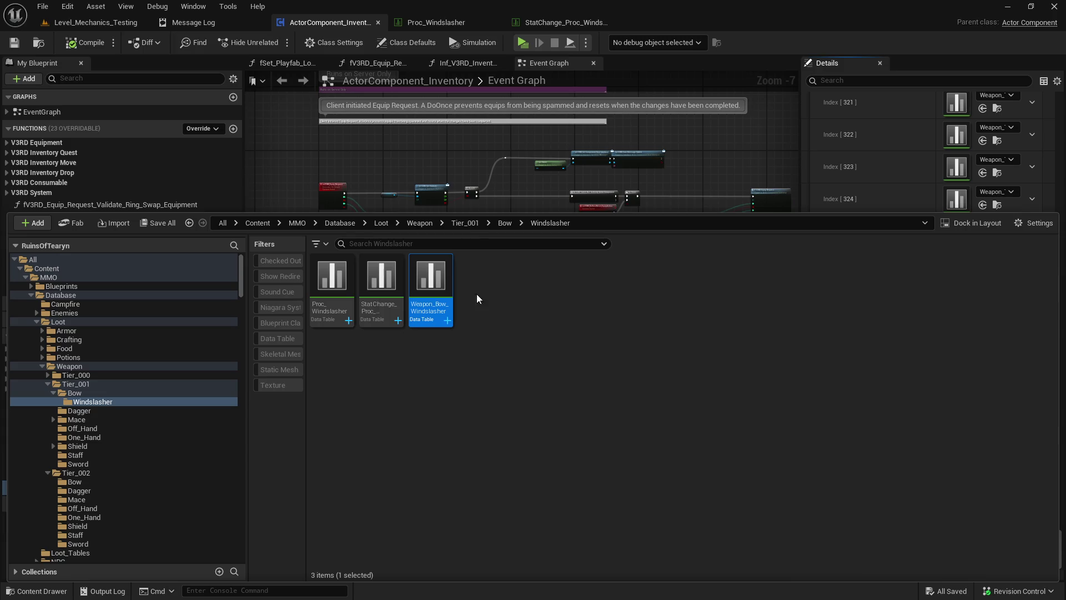
{"action": "left_click", "coordinate": [489, 301]}
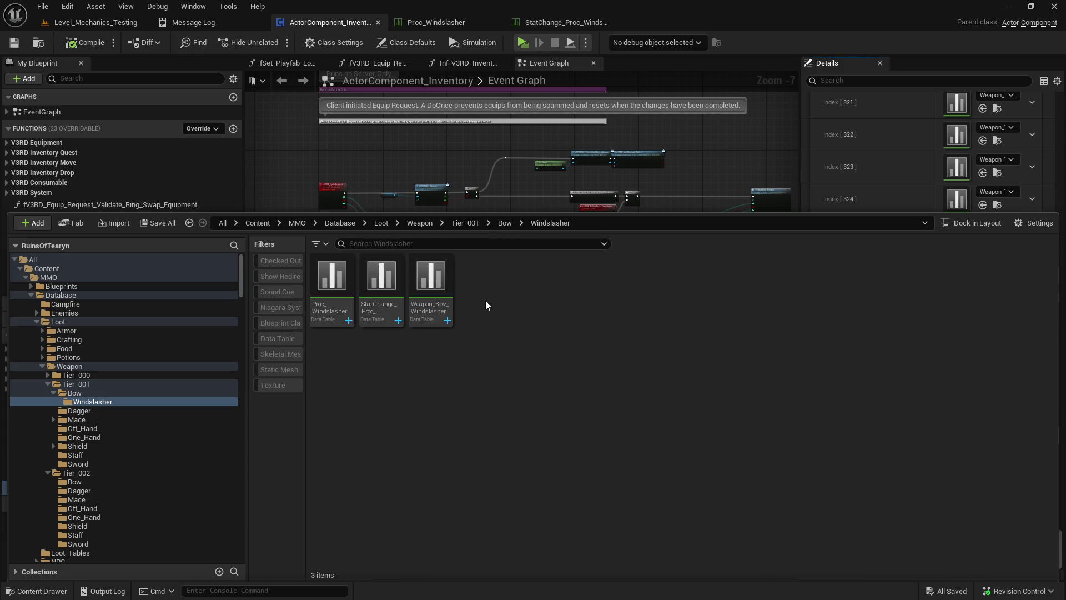
{"action": "left_click", "coordinate": [321, 155]}
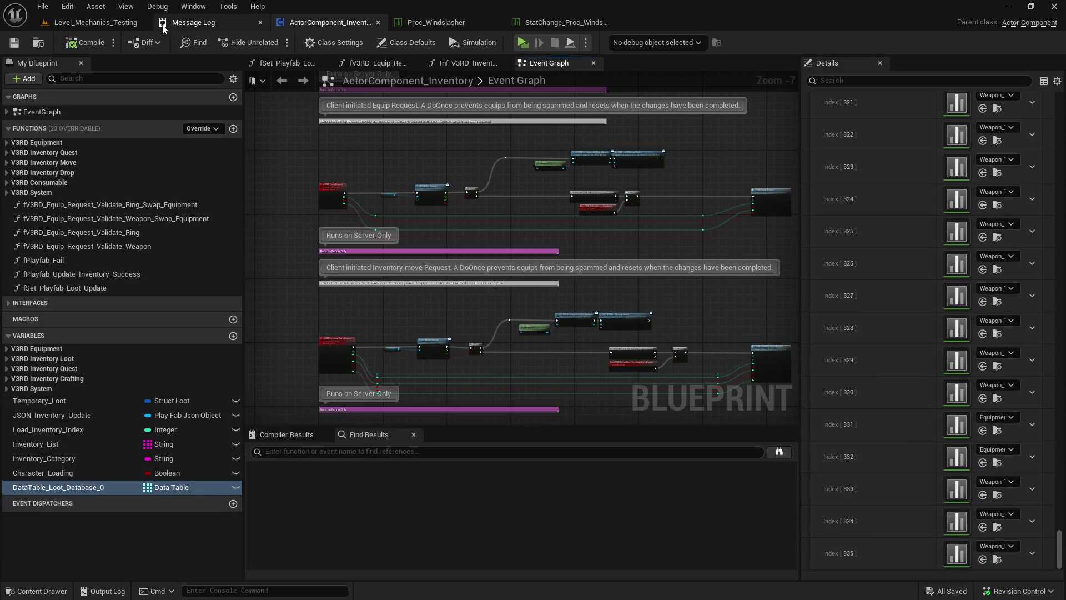
- Widen the Event Graph further and pan across the inventory-loading, Append and Print String nodes
{"action": "scroll", "coordinate": [357, 250], "scroll_direction": "down", "scroll_amount": 4}
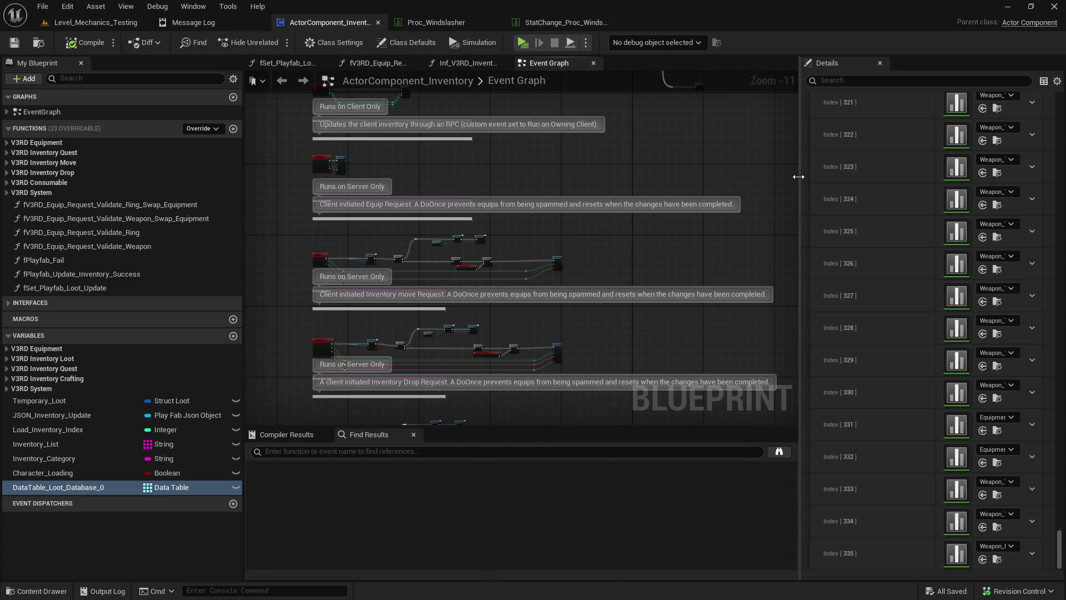
{"action": "left_click_drag", "start_coordinate": [798, 176], "coordinate": [863, 176]}
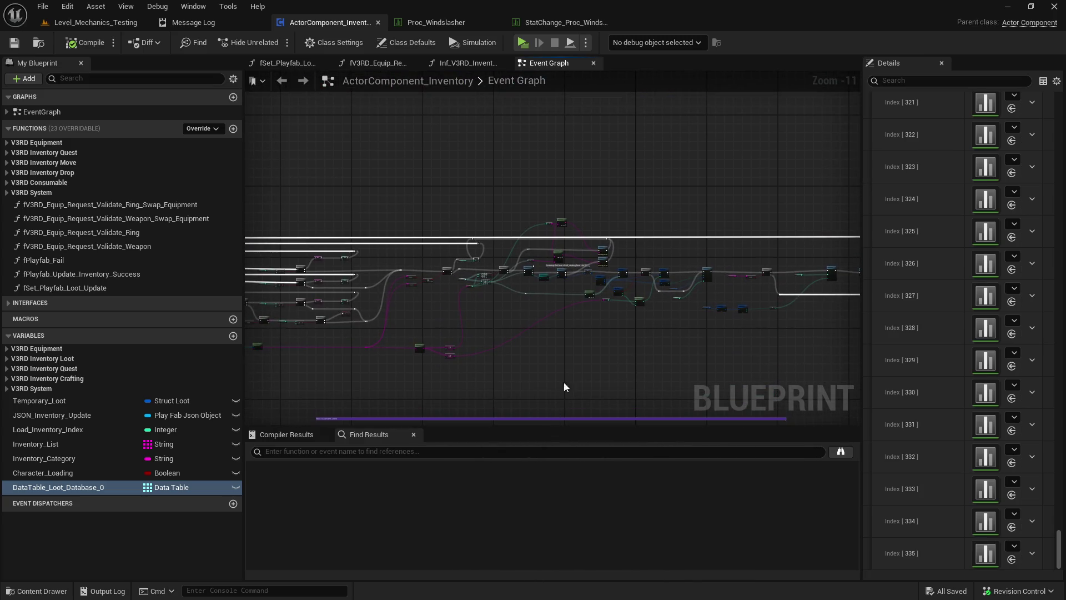
{"action": "scroll", "coordinate": [469, 314], "scroll_direction": "up", "scroll_amount": 6}
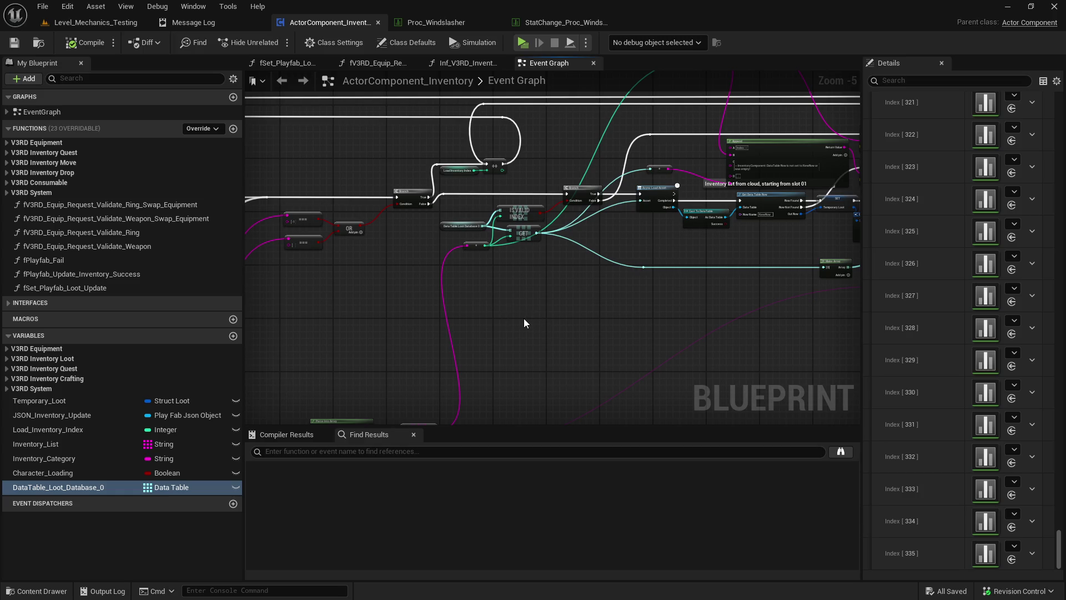
{"action": "scroll", "coordinate": [543, 311], "scroll_direction": "down", "scroll_amount": 1}
{"action": "scroll", "coordinate": [609, 277], "scroll_direction": "up", "scroll_amount": 2}
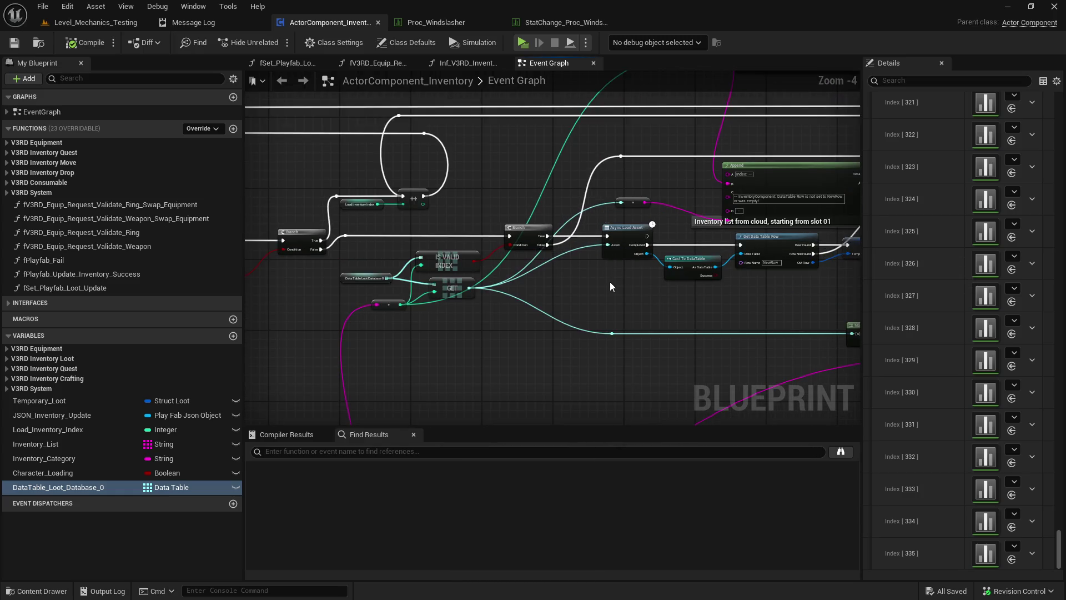
{"action": "mouse_move", "coordinate": [609, 286]}
{"action": "left_mouse_down"}
{"action": "mouse_move", "coordinate": [533, 347]}
{"action": "mouse_move", "coordinate": [519, 386]}
{"action": "left_mouse_up"}
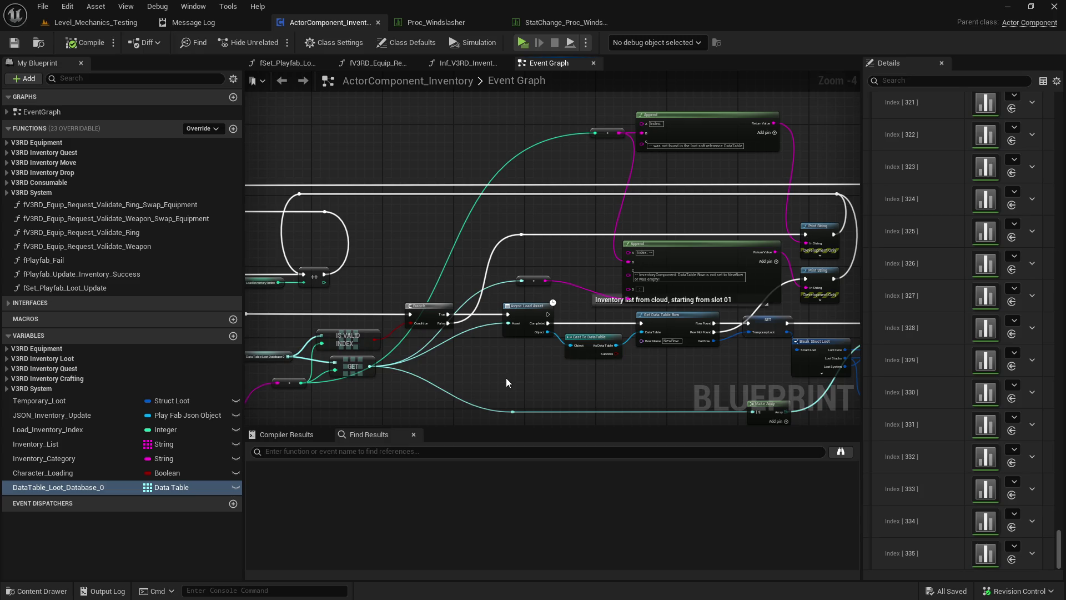
{"action": "left_click_drag", "start_coordinate": [507, 382], "coordinate": [580, 357]}
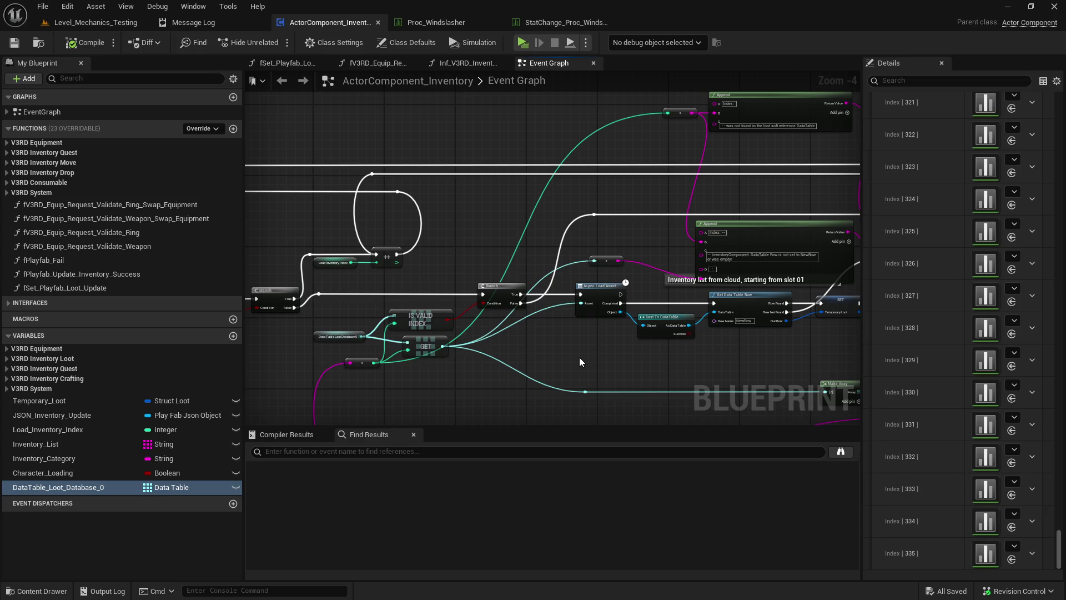
{"action": "mouse_move", "coordinate": [576, 358]}
{"action": "left_mouse_down"}
{"action": "mouse_move", "coordinate": [759, 339]}
{"action": "mouse_move", "coordinate": [703, 299]}
{"action": "mouse_move", "coordinate": [698, 258]}
{"action": "mouse_move", "coordinate": [749, 181]}
{"action": "mouse_move", "coordinate": [841, 256]}
{"action": "left_mouse_up"}
{"action": "scroll", "coordinate": [684, 278], "scroll_direction": "down", "scroll_amount": 1}
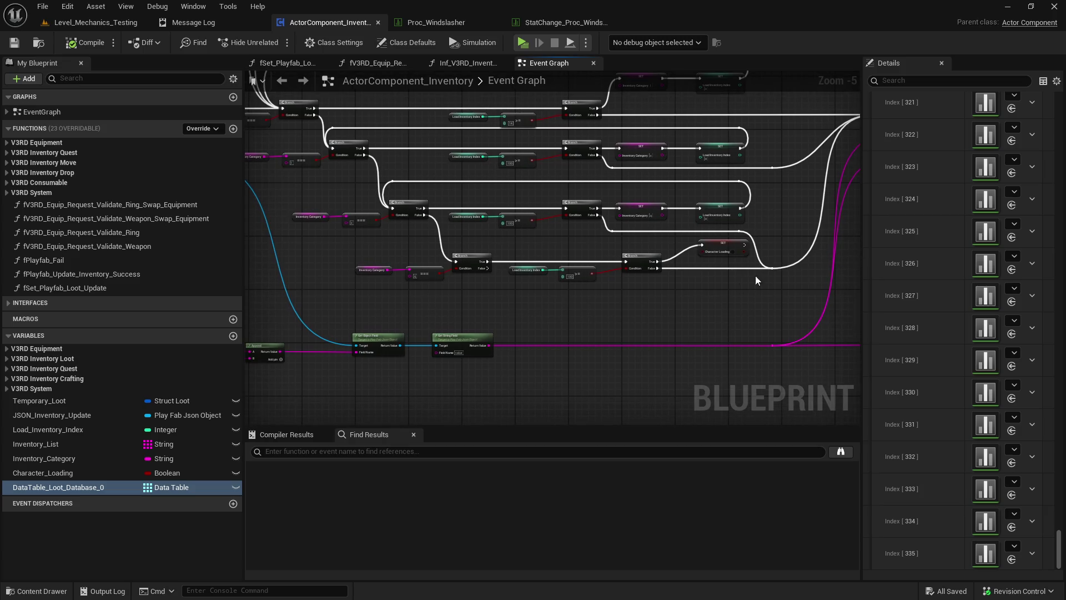
{"action": "left_click_drag", "start_coordinate": [756, 280], "coordinate": [800, 321]}
- Review the CustomEvent, Branch chain, OR and IsValid Index nodes of the loading logic
{"action": "left_click_drag", "start_coordinate": [448, 326], "coordinate": [477, 322]}
{"action": "scroll", "coordinate": [448, 327], "scroll_direction": "up", "scroll_amount": 1}
{"action": "scroll", "coordinate": [592, 346], "scroll_direction": "down", "scroll_amount": 1}
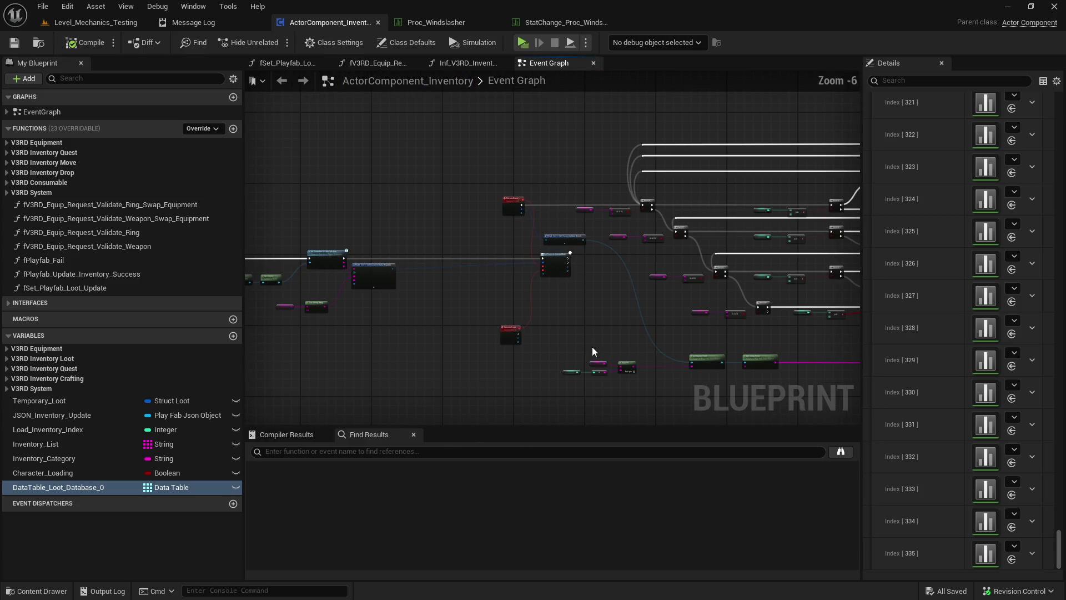
{"action": "left_click_drag", "start_coordinate": [611, 333], "coordinate": [833, 310]}
{"action": "mouse_move", "coordinate": [611, 278]}
{"action": "left_mouse_down"}
{"action": "mouse_move", "coordinate": [822, 288]}
{"action": "mouse_move", "coordinate": [440, 274]}
{"action": "mouse_move", "coordinate": [486, 321]}
{"action": "left_mouse_up"}
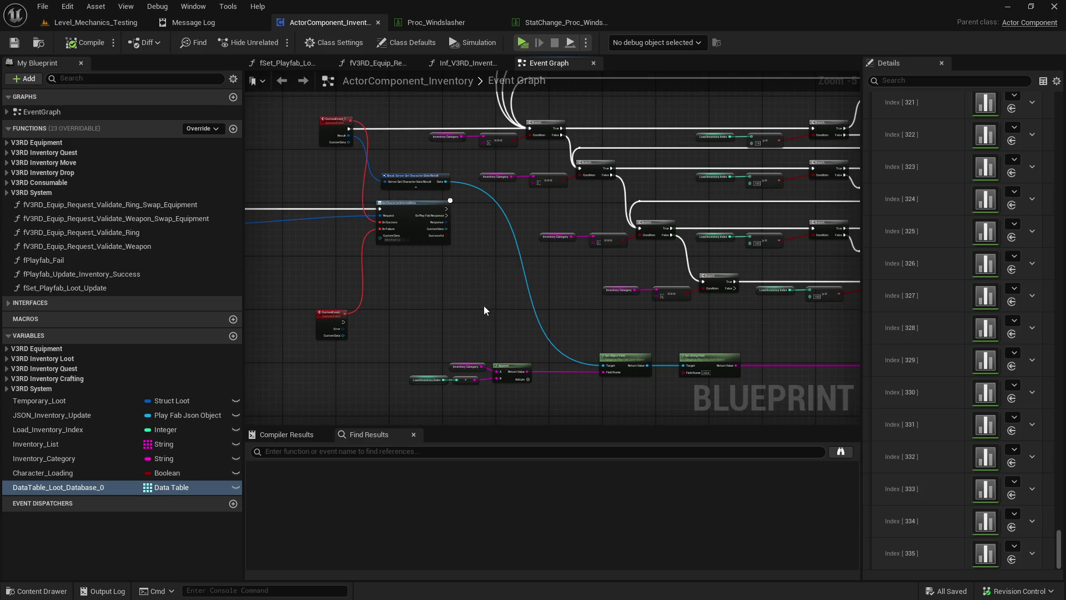
{"action": "scroll", "coordinate": [480, 322], "scroll_direction": "up", "scroll_amount": 1}
{"action": "scroll", "coordinate": [480, 322], "scroll_direction": "down", "scroll_amount": 1}
{"action": "left_click_drag", "start_coordinate": [475, 232], "coordinate": [494, 225]}
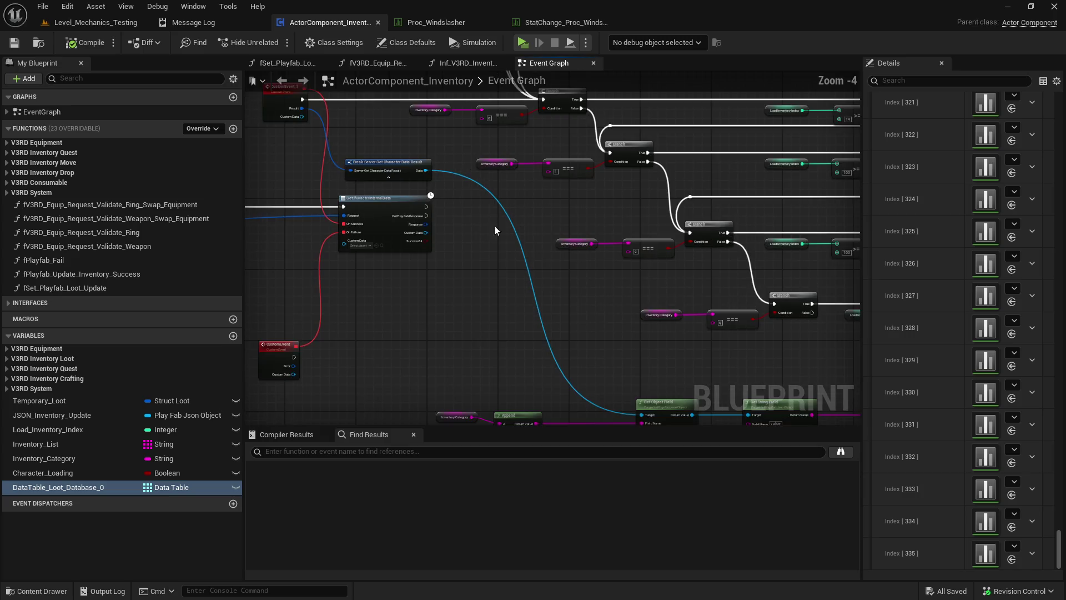
{"action": "scroll", "coordinate": [254, 214], "scroll_direction": "down", "scroll_amount": 1}
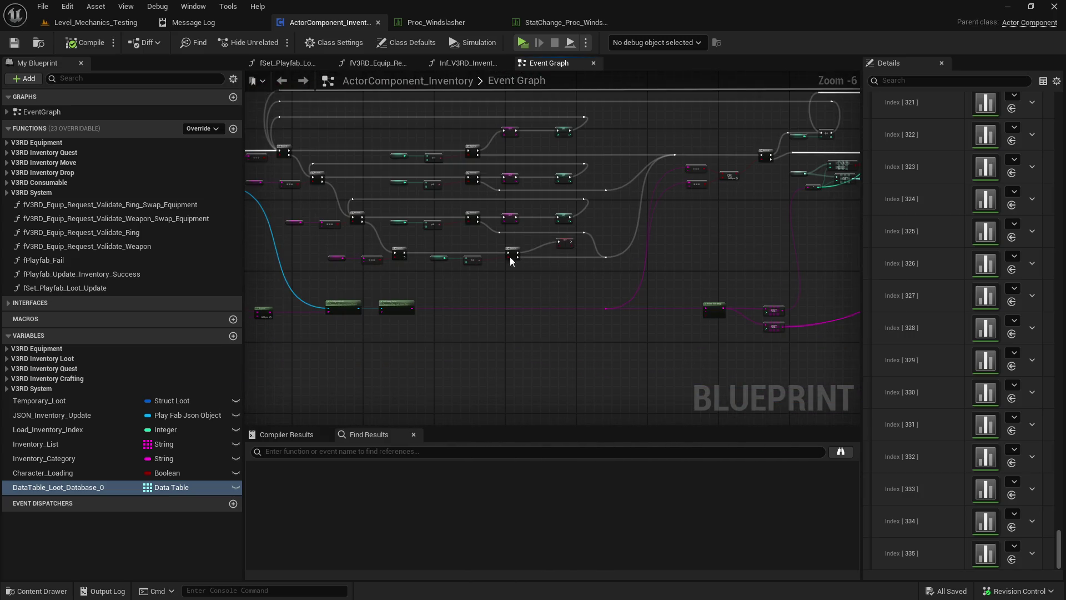
{"action": "scroll", "coordinate": [583, 176], "scroll_direction": "up", "scroll_amount": 1}
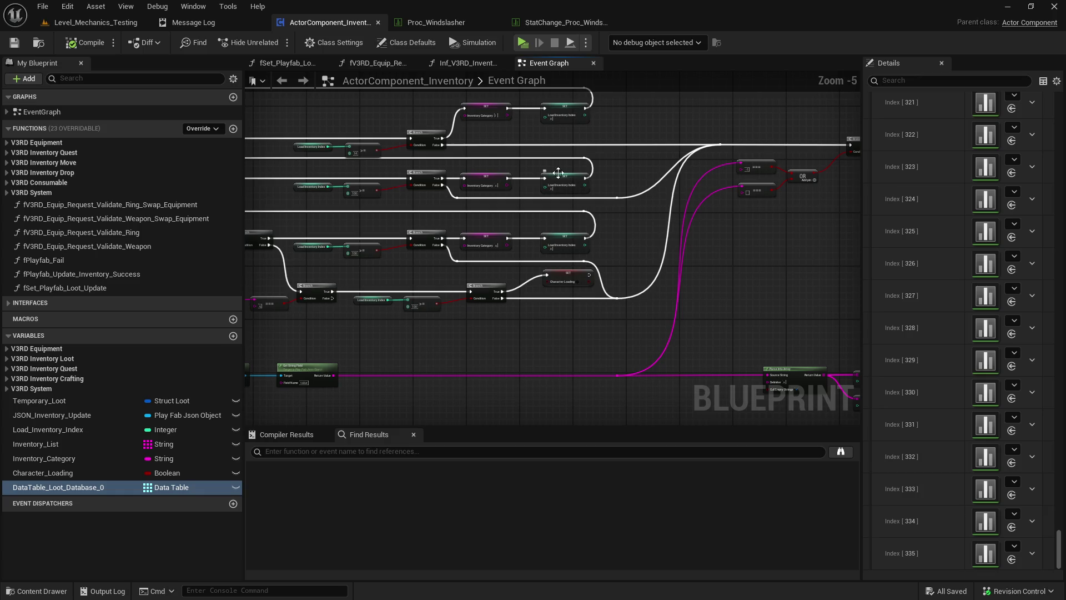
{"action": "mouse_move", "coordinate": [604, 216]}
{"action": "left_mouse_down"}
{"action": "mouse_move", "coordinate": [688, 226]}
{"action": "mouse_move", "coordinate": [537, 238]}
{"action": "left_mouse_up"}
- Add a Print String node off the execution wire
{"action": "mouse_move", "coordinate": [554, 170]}
{"action": "left_mouse_down"}
{"action": "mouse_move", "coordinate": [579, 141]}
{"action": "mouse_move", "coordinate": [596, 272]}
{"action": "mouse_move", "coordinate": [745, 284]}
{"action": "mouse_move", "coordinate": [965, 256]}
{"action": "left_mouse_up"}
{"action": "type", "text": "print"}
{"action": "key", "text": "Return"}
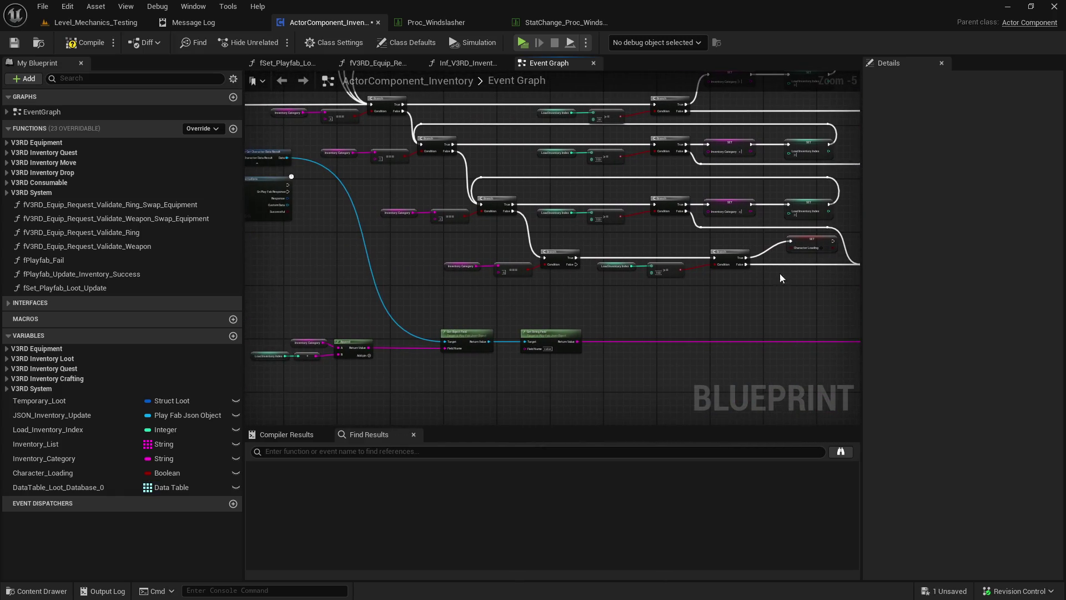
- Paste a second Print String, wire it into the exec line, and feed it the Append output
{"action": "mouse_move", "coordinate": [374, 349]}
{"action": "left_mouse_down"}
{"action": "mouse_move", "coordinate": [614, 348]}
{"action": "mouse_move", "coordinate": [350, 134]}
{"action": "mouse_move", "coordinate": [362, 98]}
{"action": "mouse_move", "coordinate": [352, 109]}
{"action": "mouse_move", "coordinate": [398, 194]}
{"action": "mouse_move", "coordinate": [435, 175]}
{"action": "mouse_move", "coordinate": [439, 241]}
{"action": "left_mouse_up"}
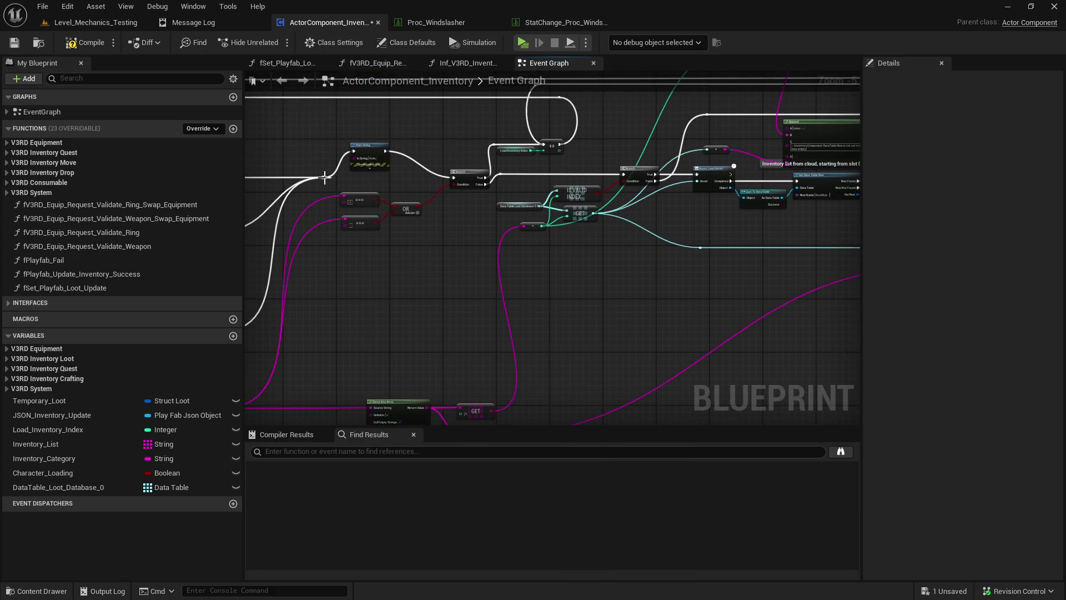
{"action": "mouse_move", "coordinate": [325, 176]}
{"action": "left_mouse_down"}
{"action": "mouse_move", "coordinate": [438, 175]}
{"action": "mouse_move", "coordinate": [449, 219]}
{"action": "mouse_move", "coordinate": [595, 249]}
{"action": "mouse_move", "coordinate": [653, 183]}
{"action": "left_mouse_up"}
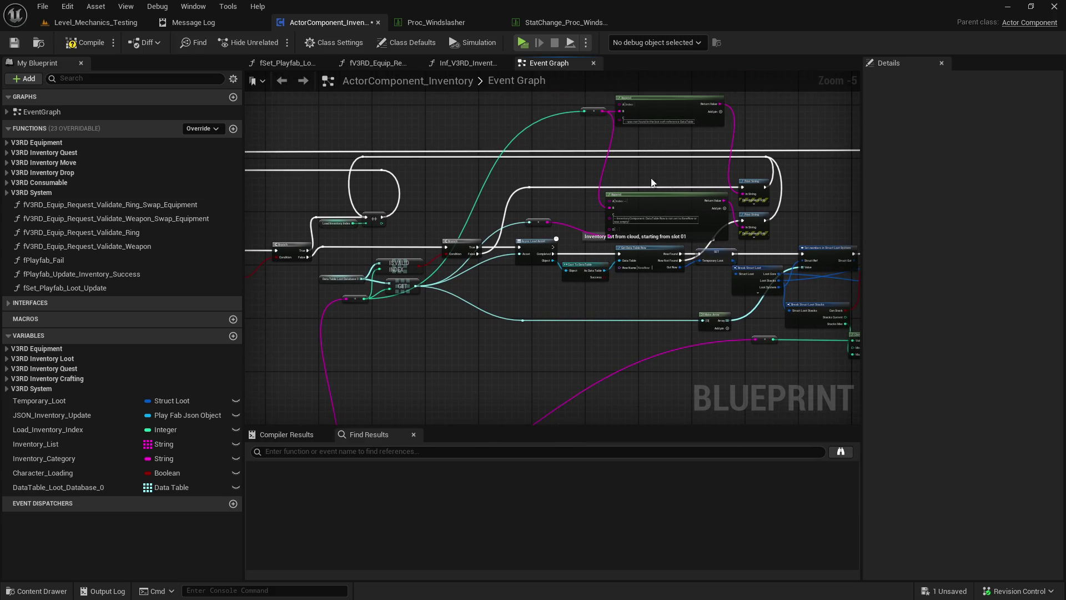
{"action": "scroll", "coordinate": [677, 181], "scroll_direction": "up", "scroll_amount": 1}
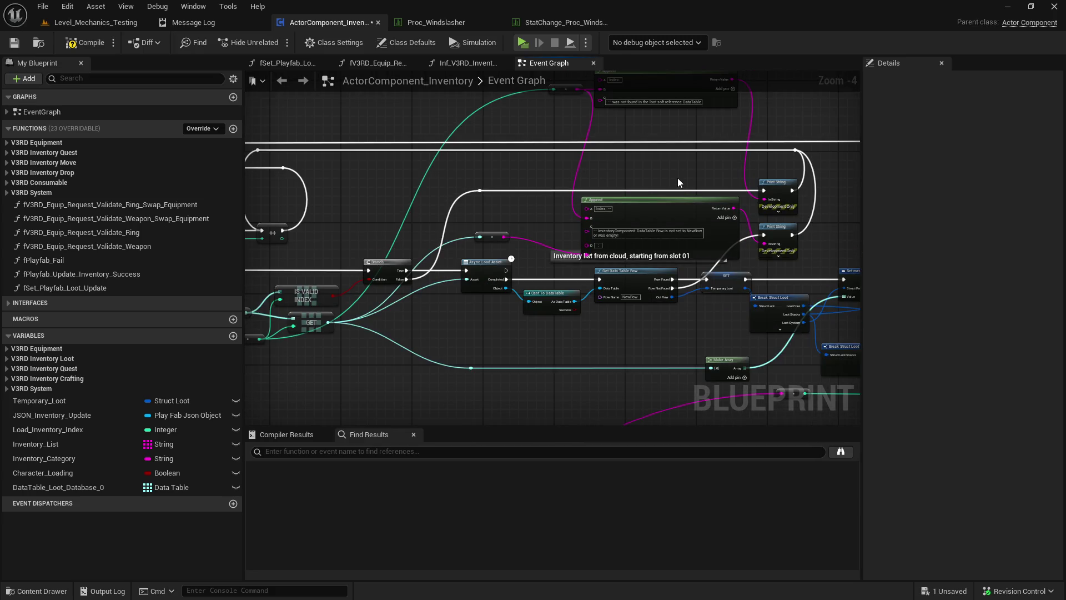
{"action": "mouse_move", "coordinate": [678, 182]}
{"action": "left_mouse_down"}
{"action": "mouse_move", "coordinate": [673, 221]}
{"action": "mouse_move", "coordinate": [601, 212]}
{"action": "left_mouse_up"}
{"action": "key", "text": "ctrl+v"}
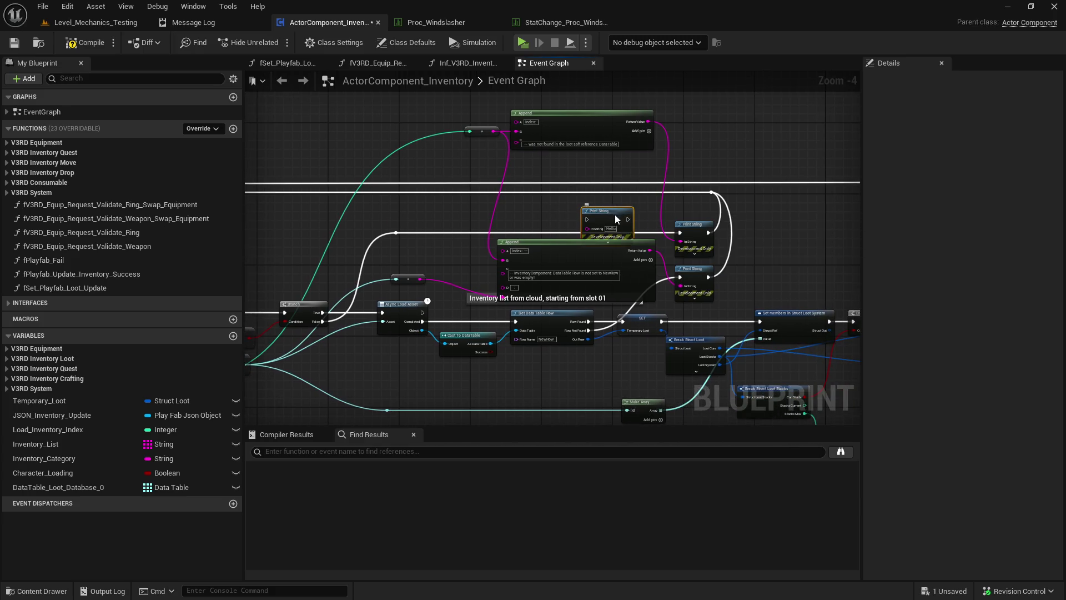
{"action": "mouse_move", "coordinate": [679, 233]}
{"action": "left_mouse_down"}
{"action": "mouse_move", "coordinate": [585, 210]}
{"action": "mouse_move", "coordinate": [680, 233]}
{"action": "left_mouse_up"}
{"action": "mouse_move", "coordinate": [582, 219]}
{"action": "left_mouse_down"}
{"action": "mouse_move", "coordinate": [459, 254]}
{"action": "mouse_move", "coordinate": [368, 358]}
{"action": "mouse_move", "coordinate": [514, 393]}
{"action": "mouse_move", "coordinate": [335, 338]}
{"action": "mouse_move", "coordinate": [601, 294]}
{"action": "mouse_move", "coordinate": [526, 285]}
{"action": "left_mouse_up"}
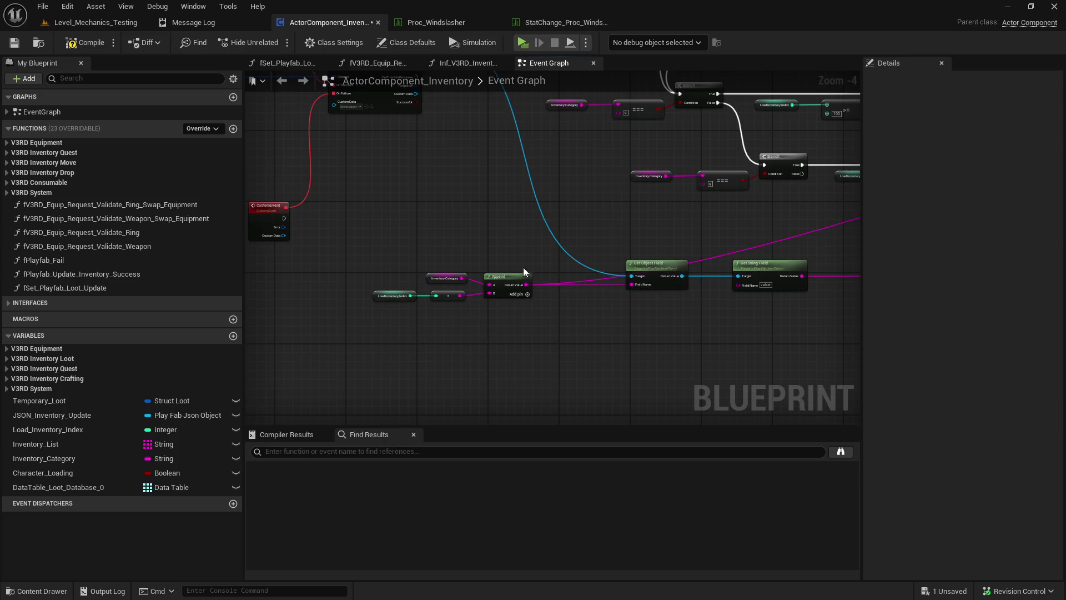
{"action": "key", "text": "alt+p"}
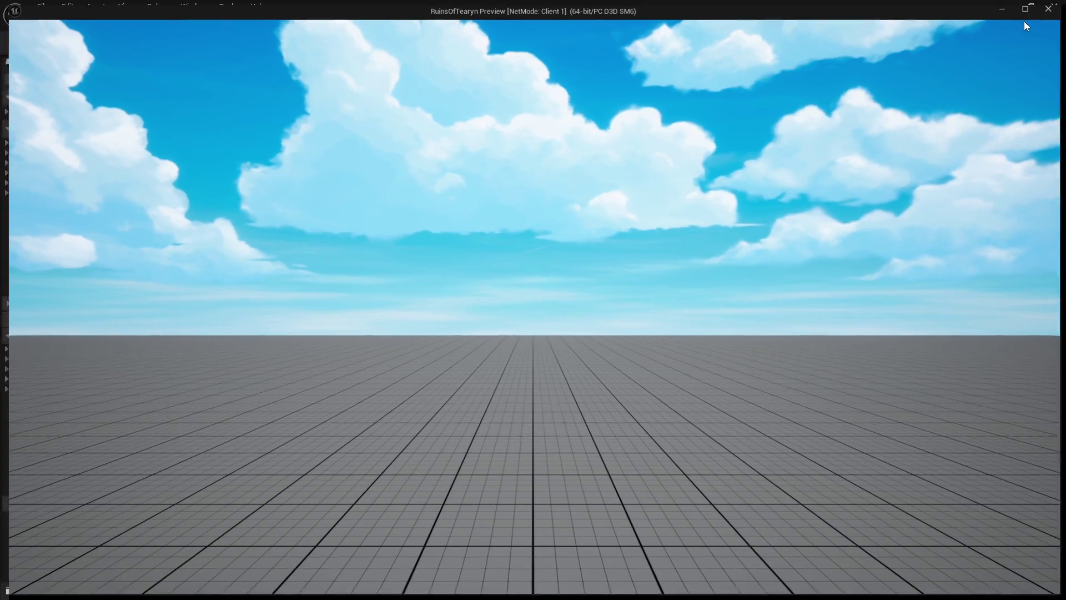
- Playtest maximized as the client, trigger ability 3, then close the preview window
{"action": "left_click", "coordinate": [1025, 9]}
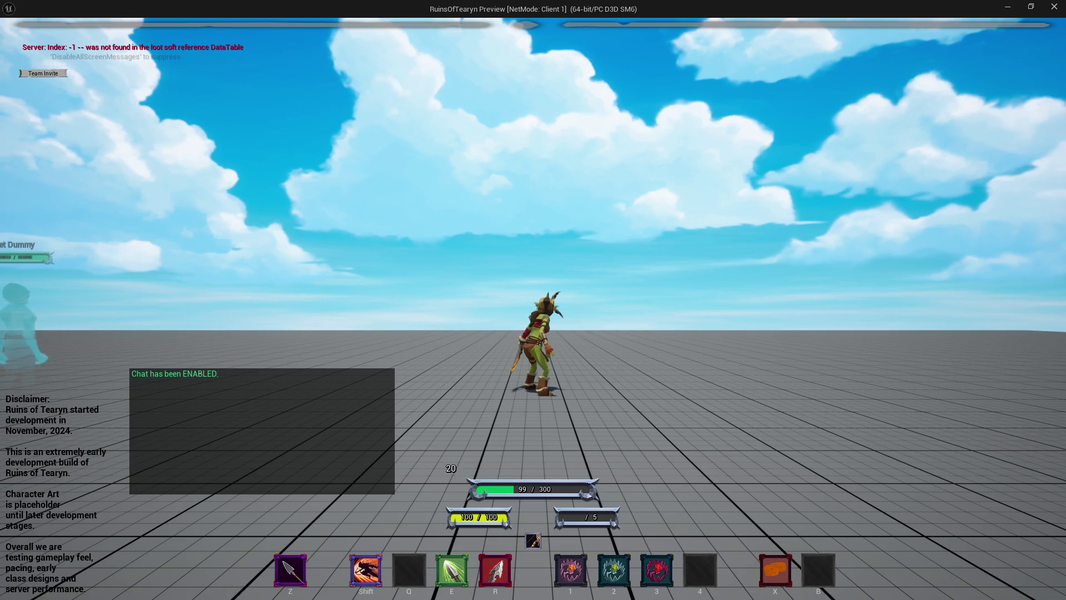
{"action": "key", "text": "3"}
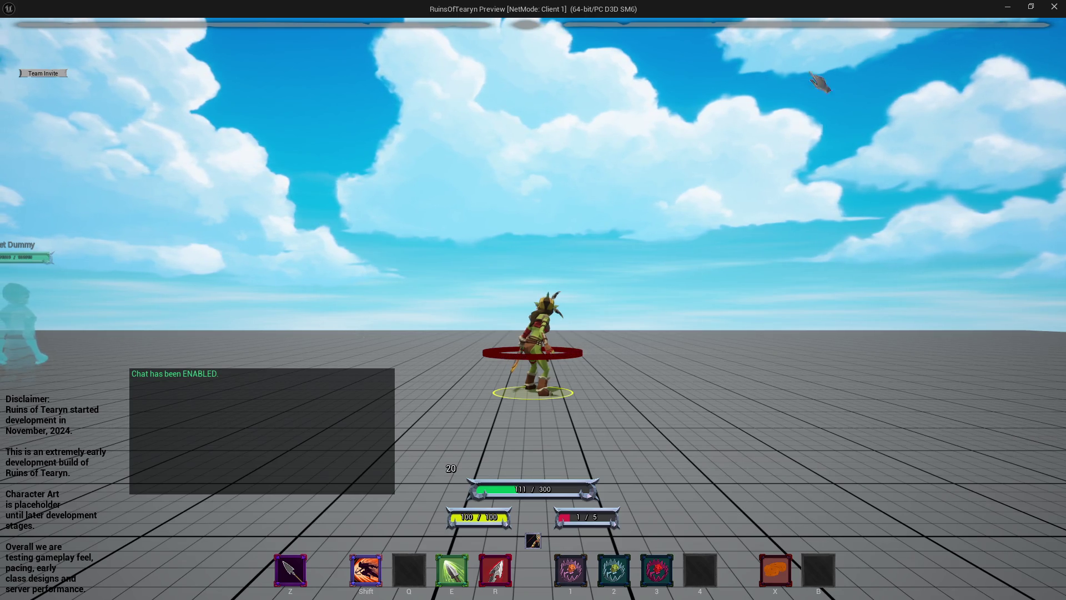
{"action": "left_click", "coordinate": [1054, 7]}
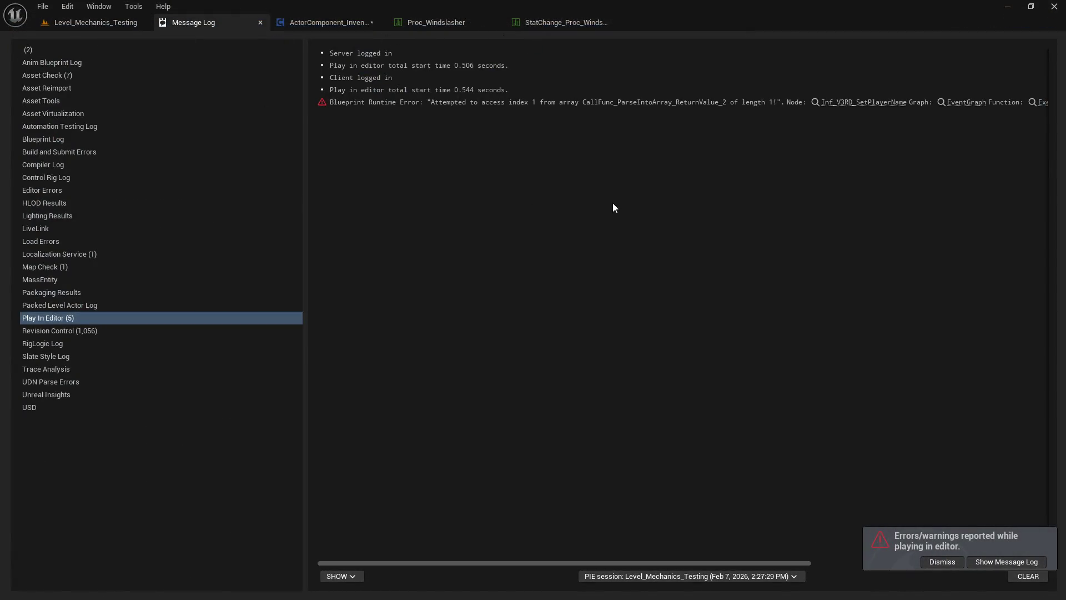
- From the Level_Mechanics_Testing level, run another client playtest and stop it with Esc
{"action": "left_click", "coordinate": [98, 23]}
{"action": "left_click", "coordinate": [269, 41]}
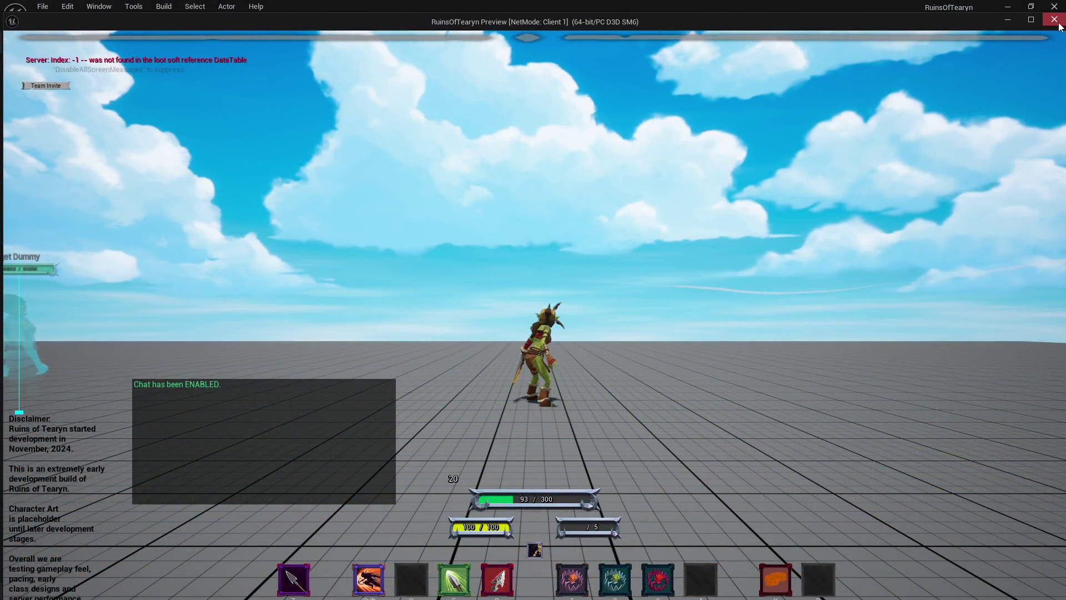
{"action": "key", "text": "Escape"}
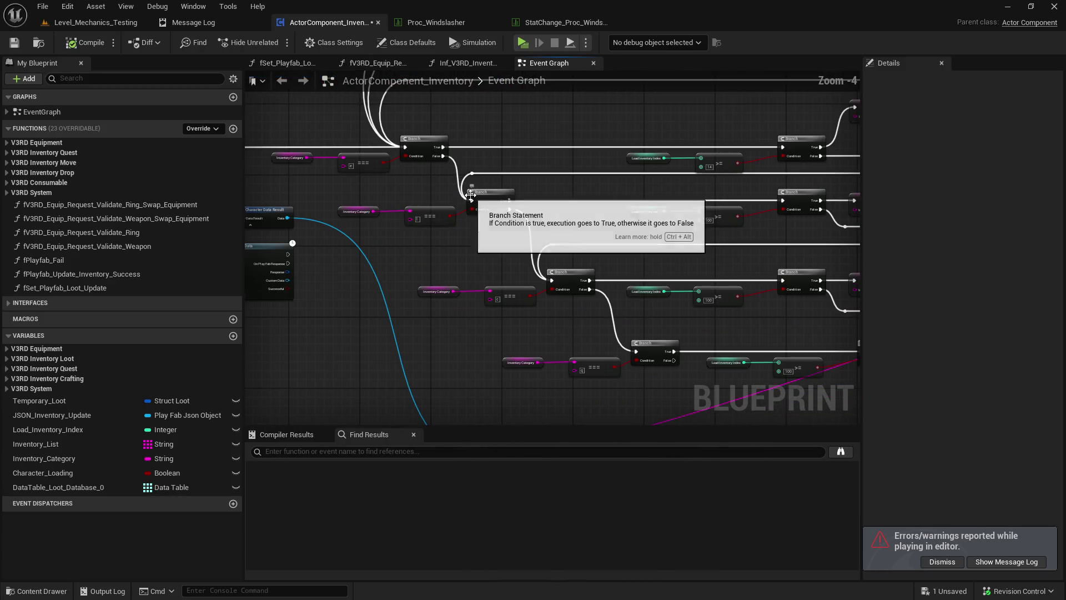
- Move the Print String node lower and to the left in the Event Graph
{"action": "mouse_move", "coordinate": [604, 221]}
{"action": "left_mouse_down"}
{"action": "mouse_move", "coordinate": [295, 201]}
{"action": "mouse_move", "coordinate": [262, 221]}
{"action": "left_mouse_up"}
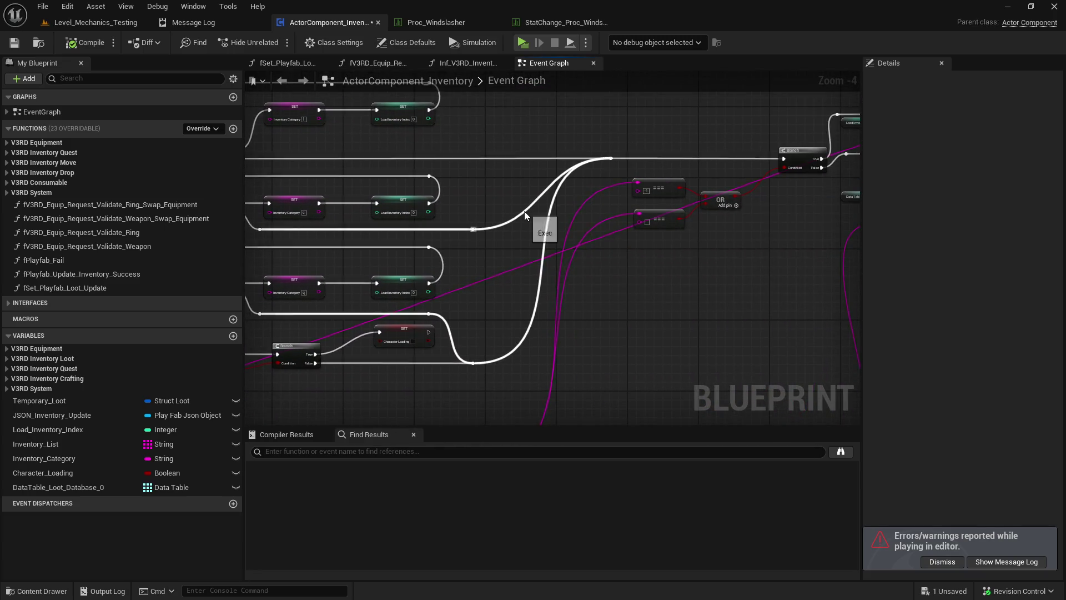
{"action": "mouse_move", "coordinate": [488, 214]}
{"action": "left_mouse_down"}
{"action": "mouse_move", "coordinate": [712, 212]}
{"action": "mouse_move", "coordinate": [356, 220]}
{"action": "left_mouse_up"}
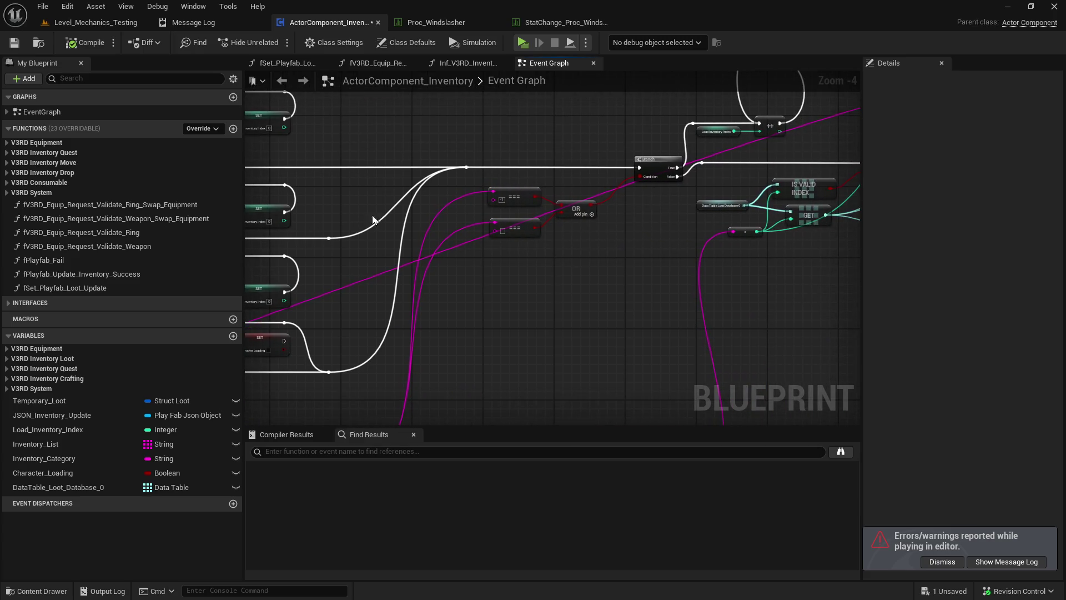
{"action": "mouse_move", "coordinate": [574, 183]}
{"action": "left_mouse_down"}
{"action": "mouse_move", "coordinate": [523, 203]}
{"action": "mouse_move", "coordinate": [624, 153]}
{"action": "mouse_move", "coordinate": [639, 100]}
{"action": "mouse_move", "coordinate": [666, 155]}
{"action": "left_mouse_up"}
{"action": "scroll", "coordinate": [615, 213], "scroll_direction": "down", "scroll_amount": 1}
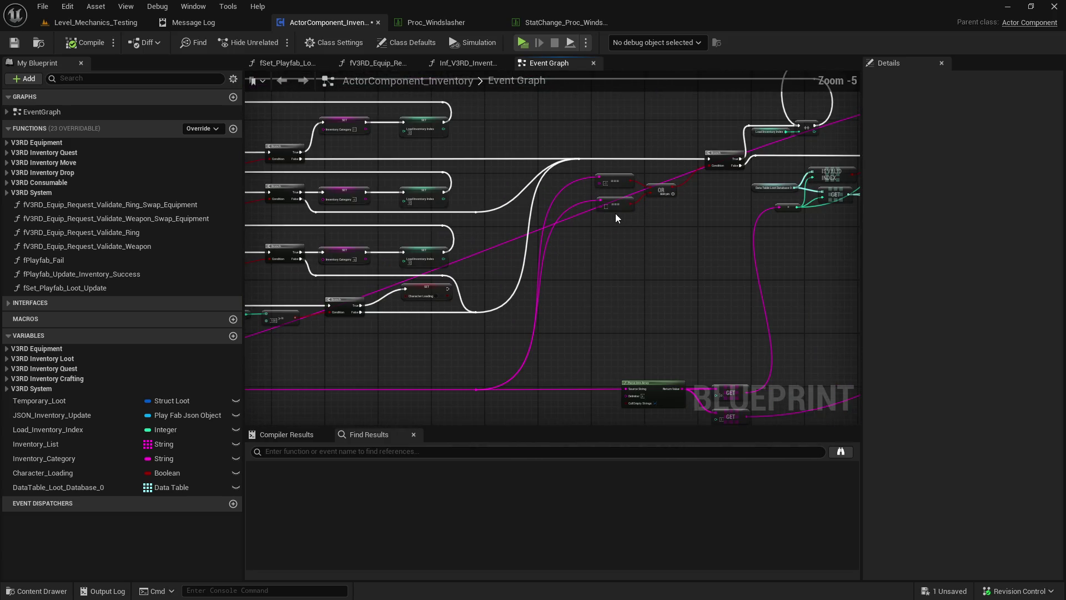
{"action": "mouse_move", "coordinate": [579, 244]}
{"action": "left_mouse_down"}
{"action": "mouse_move", "coordinate": [850, 197]}
{"action": "mouse_move", "coordinate": [515, 227]}
{"action": "left_mouse_up"}
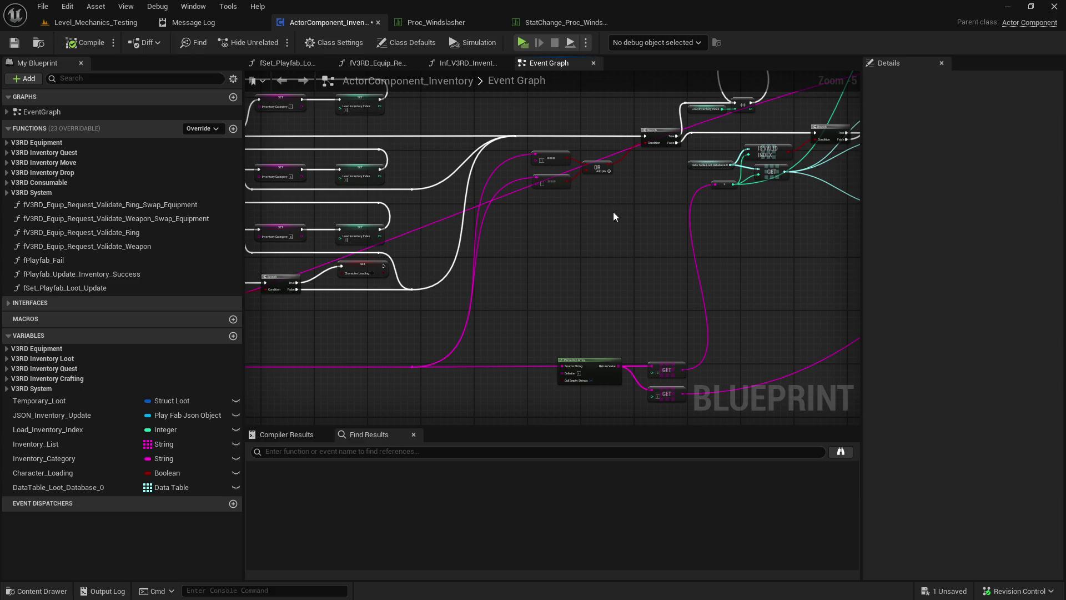
{"action": "left_click_drag", "start_coordinate": [613, 212], "coordinate": [497, 243]}
{"action": "scroll", "coordinate": [502, 229], "scroll_direction": "up", "scroll_amount": 1}
{"action": "mouse_move", "coordinate": [560, 243]}
{"action": "left_mouse_down"}
{"action": "mouse_move", "coordinate": [509, 255]}
{"action": "mouse_move", "coordinate": [502, 270]}
{"action": "mouse_move", "coordinate": [674, 208]}
{"action": "mouse_move", "coordinate": [530, 235]}
{"action": "mouse_move", "coordinate": [383, 289]}
{"action": "mouse_move", "coordinate": [687, 162]}
{"action": "left_mouse_up"}
{"action": "scroll", "coordinate": [502, 269], "scroll_direction": "down", "scroll_amount": 1}
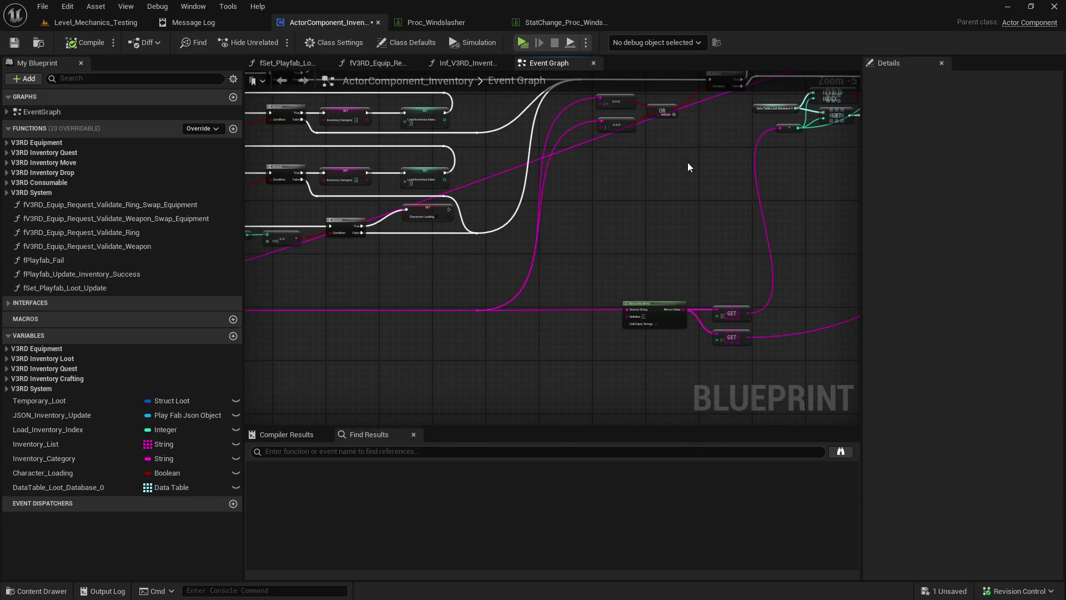
{"action": "scroll", "coordinate": [577, 239], "scroll_direction": "up", "scroll_amount": 1}
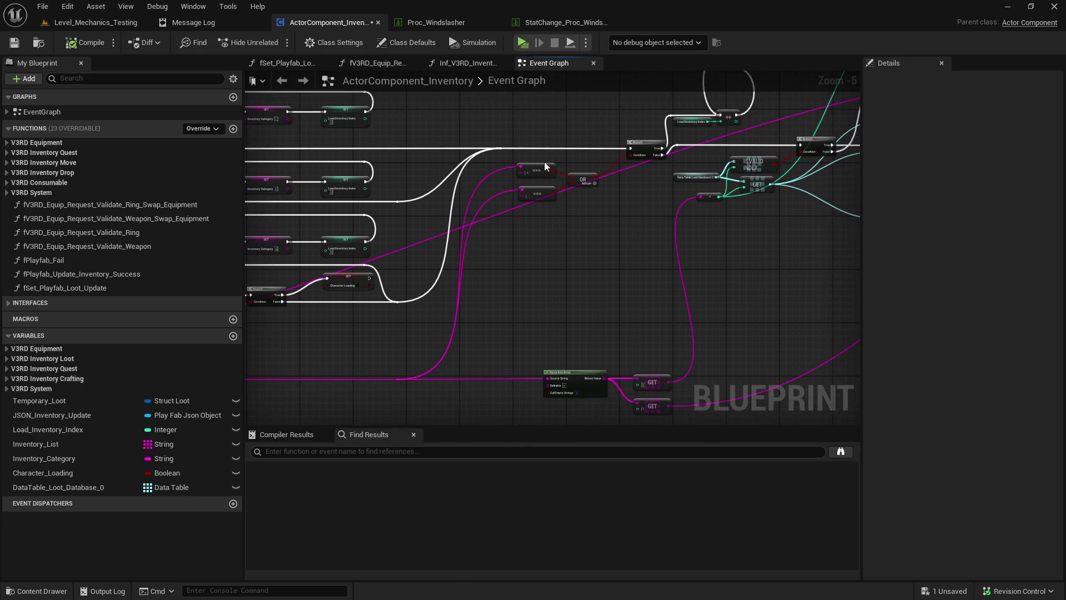
{"action": "scroll", "coordinate": [541, 166], "scroll_direction": "up", "scroll_amount": 1}
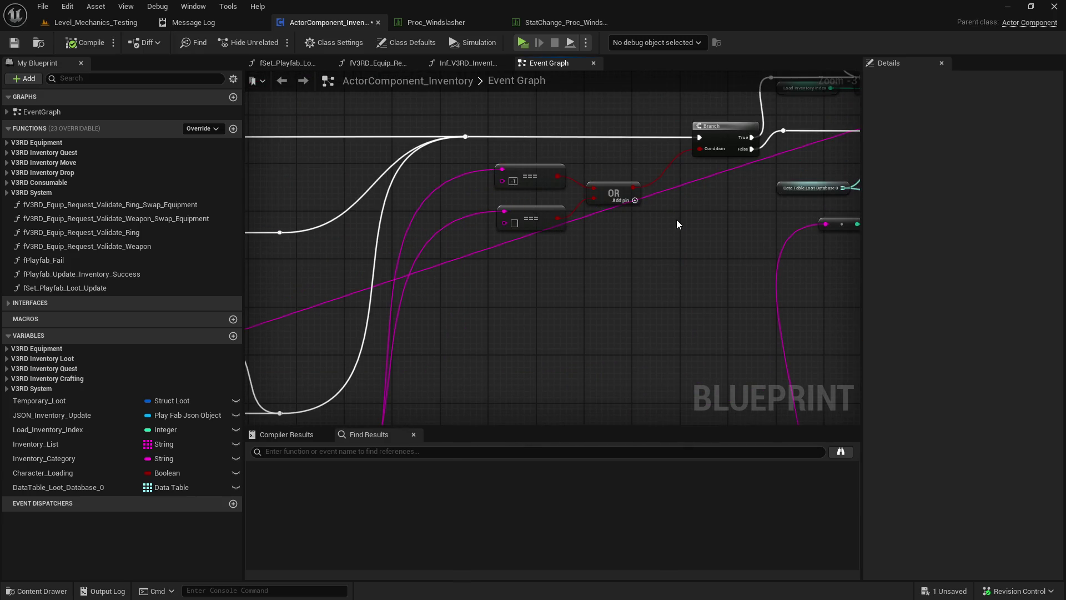
{"action": "mouse_move", "coordinate": [676, 218]}
{"action": "left_mouse_down"}
{"action": "mouse_move", "coordinate": [489, 200]}
{"action": "mouse_move", "coordinate": [500, 222]}
{"action": "mouse_move", "coordinate": [473, 238]}
{"action": "mouse_move", "coordinate": [366, 242]}
{"action": "left_mouse_up"}
{"action": "scroll", "coordinate": [365, 245], "scroll_direction": "down", "scroll_amount": 1}
{"action": "left_click", "coordinate": [694, 135]}
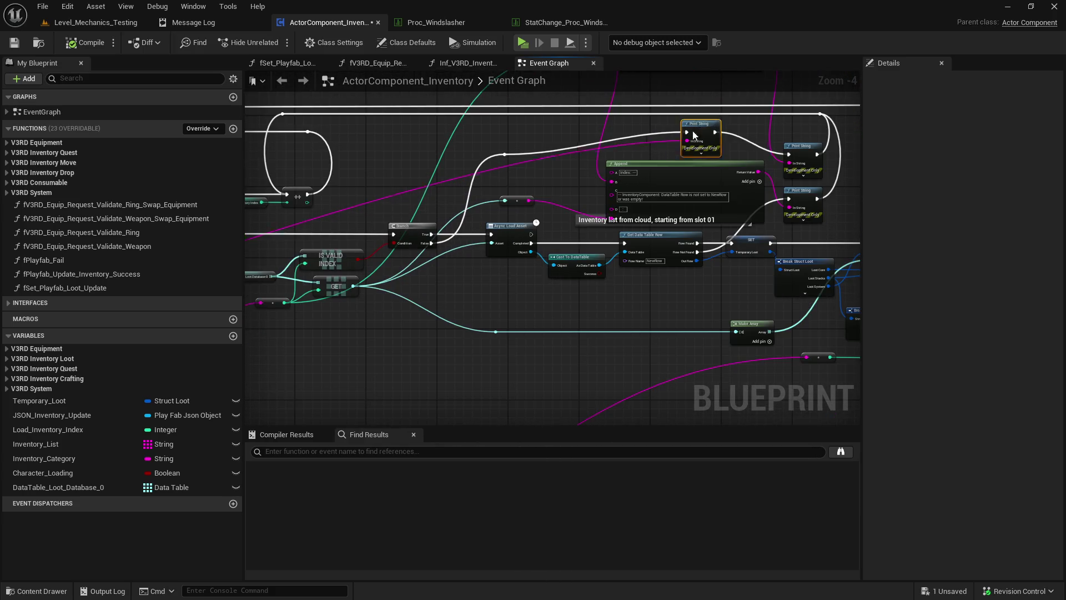
{"action": "left_click_drag", "start_coordinate": [695, 135], "coordinate": [558, 153]}
- Add a reroute point on the magenta string wire and position it lower down
{"action": "left_click_drag", "start_coordinate": [511, 179], "coordinate": [551, 193]}
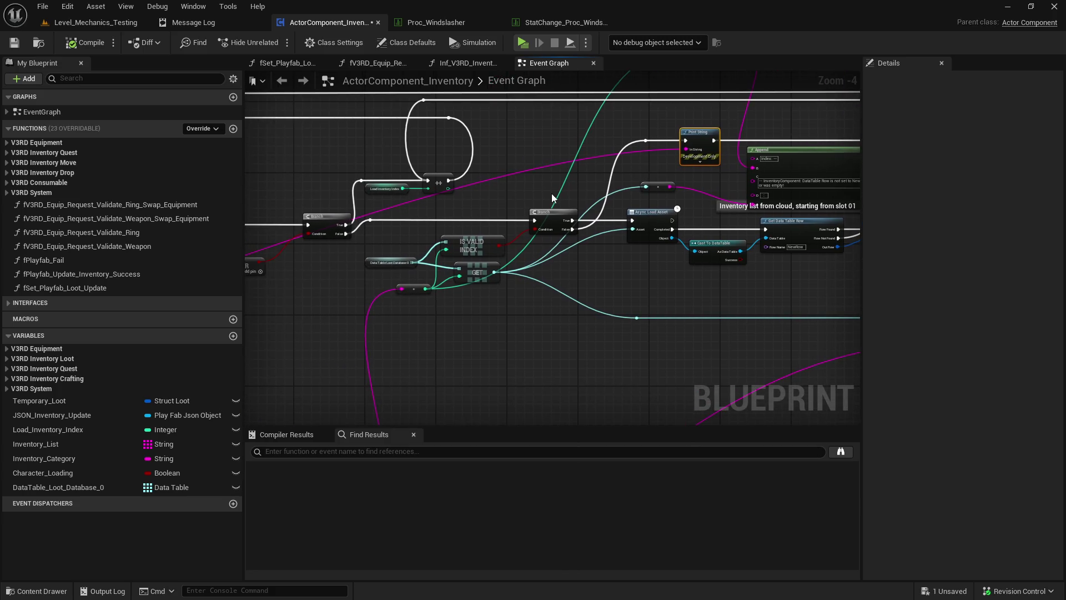
{"action": "left_click_drag", "start_coordinate": [481, 208], "coordinate": [635, 175]}
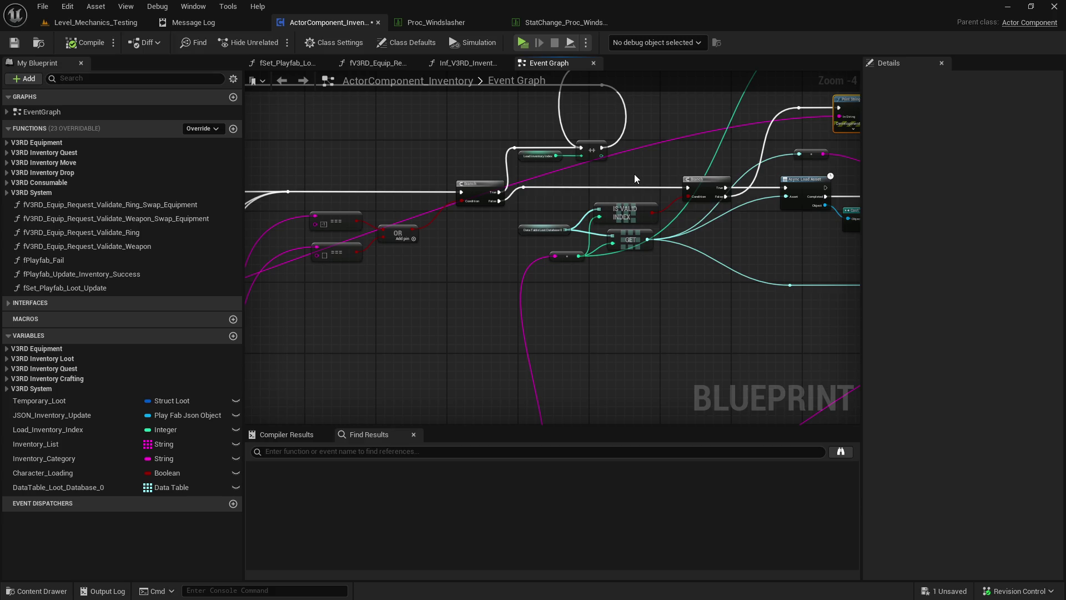
{"action": "scroll", "coordinate": [537, 207], "scroll_direction": "down", "scroll_amount": 1}
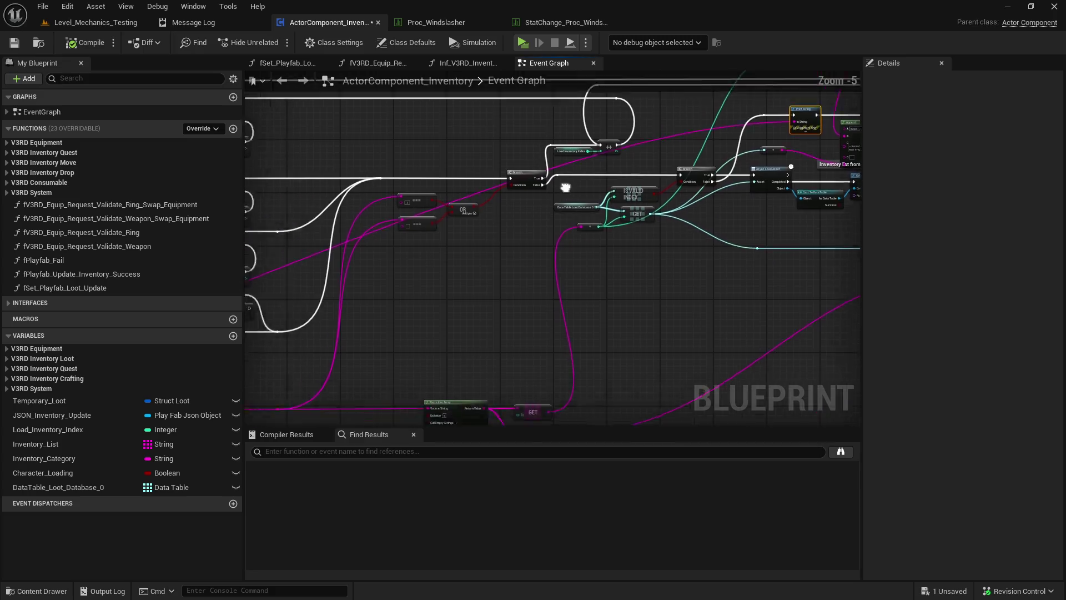
{"action": "left_click_drag", "start_coordinate": [537, 207], "coordinate": [636, 188]}
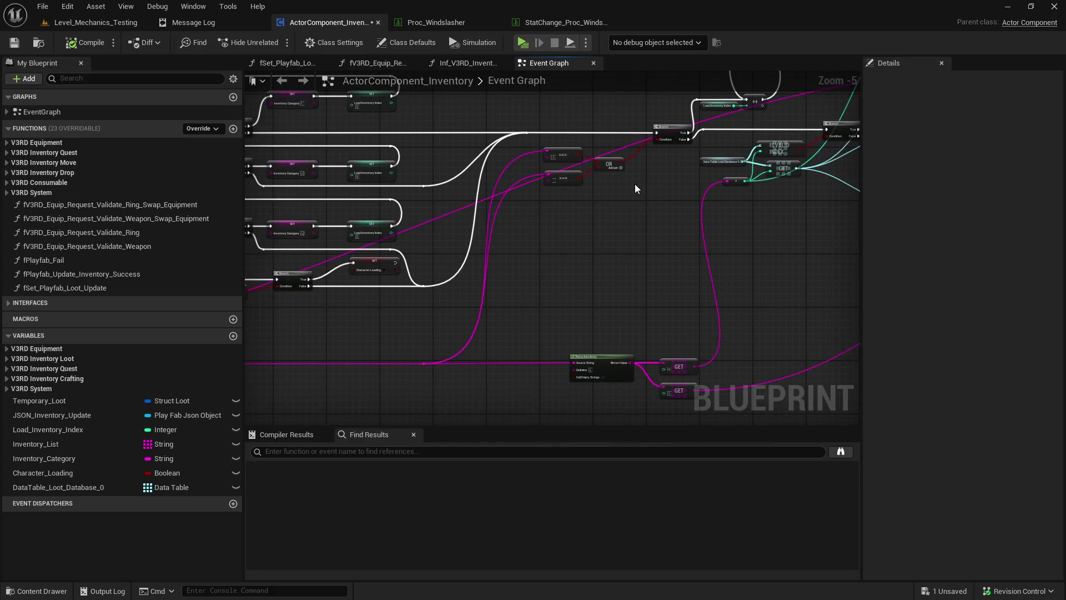
{"action": "double_click", "coordinate": [620, 148]}
{"action": "left_click_drag", "start_coordinate": [621, 148], "coordinate": [662, 277]}
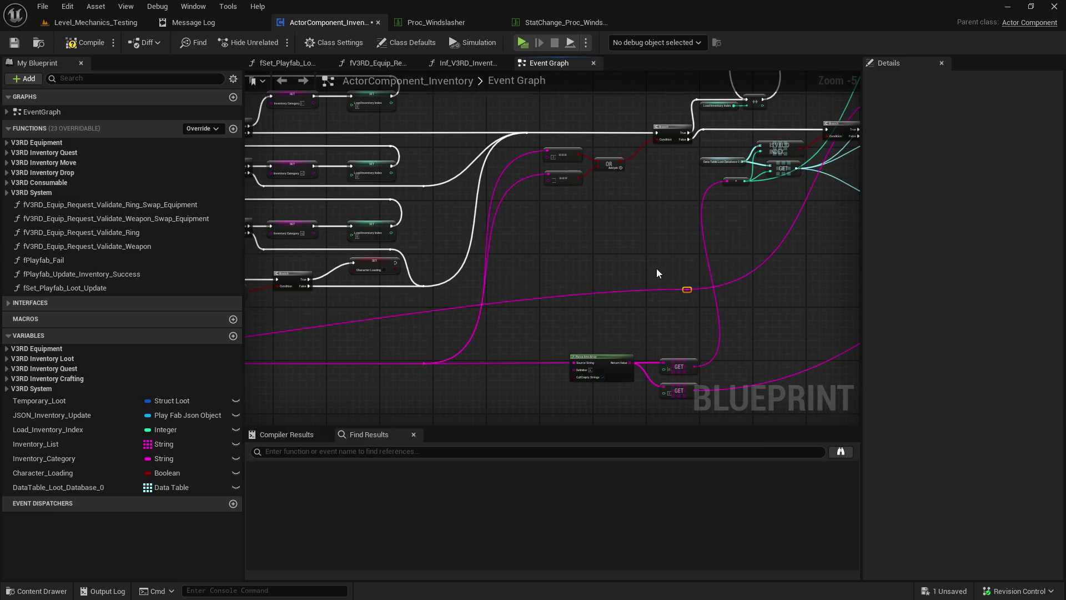
{"action": "scroll", "coordinate": [656, 268], "scroll_direction": "down", "scroll_amount": 3}
{"action": "scroll", "coordinate": [649, 283], "scroll_direction": "up", "scroll_amount": 2}
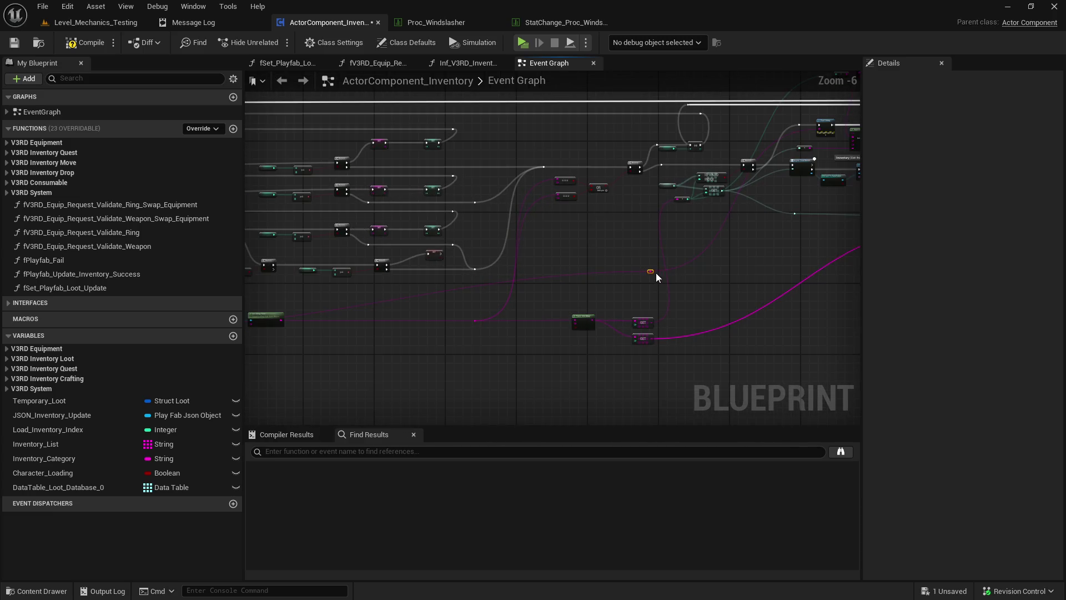
{"action": "left_click_drag", "start_coordinate": [653, 274], "coordinate": [644, 276]}
{"action": "scroll", "coordinate": [522, 289], "scroll_direction": "up", "scroll_amount": 3}
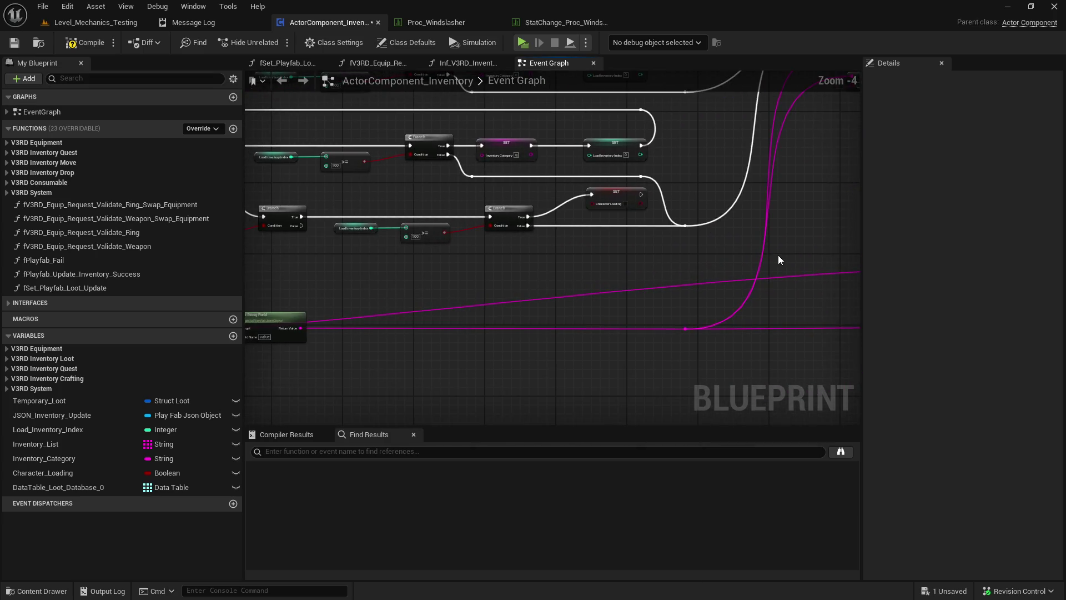
{"action": "scroll", "coordinate": [778, 255], "scroll_direction": "down", "scroll_amount": 2}
- Reshape the blue Data-to-Target wire near the IS VALID INDEX and Parse Into Array nodes
{"action": "left_click_drag", "start_coordinate": [678, 270], "coordinate": [912, 243]}
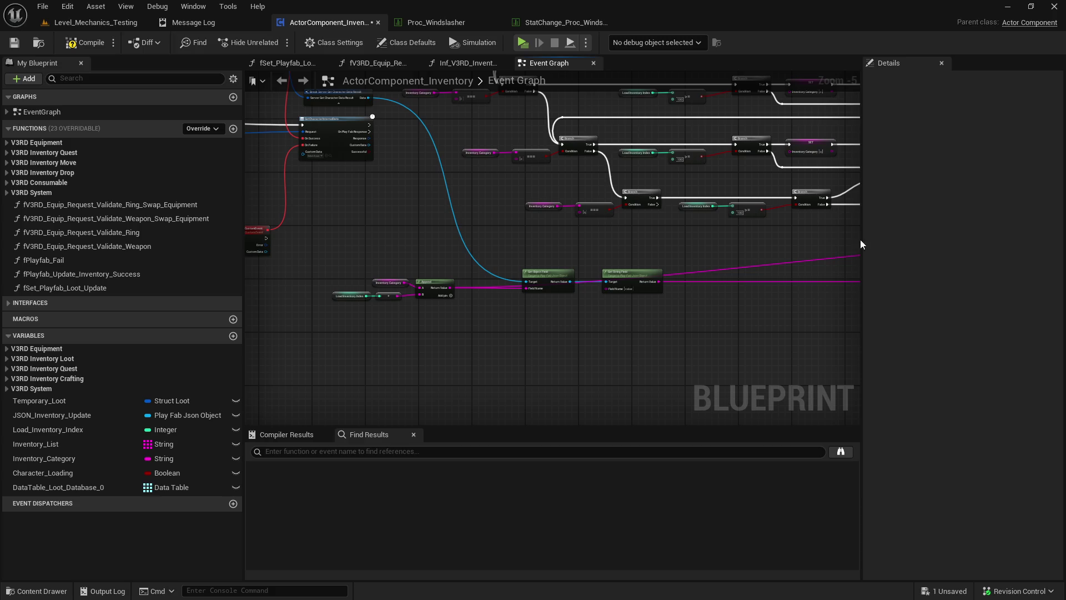
{"action": "mouse_move", "coordinate": [506, 261]}
{"action": "left_mouse_down"}
{"action": "mouse_move", "coordinate": [474, 259]}
{"action": "mouse_move", "coordinate": [372, 311]}
{"action": "left_mouse_up"}
{"action": "mouse_move", "coordinate": [748, 247]}
{"action": "left_mouse_down"}
{"action": "mouse_move", "coordinate": [489, 272]}
{"action": "mouse_move", "coordinate": [578, 280]}
{"action": "left_mouse_up"}
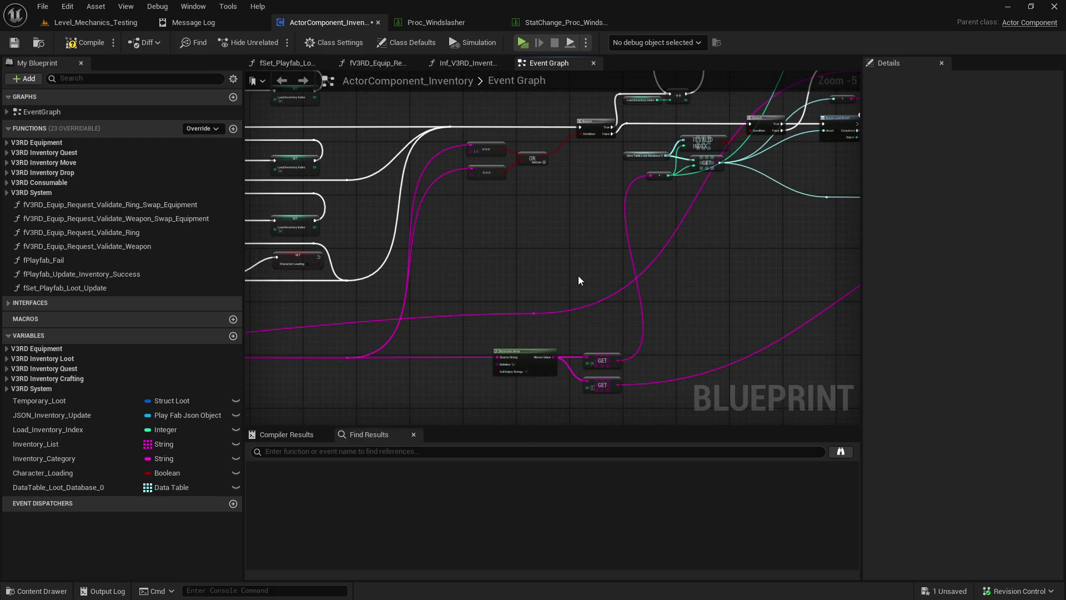
{"action": "left_click_drag", "start_coordinate": [791, 245], "coordinate": [405, 364]}
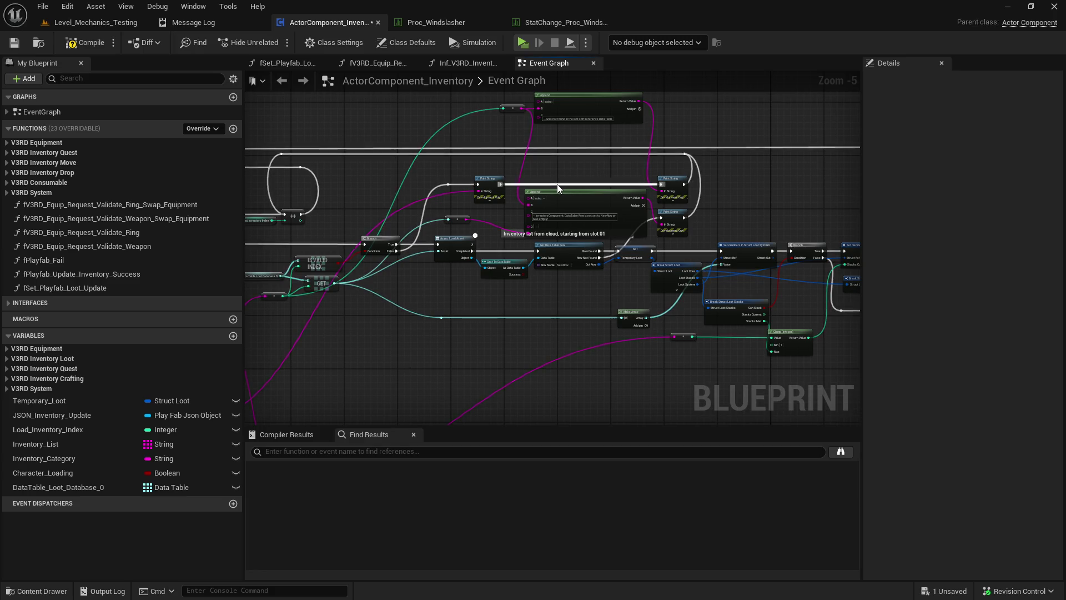
{"action": "scroll", "coordinate": [557, 185], "scroll_direction": "up", "scroll_amount": 2}
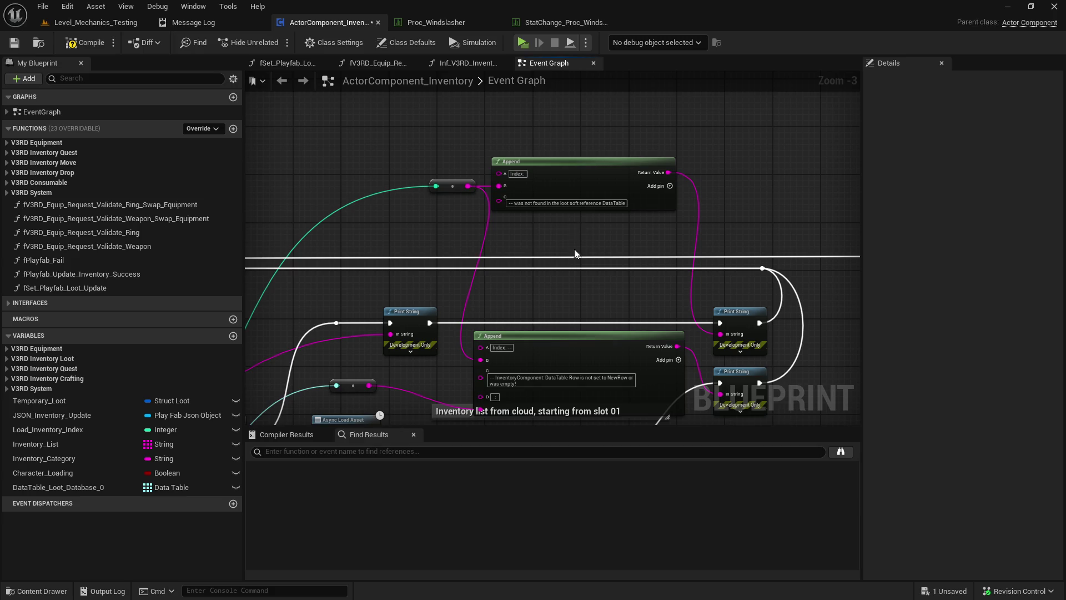
{"action": "scroll", "coordinate": [575, 222], "scroll_direction": "down", "scroll_amount": 2}
{"action": "left_click_drag", "start_coordinate": [575, 222], "coordinate": [627, 164]}
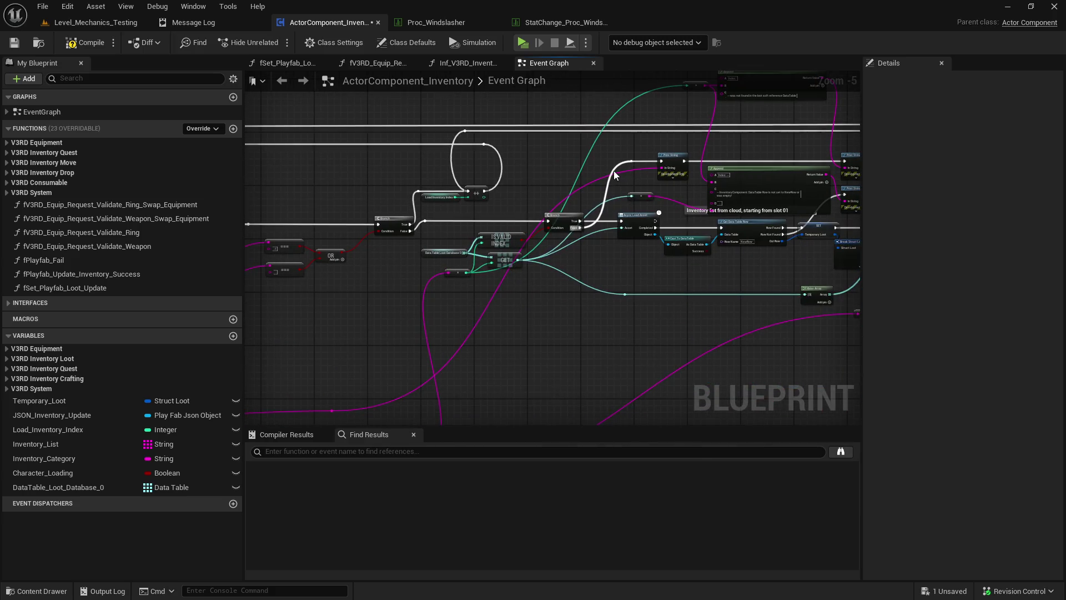
{"action": "scroll", "coordinate": [548, 245], "scroll_direction": "up", "scroll_amount": 2}
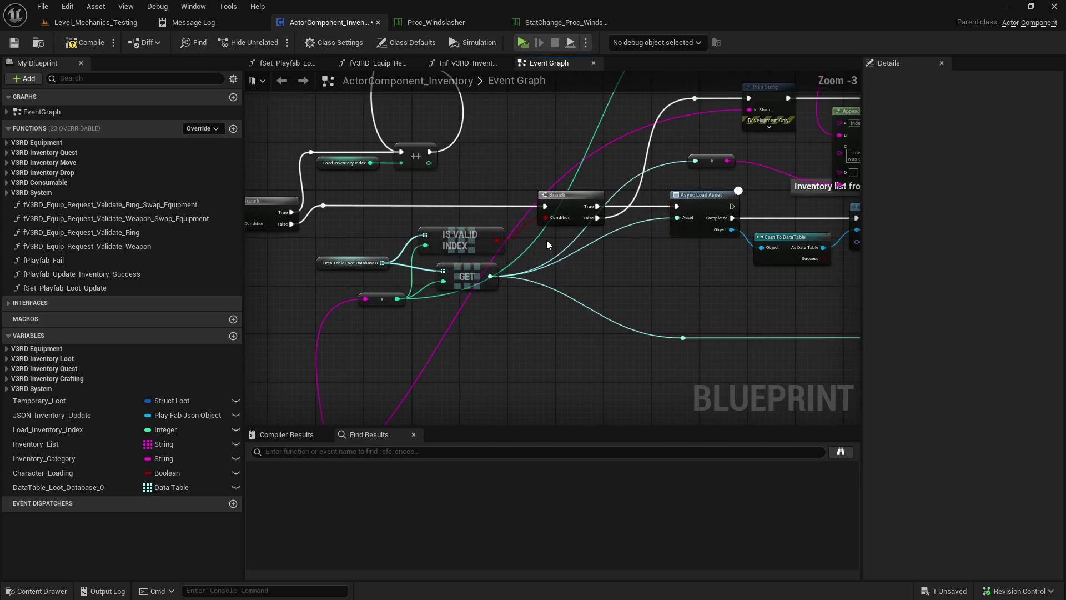
- Select the IS VALID INDEX node, then the Data Table Loot Database 0 variable
{"action": "left_click", "coordinate": [491, 244]}
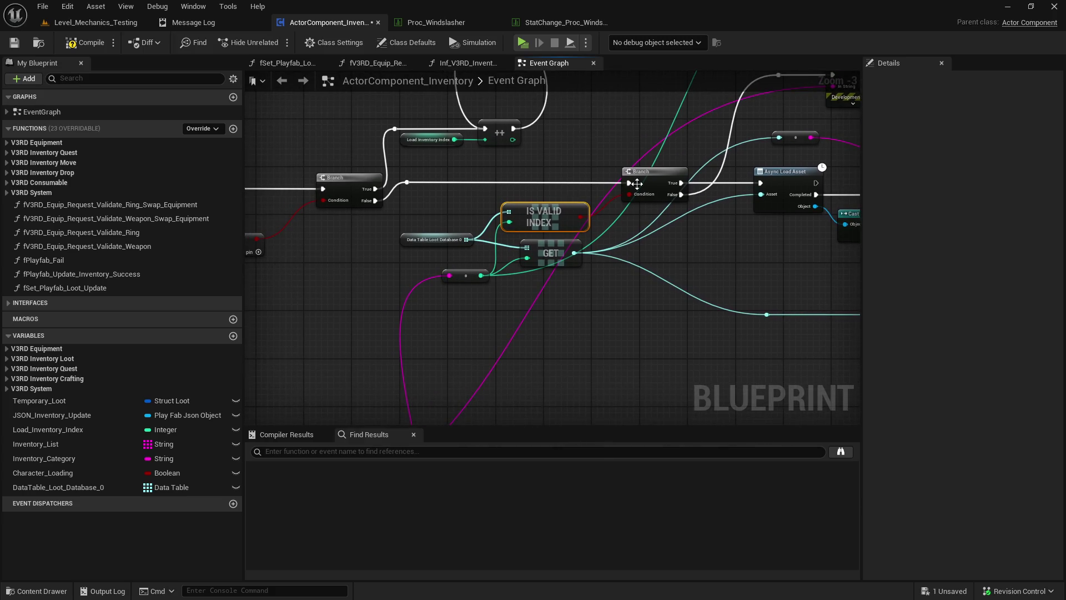
{"action": "scroll", "coordinate": [480, 275], "scroll_direction": "down", "scroll_amount": 3}
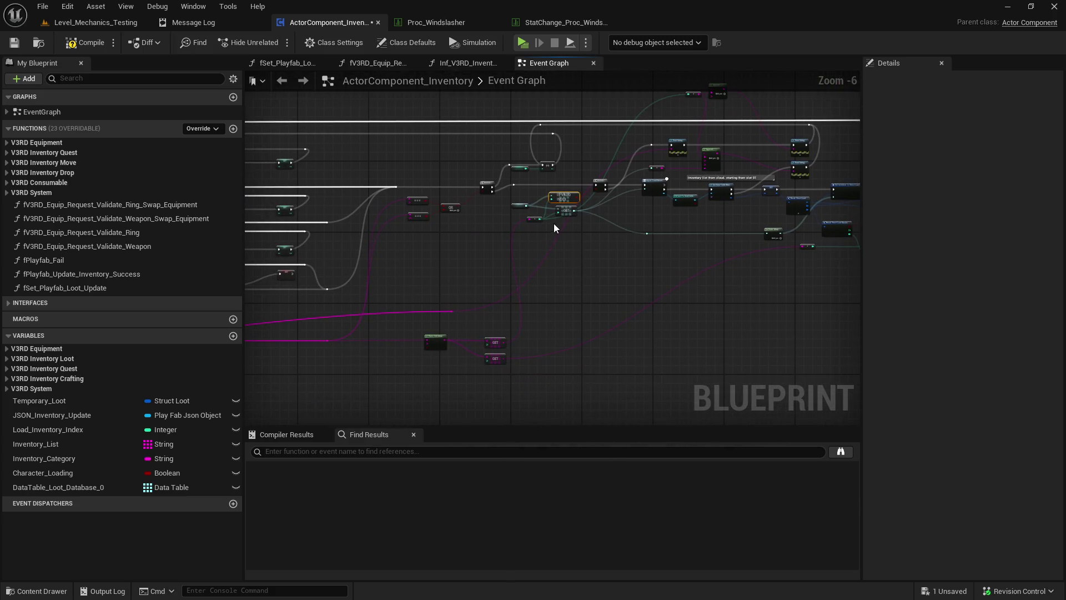
{"action": "scroll", "coordinate": [552, 226], "scroll_direction": "up", "scroll_amount": 2}
{"action": "scroll", "coordinate": [524, 272], "scroll_direction": "down", "scroll_amount": 1}
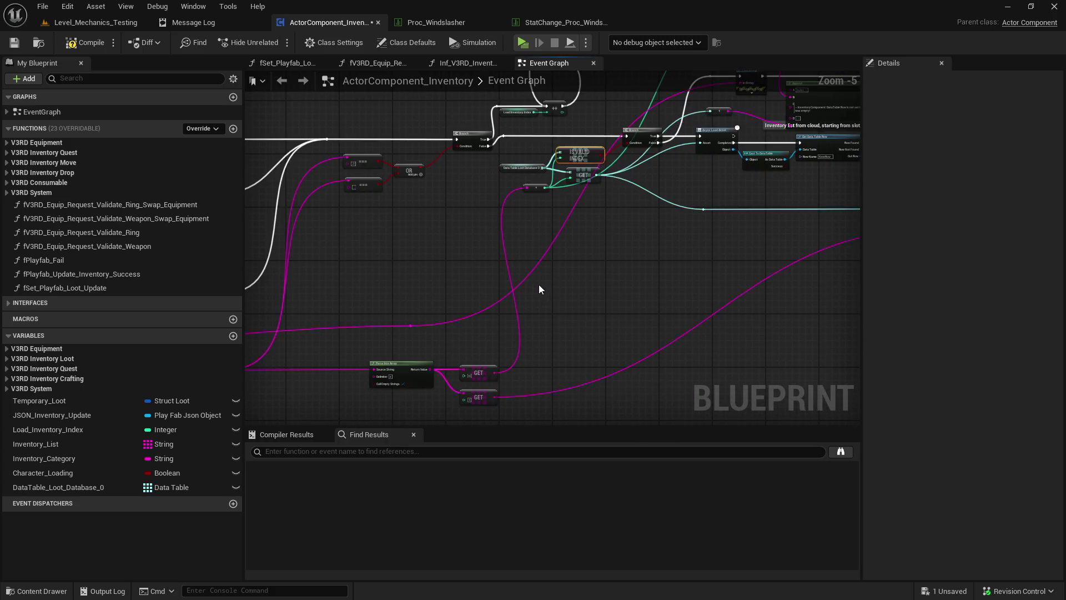
{"action": "scroll", "coordinate": [443, 388], "scroll_direction": "up", "scroll_amount": 2}
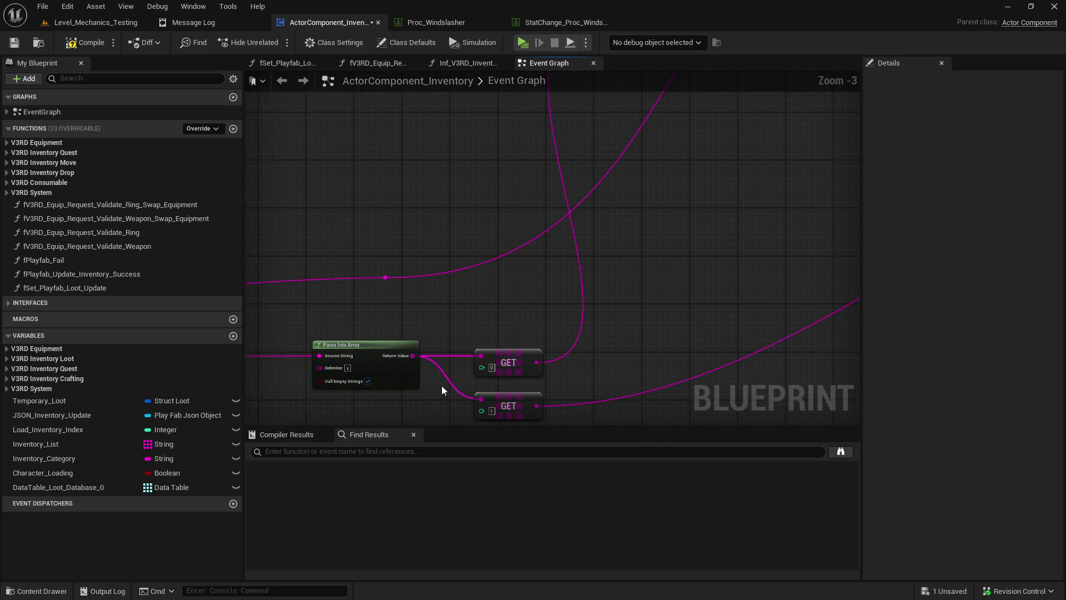
{"action": "scroll", "coordinate": [441, 386], "scroll_direction": "down", "scroll_amount": 3}
{"action": "scroll", "coordinate": [534, 331], "scroll_direction": "up", "scroll_amount": 1}
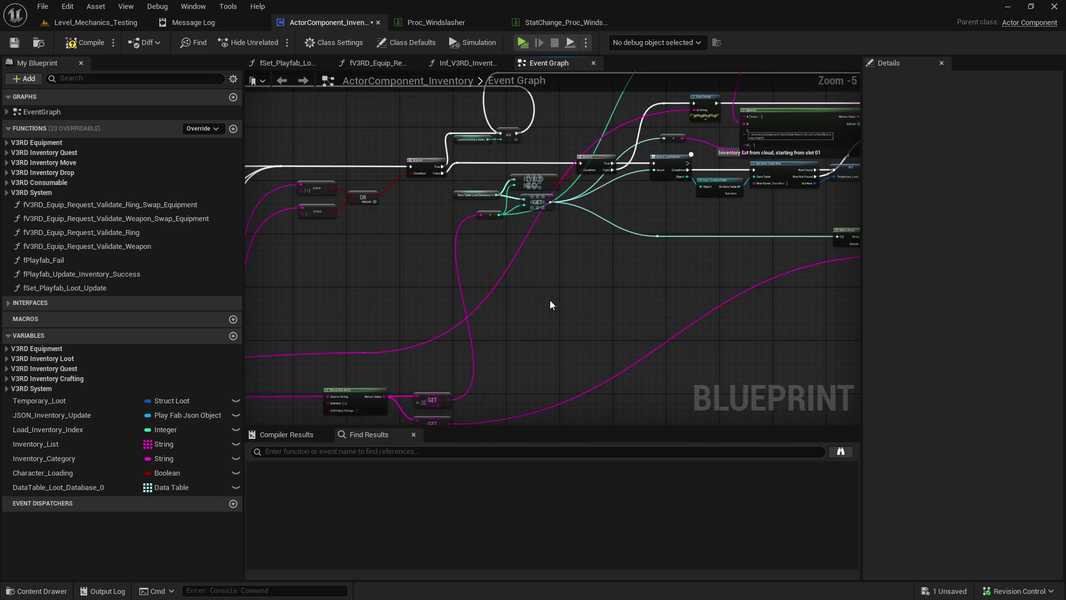
{"action": "left_click", "coordinate": [461, 196]}
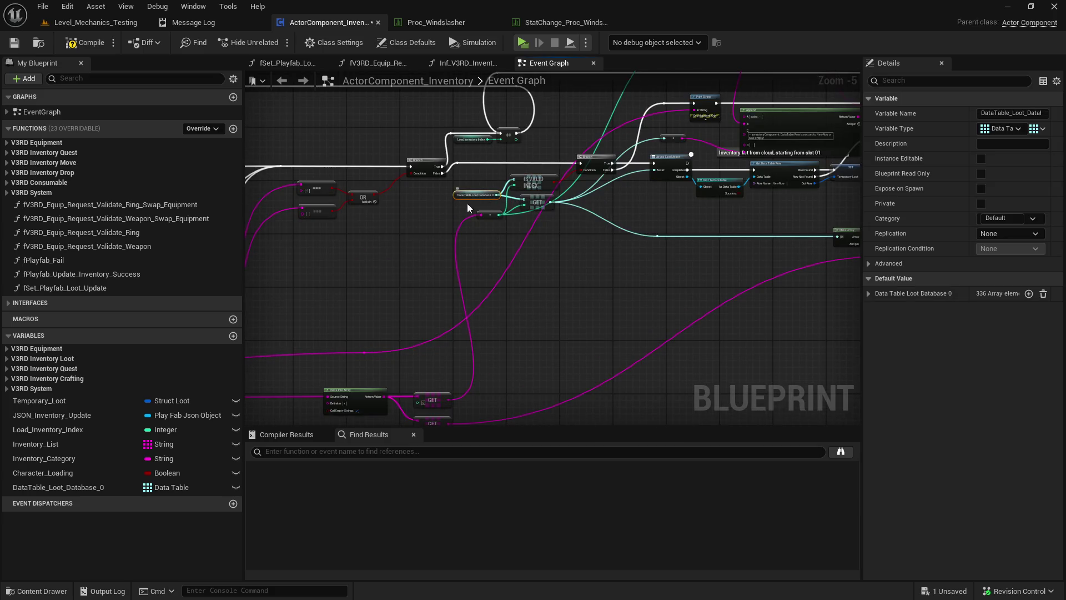
- Expand DataTable_Loot_Database_0, widen Details to read the Equipment_T1 entries, then restore graph width
{"action": "left_click", "coordinate": [869, 294]}
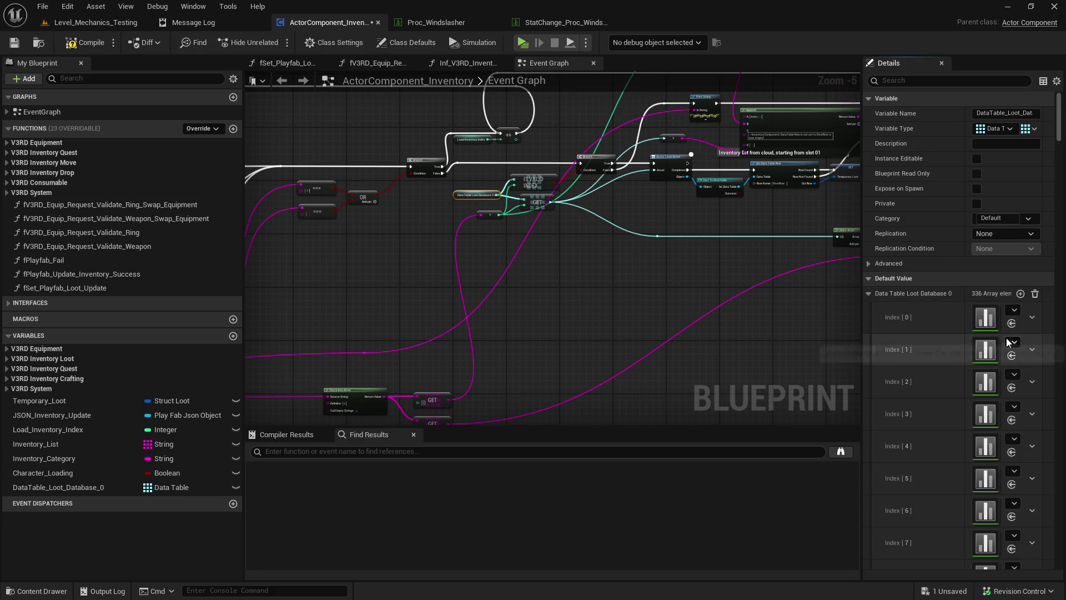
{"action": "left_click_drag", "start_coordinate": [1063, 132], "coordinate": [1063, 188]}
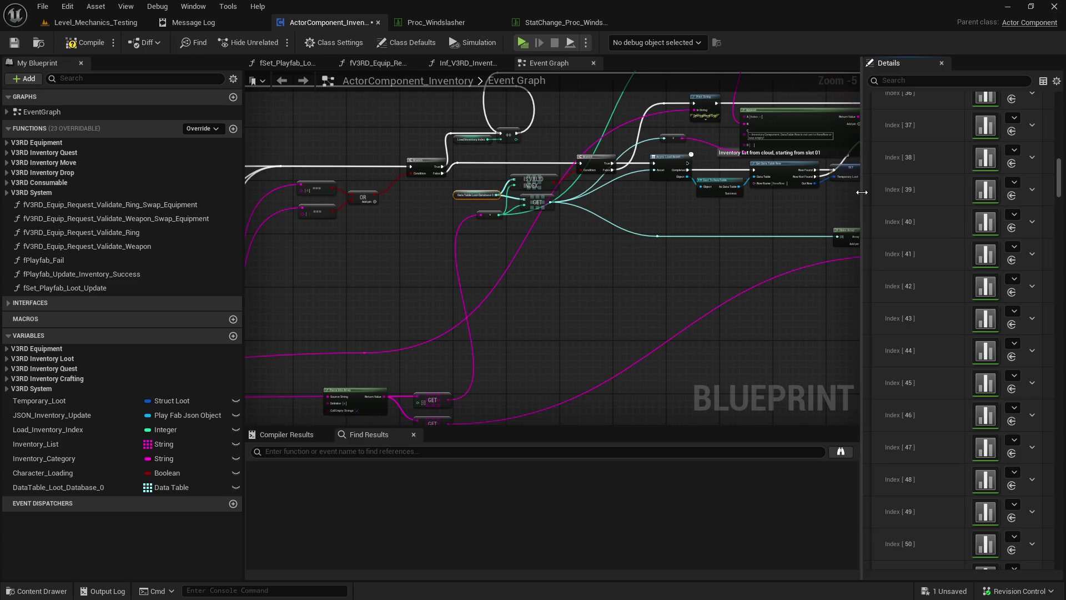
{"action": "left_click_drag", "start_coordinate": [863, 267], "coordinate": [763, 266]}
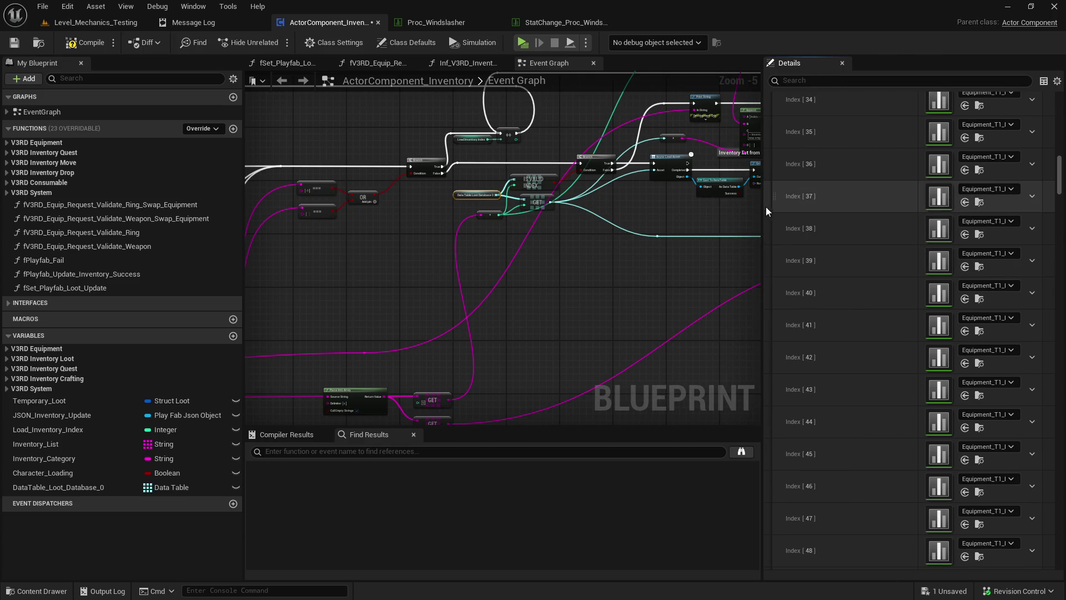
{"action": "mouse_move", "coordinate": [765, 206]}
{"action": "left_mouse_down"}
{"action": "mouse_move", "coordinate": [603, 207]}
{"action": "mouse_move", "coordinate": [720, 215]}
{"action": "left_mouse_up"}
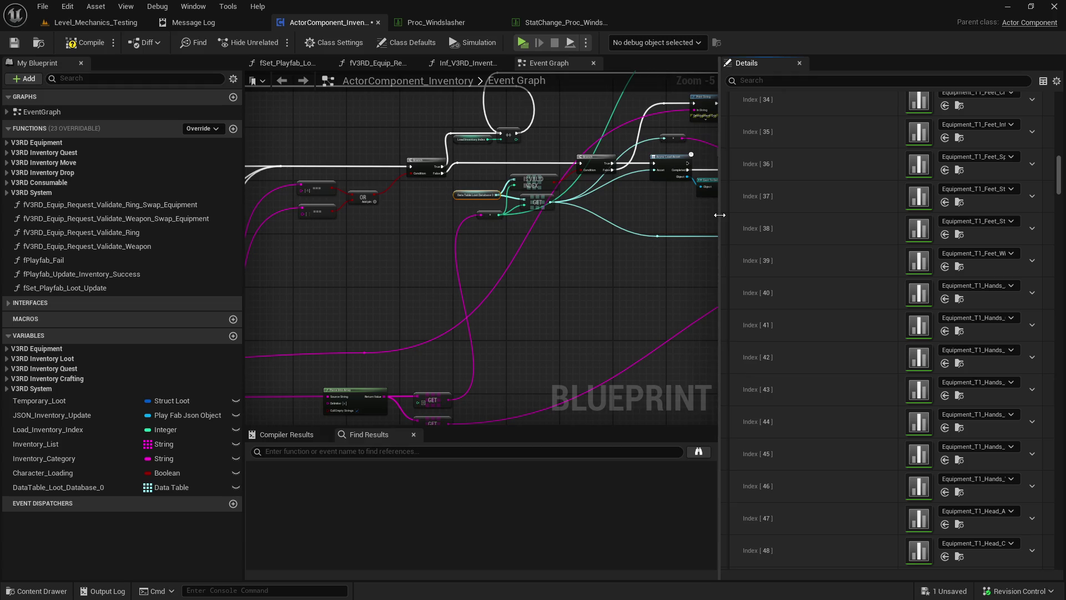
{"action": "scroll", "coordinate": [798, 259], "scroll_direction": "up", "scroll_amount": 2}
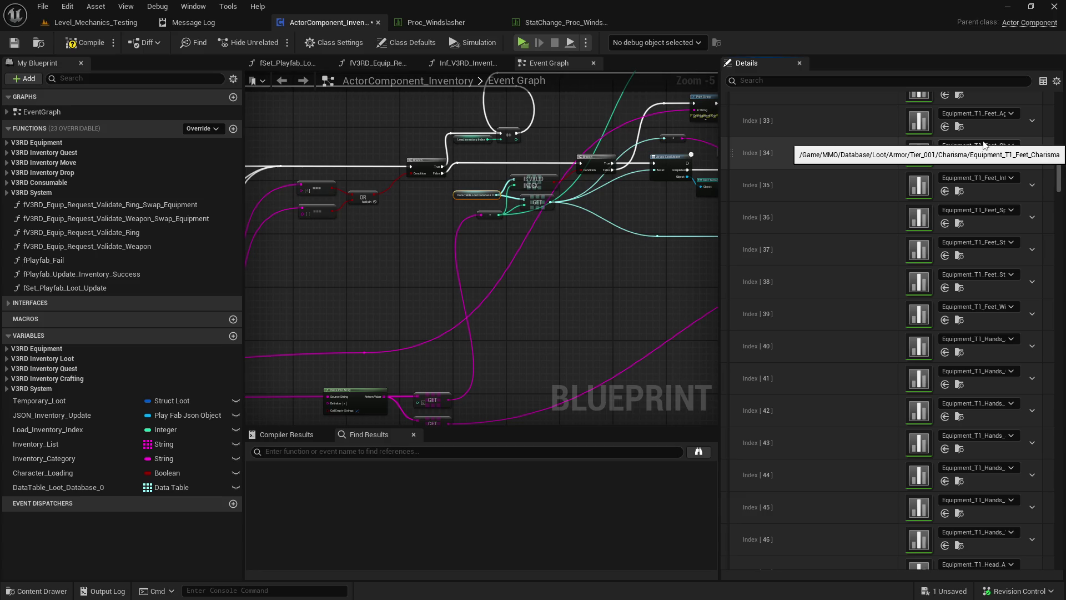
{"action": "mouse_move", "coordinate": [720, 158]}
{"action": "left_mouse_down"}
{"action": "mouse_move", "coordinate": [883, 167]}
{"action": "mouse_move", "coordinate": [864, 166]}
{"action": "left_mouse_up"}
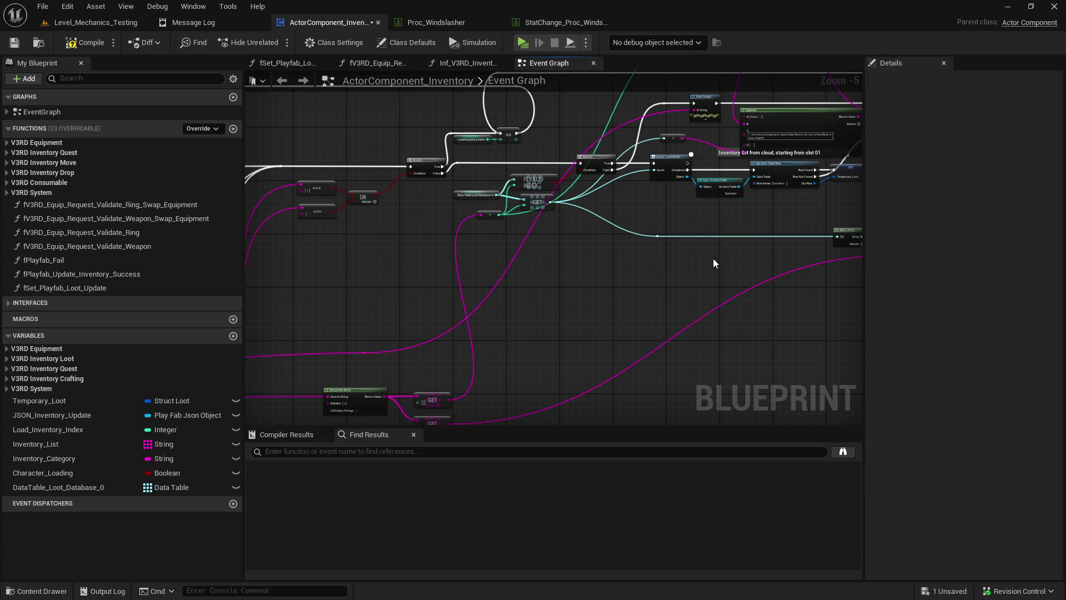
- Box-select the Append, Inventory Category, Load Inventory Index and + nodes and shift them right and down
{"action": "mouse_move", "coordinate": [713, 258]}
{"action": "left_mouse_down"}
{"action": "mouse_move", "coordinate": [577, 333]}
{"action": "mouse_move", "coordinate": [568, 352]}
{"action": "mouse_move", "coordinate": [501, 351]}
{"action": "mouse_move", "coordinate": [748, 258]}
{"action": "left_mouse_up"}
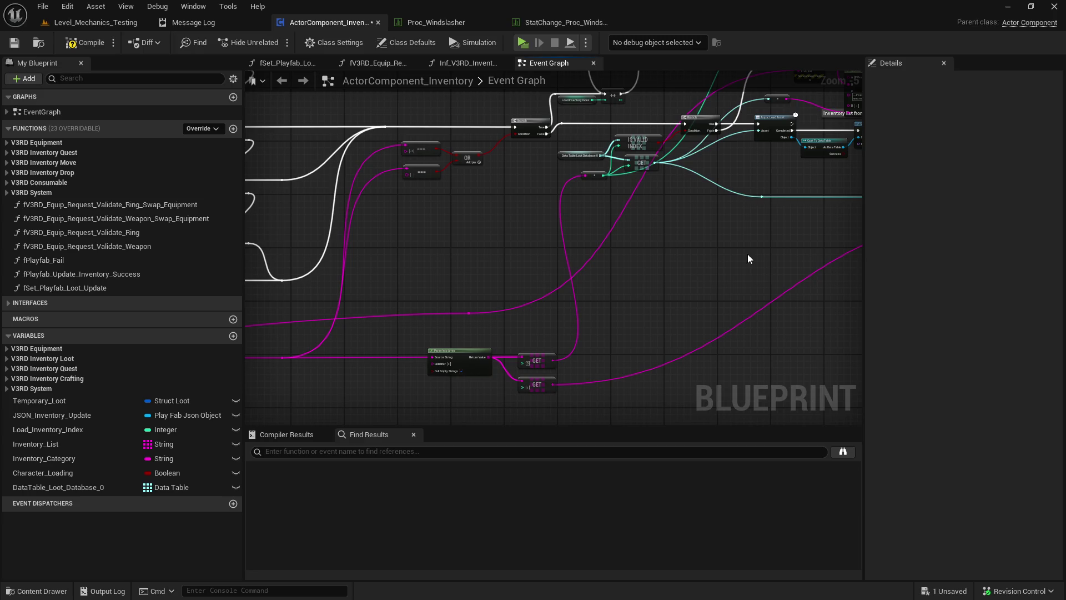
{"action": "mouse_move", "coordinate": [677, 258]}
{"action": "left_mouse_down"}
{"action": "mouse_move", "coordinate": [659, 252]}
{"action": "mouse_move", "coordinate": [733, 258]}
{"action": "left_mouse_up"}
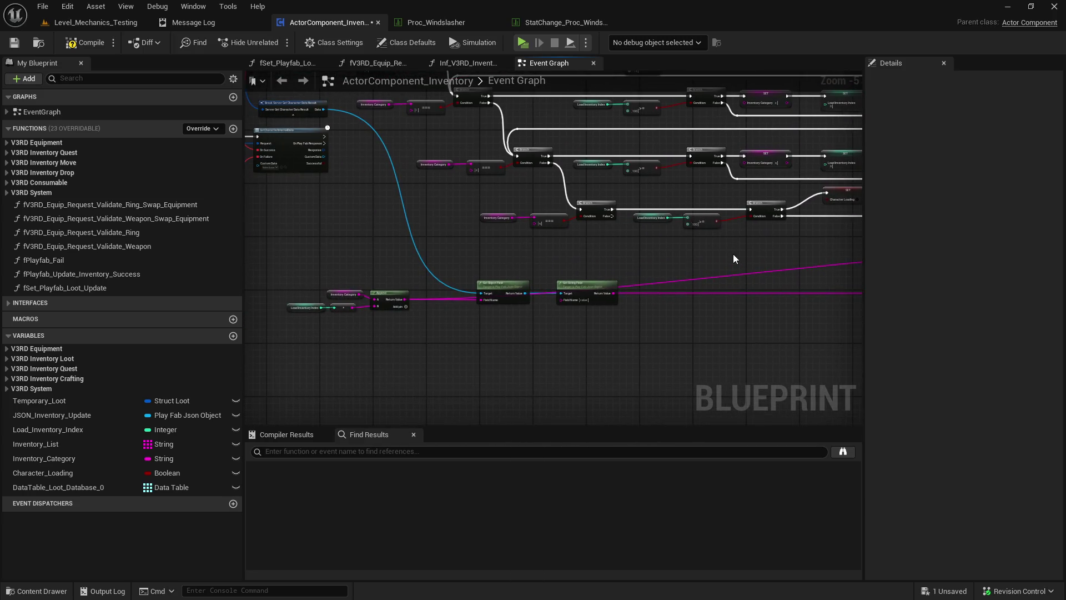
{"action": "mouse_move", "coordinate": [422, 272]}
{"action": "left_mouse_down"}
{"action": "mouse_move", "coordinate": [351, 317]}
{"action": "mouse_move", "coordinate": [291, 321]}
{"action": "left_mouse_up"}
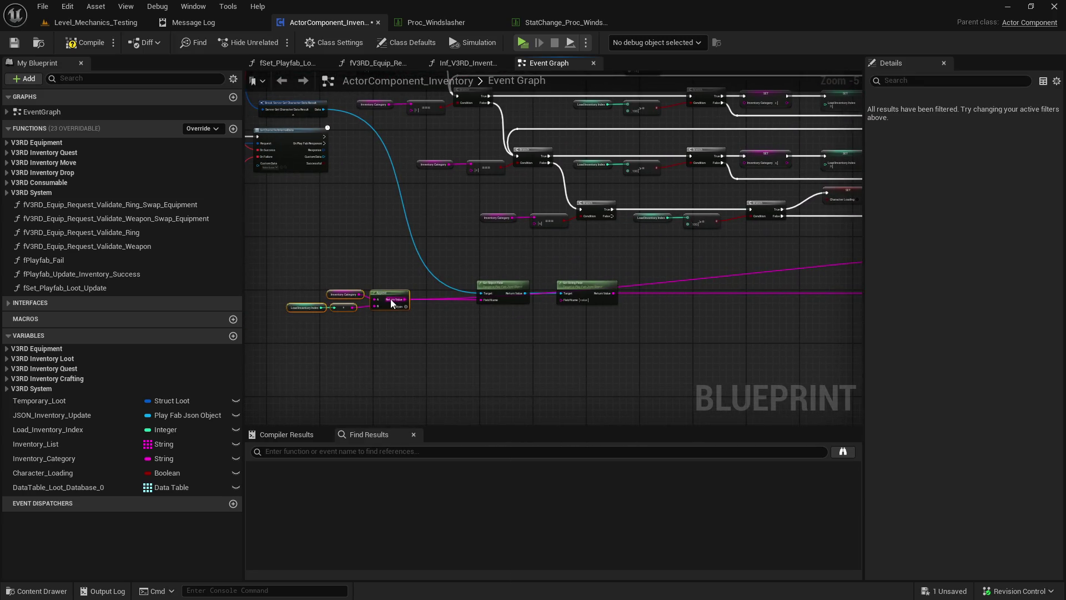
{"action": "left_click_drag", "start_coordinate": [391, 299], "coordinate": [463, 319]}
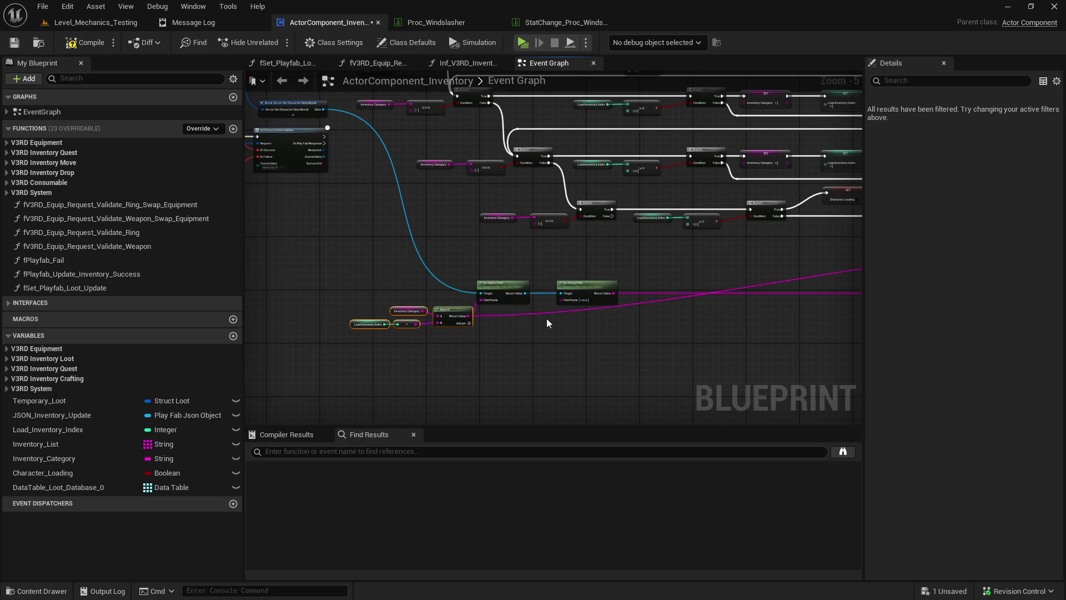
- Pan around the moved Append group, IsValidIndex area and Print String error-message nodes
{"action": "mouse_move", "coordinate": [623, 316]}
{"action": "left_mouse_down"}
{"action": "mouse_move", "coordinate": [364, 316]}
{"action": "mouse_move", "coordinate": [552, 275]}
{"action": "mouse_move", "coordinate": [431, 368]}
{"action": "left_mouse_up"}
{"action": "scroll", "coordinate": [489, 286], "scroll_direction": "down", "scroll_amount": 3}
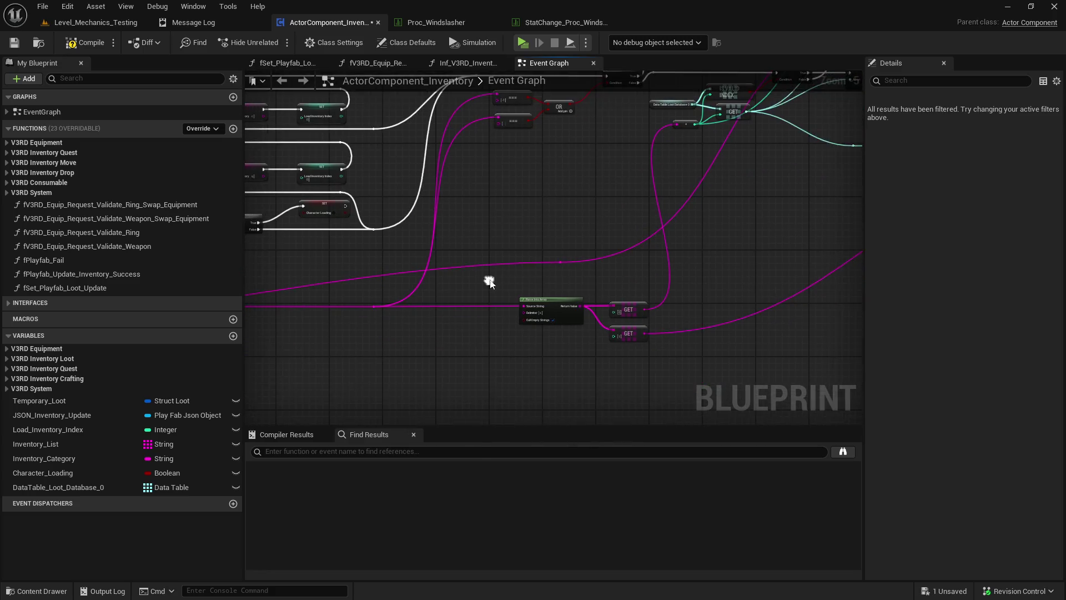
{"action": "left_click_drag", "start_coordinate": [524, 281], "coordinate": [601, 295]}
{"action": "scroll", "coordinate": [384, 291], "scroll_direction": "up", "scroll_amount": 5}
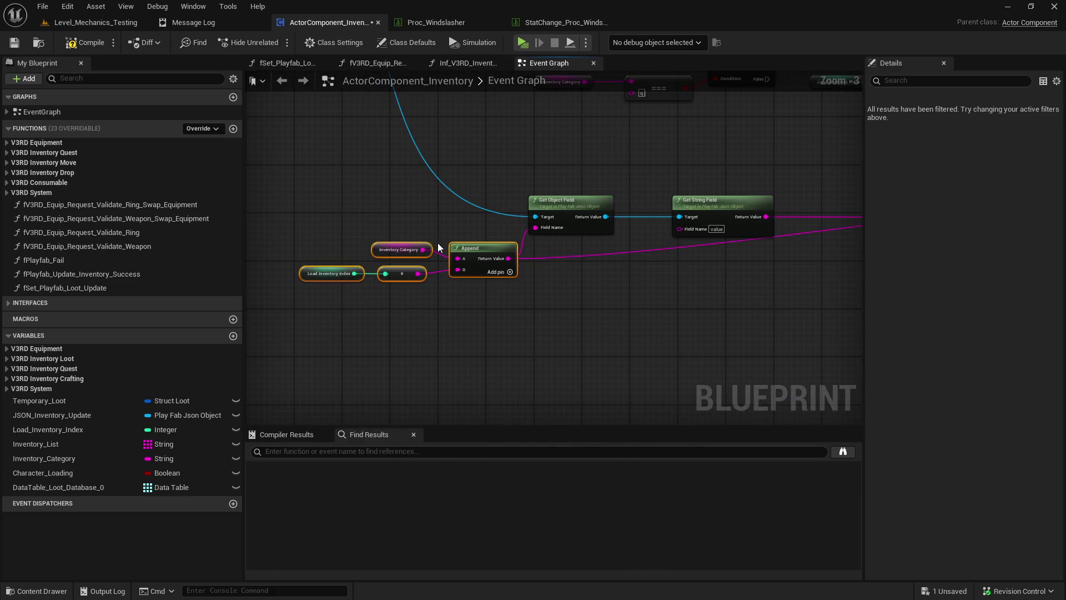
{"action": "scroll", "coordinate": [441, 253], "scroll_direction": "down", "scroll_amount": 1}
{"action": "scroll", "coordinate": [444, 271], "scroll_direction": "up", "scroll_amount": 1}
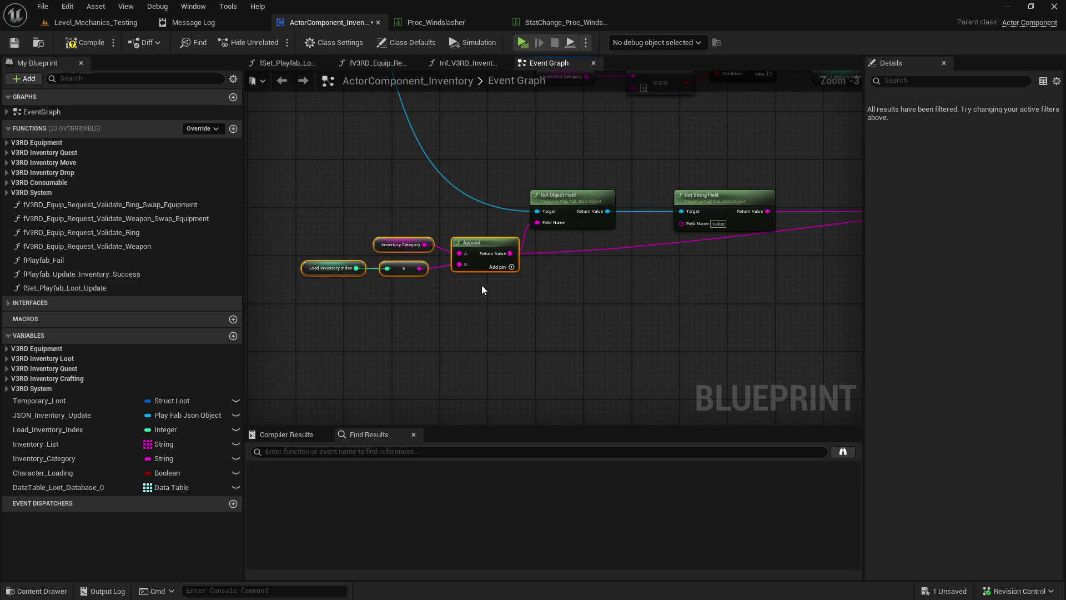
{"action": "scroll", "coordinate": [504, 299], "scroll_direction": "down", "scroll_amount": 1}
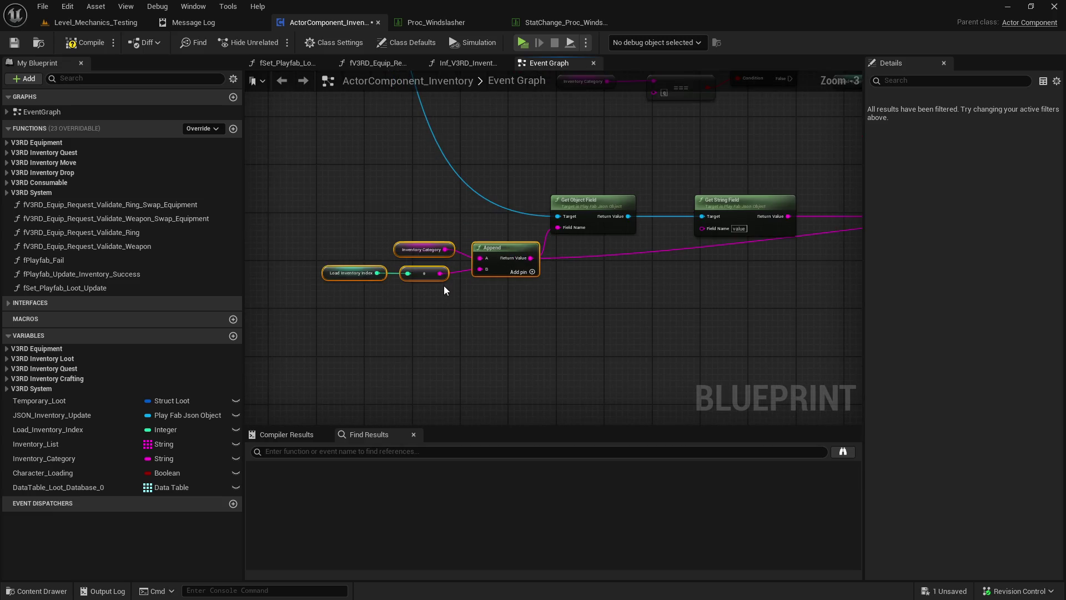
{"action": "scroll", "coordinate": [396, 316], "scroll_direction": "down", "scroll_amount": 1}
{"action": "mouse_move", "coordinate": [448, 324]}
{"action": "left_mouse_down"}
{"action": "mouse_move", "coordinate": [354, 378]}
{"action": "mouse_move", "coordinate": [274, 396]}
{"action": "mouse_move", "coordinate": [492, 267]}
{"action": "mouse_move", "coordinate": [453, 316]}
{"action": "mouse_move", "coordinate": [409, 452]}
{"action": "mouse_move", "coordinate": [245, 405]}
{"action": "mouse_move", "coordinate": [528, 269]}
{"action": "left_mouse_up"}
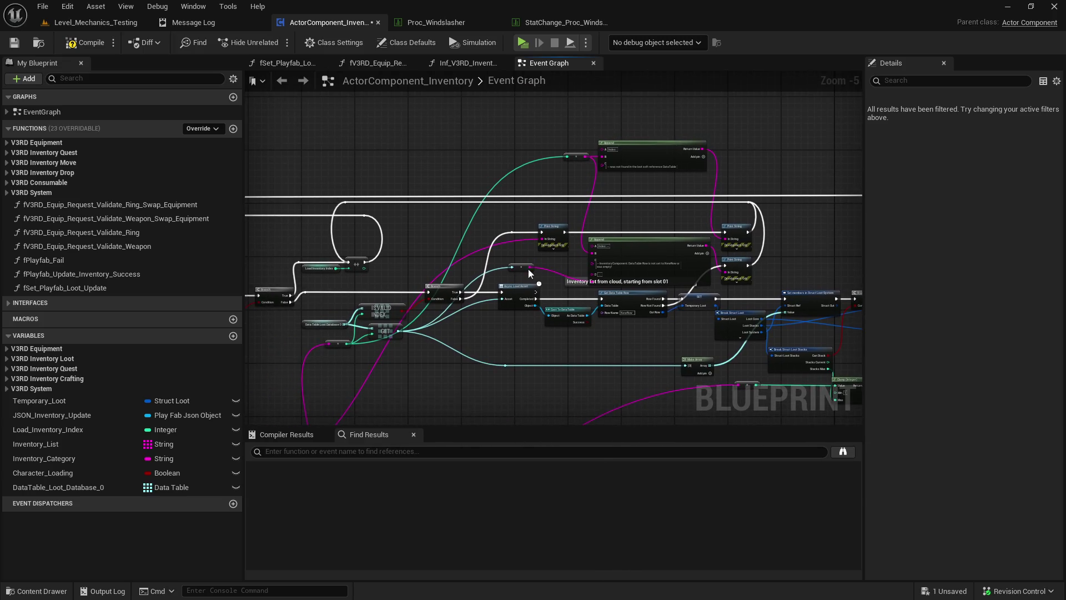
{"action": "scroll", "coordinate": [528, 268], "scroll_direction": "up", "scroll_amount": 1}
{"action": "scroll", "coordinate": [588, 272], "scroll_direction": "up", "scroll_amount": 1}
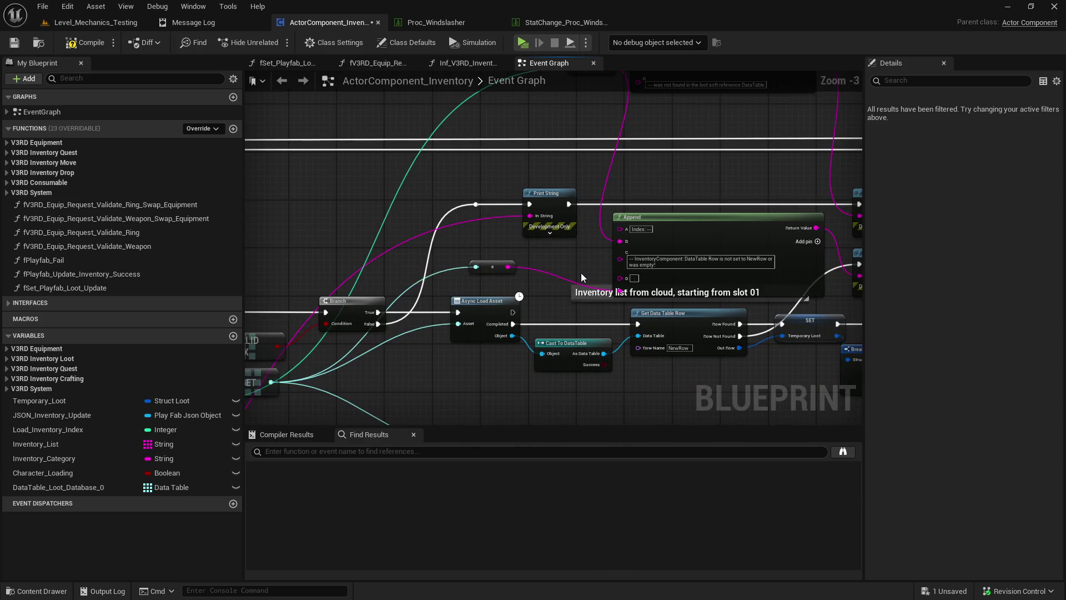
{"action": "left_click_drag", "start_coordinate": [573, 267], "coordinate": [467, 301]}
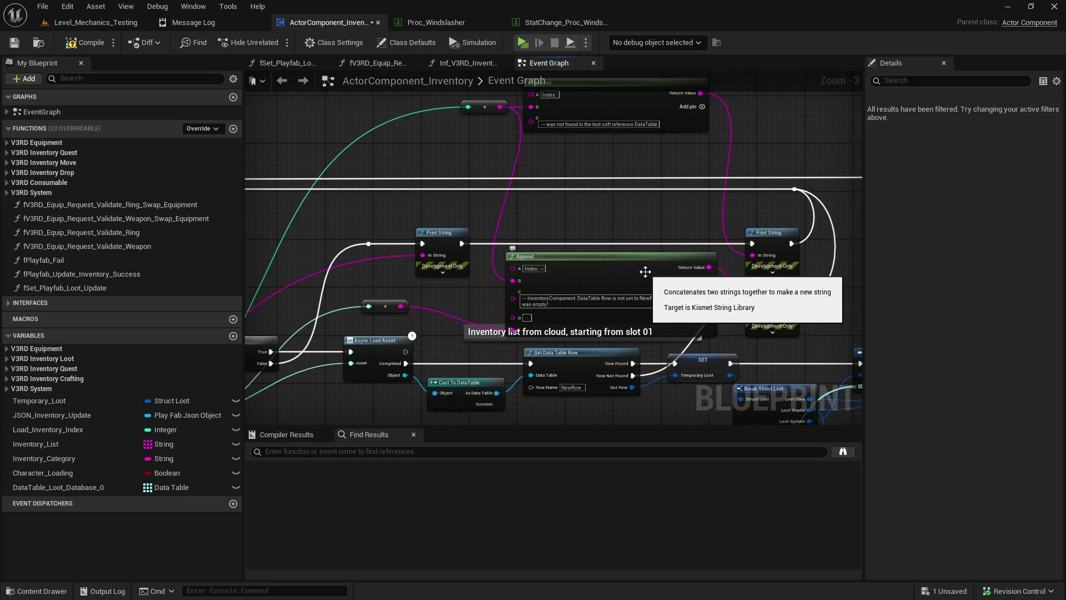
{"action": "left_click", "coordinate": [615, 230]}
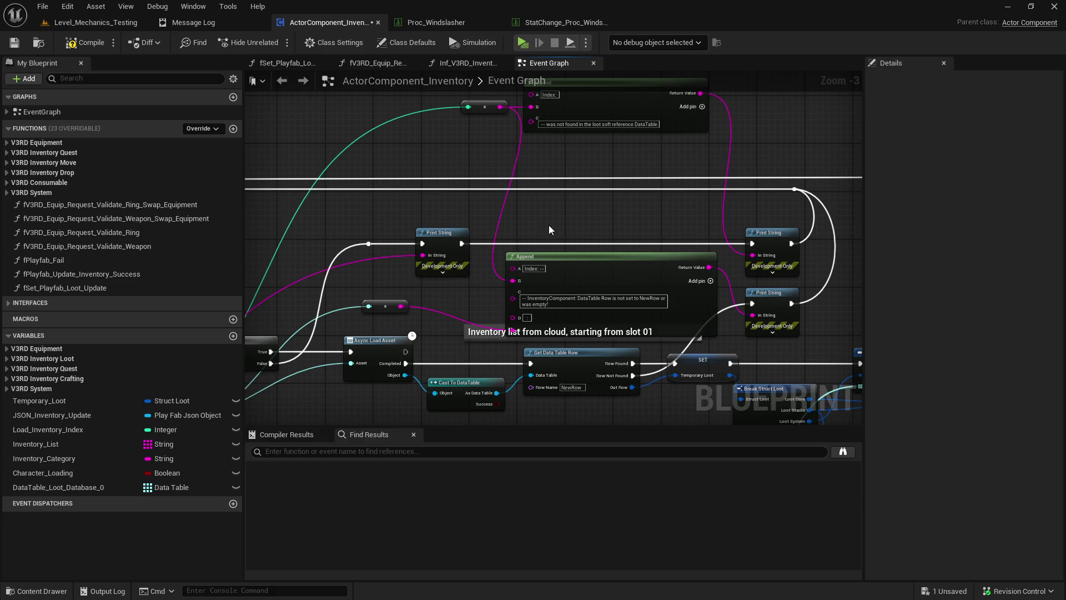
{"action": "left_click_drag", "start_coordinate": [548, 225], "coordinate": [571, 248]}
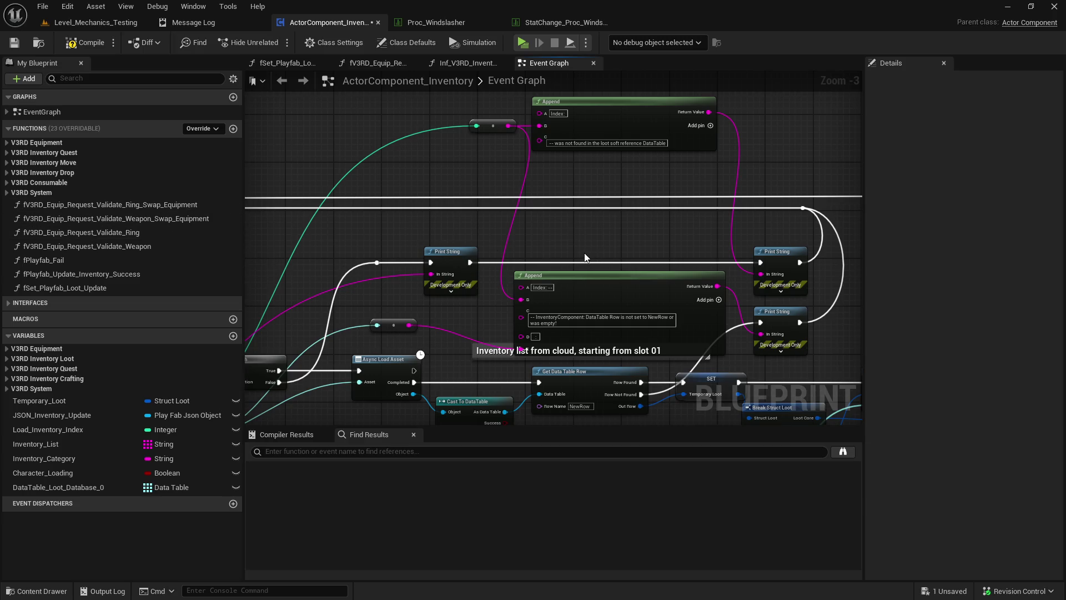
{"action": "scroll", "coordinate": [585, 257], "scroll_direction": "down", "scroll_amount": 4}
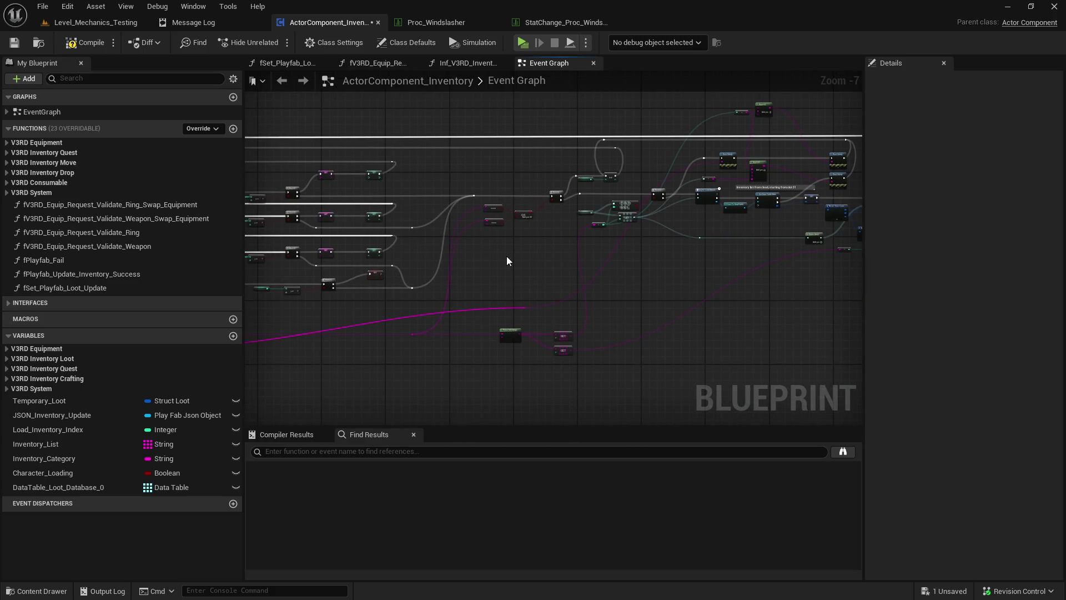
{"action": "scroll", "coordinate": [665, 235], "scroll_direction": "up", "scroll_amount": 2}
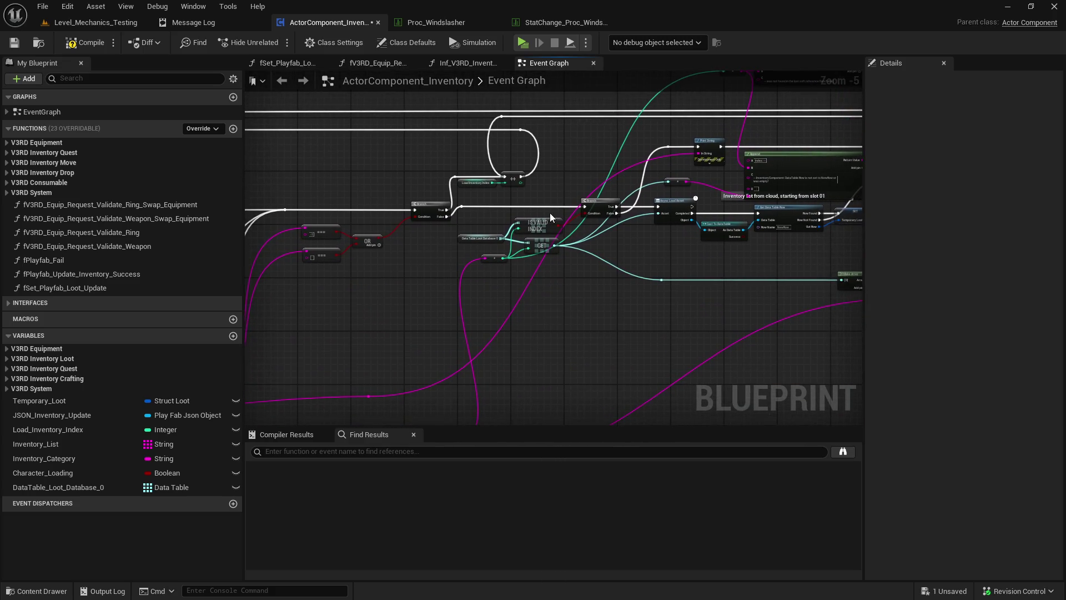
{"action": "scroll", "coordinate": [548, 214], "scroll_direction": "up", "scroll_amount": 1}
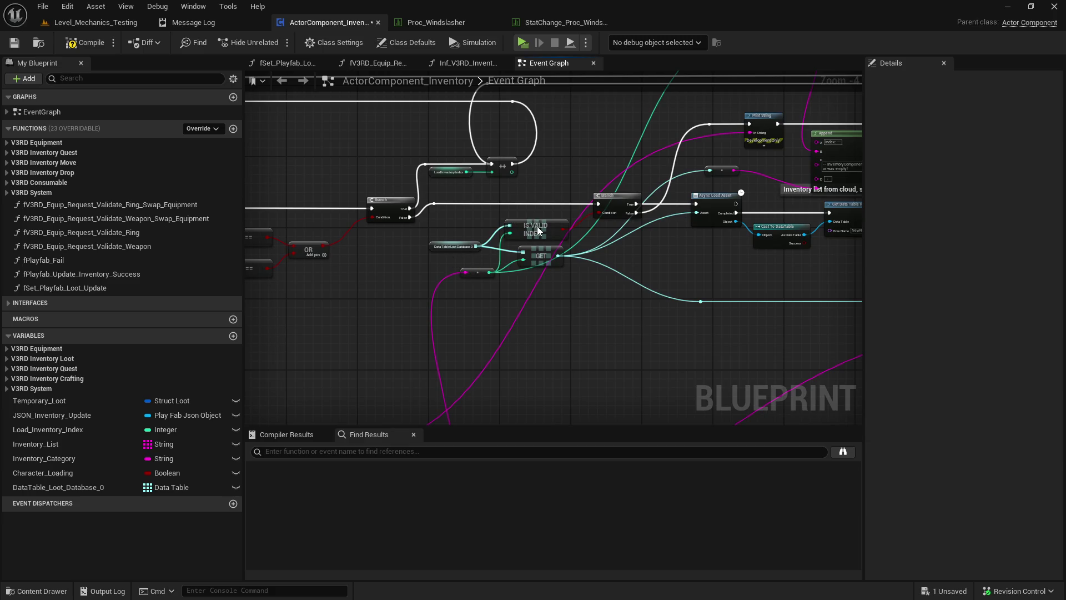
{"action": "mouse_move", "coordinate": [550, 215]}
{"action": "left_mouse_down"}
{"action": "mouse_move", "coordinate": [428, 230]}
{"action": "mouse_move", "coordinate": [522, 235]}
{"action": "left_mouse_up"}
{"action": "scroll", "coordinate": [516, 311], "scroll_direction": "down", "scroll_amount": 1}
{"action": "left_click_drag", "start_coordinate": [517, 311], "coordinate": [597, 210]}
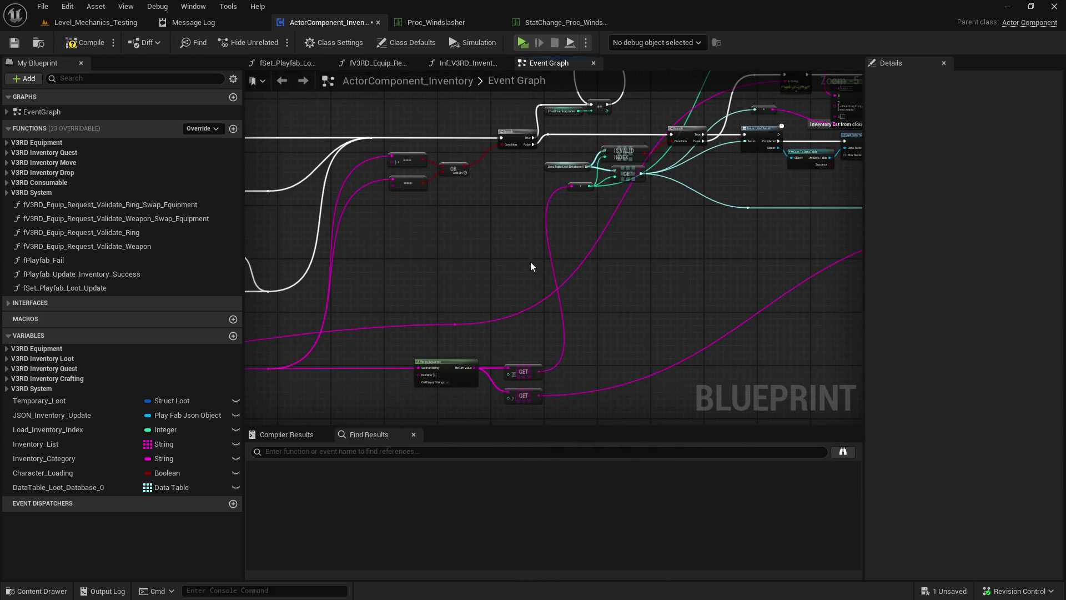
{"action": "scroll", "coordinate": [507, 329], "scroll_direction": "up", "scroll_amount": 1}
{"action": "left_click_drag", "start_coordinate": [507, 329], "coordinate": [532, 279]}
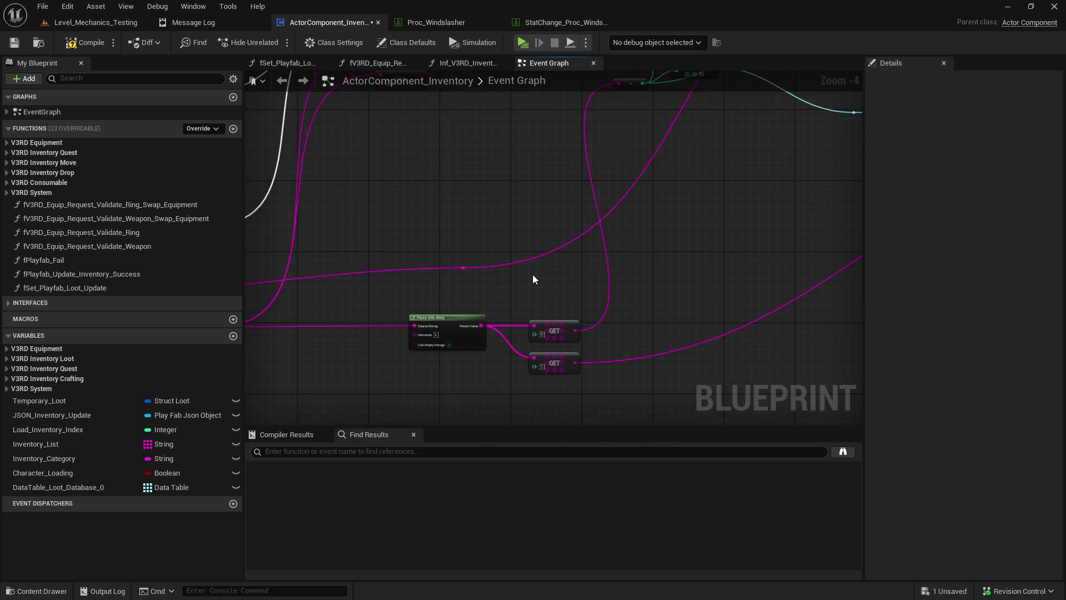
{"action": "scroll", "coordinate": [532, 274], "scroll_direction": "down", "scroll_amount": 1}
{"action": "mouse_move", "coordinate": [532, 275]}
{"action": "left_mouse_down"}
{"action": "mouse_move", "coordinate": [583, 281]}
{"action": "mouse_move", "coordinate": [521, 285]}
{"action": "mouse_move", "coordinate": [554, 268]}
{"action": "mouse_move", "coordinate": [450, 305]}
{"action": "left_mouse_up"}
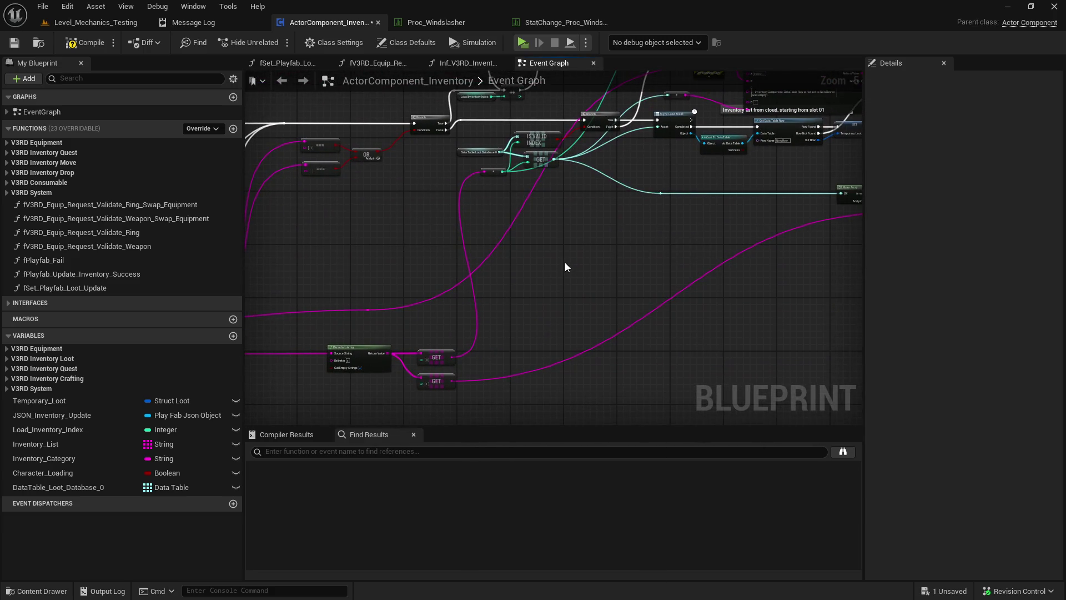
- Place an Append node below the IsValidIndex check
{"action": "left_click_drag", "start_coordinate": [640, 135], "coordinate": [567, 332]}
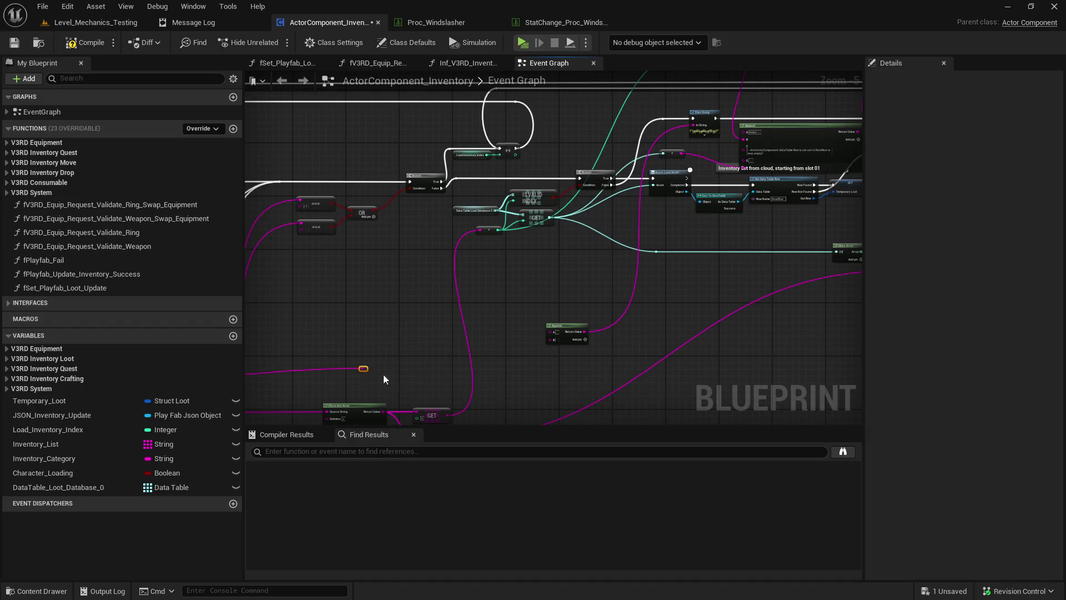
{"action": "left_click", "coordinate": [566, 329]}
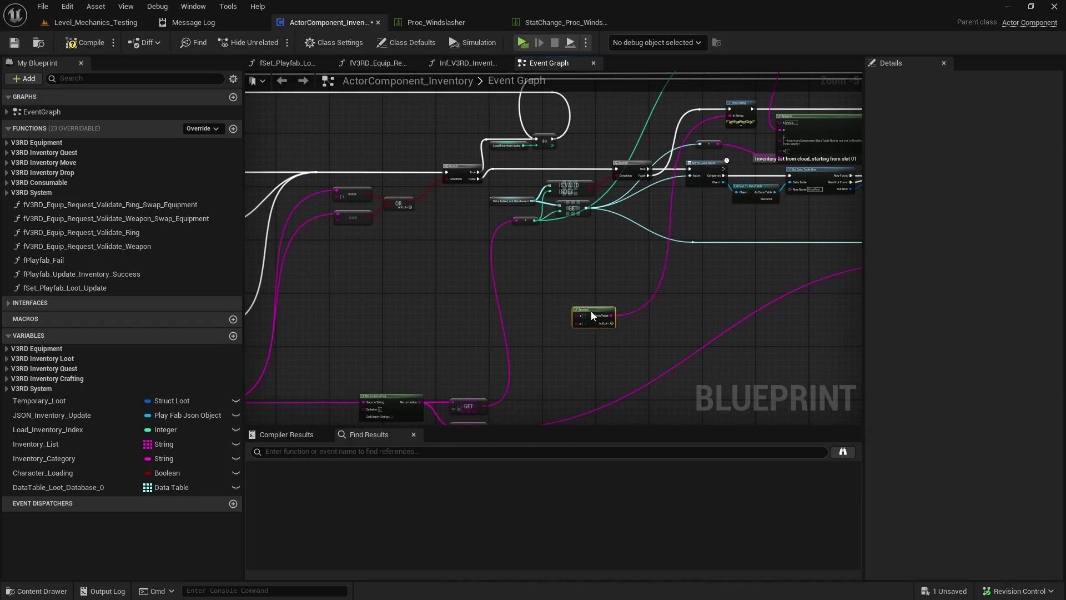
{"action": "scroll", "coordinate": [525, 332], "scroll_direction": "up", "scroll_amount": 2}
{"action": "scroll", "coordinate": [550, 238], "scroll_direction": "down", "scroll_amount": 2}
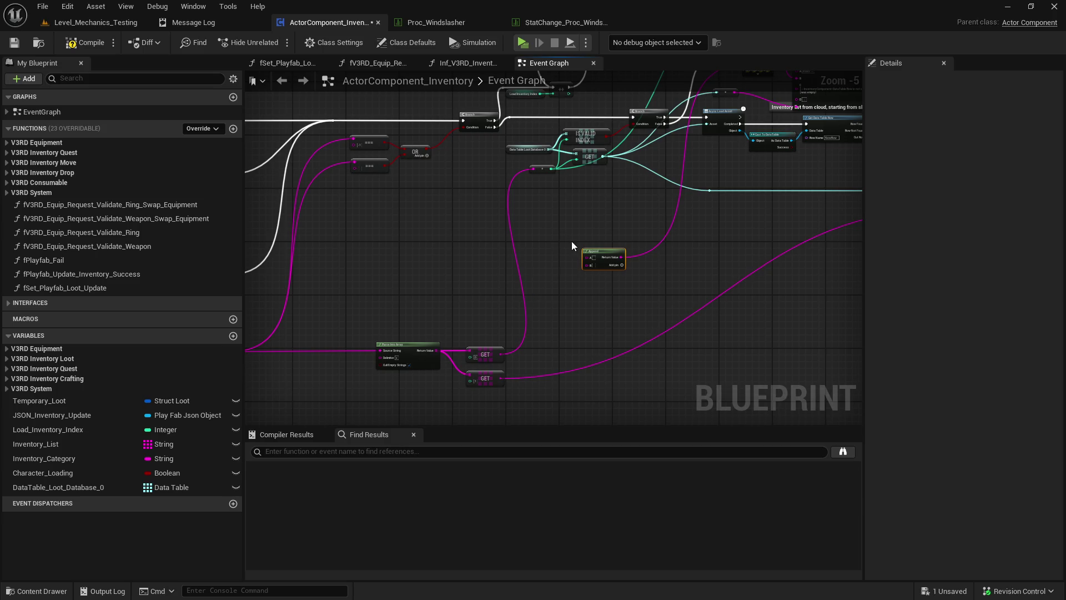
{"action": "left_click", "coordinate": [570, 222]}
{"action": "scroll", "coordinate": [508, 337], "scroll_direction": "up", "scroll_amount": 1}
- Connect the upper GET node's output to the Append node's A input
{"action": "left_click_drag", "start_coordinate": [509, 337], "coordinate": [497, 393]}
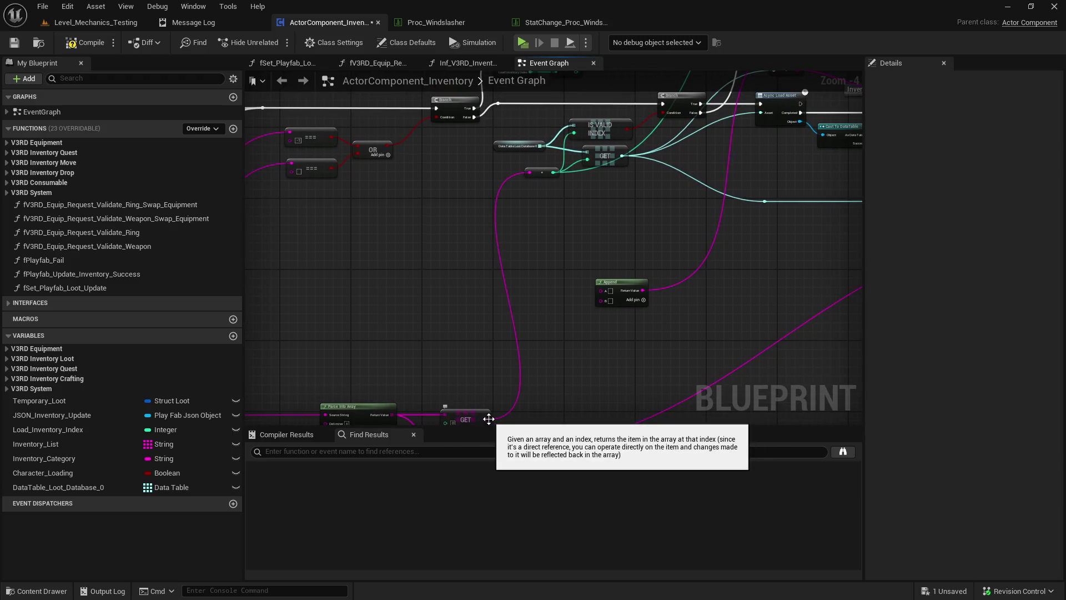
{"action": "scroll", "coordinate": [490, 407], "scroll_direction": "down", "scroll_amount": 1}
{"action": "mouse_move", "coordinate": [489, 411]}
{"action": "left_mouse_down"}
{"action": "mouse_move", "coordinate": [541, 327]}
{"action": "mouse_move", "coordinate": [524, 343]}
{"action": "left_mouse_up"}
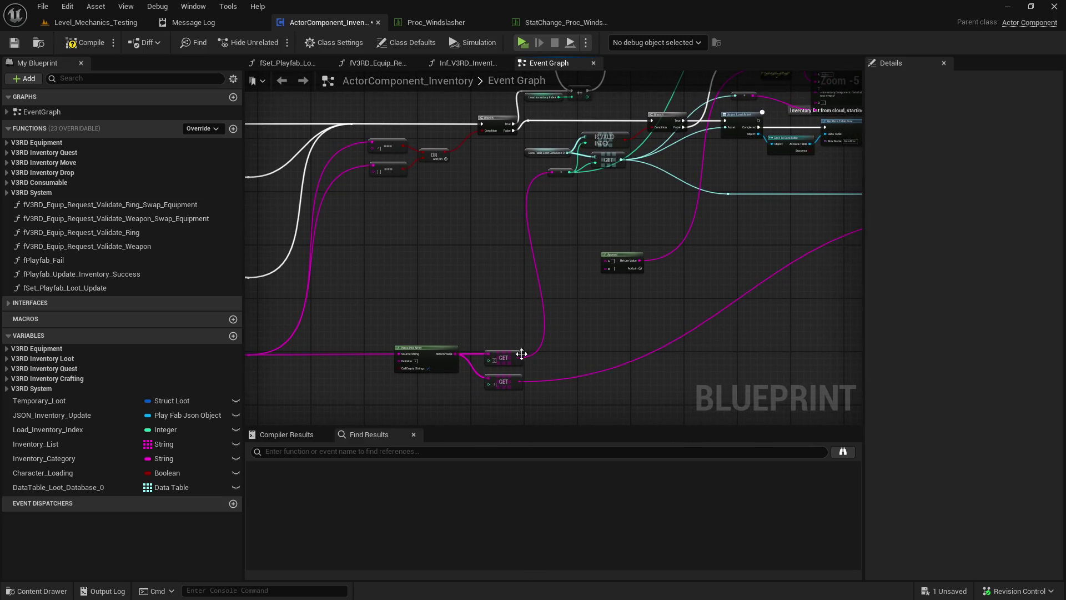
{"action": "mouse_move", "coordinate": [520, 358]}
{"action": "left_mouse_down"}
{"action": "mouse_move", "coordinate": [602, 259]}
{"action": "mouse_move", "coordinate": [605, 268]}
{"action": "left_mouse_up"}
{"action": "mouse_move", "coordinate": [547, 300]}
{"action": "left_mouse_down"}
{"action": "mouse_move", "coordinate": [270, 300]}
{"action": "mouse_move", "coordinate": [487, 339]}
{"action": "left_mouse_up"}
{"action": "key", "text": "alt+p"}
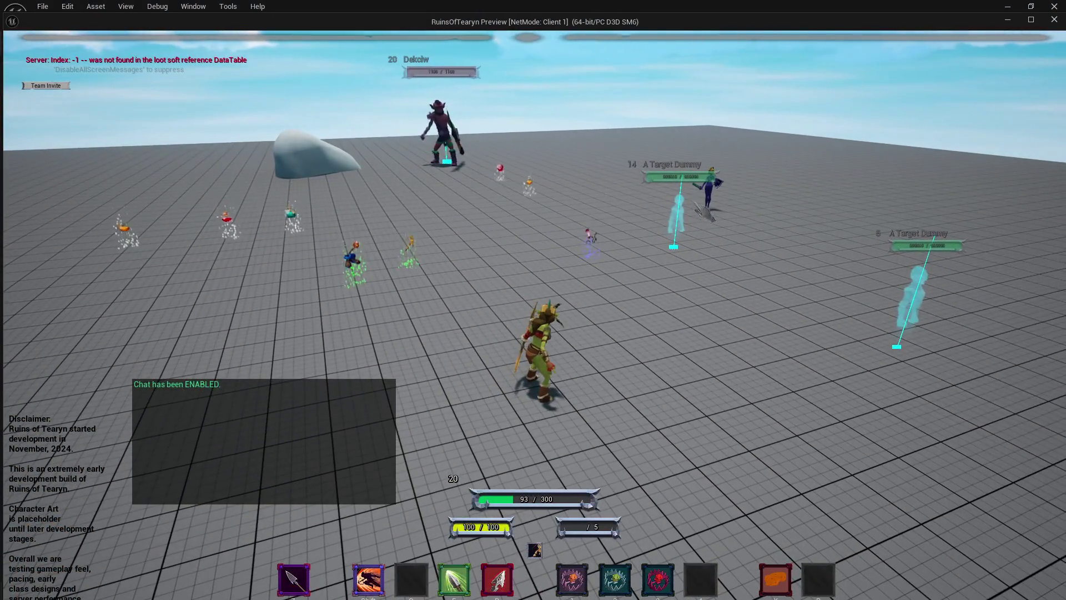
- Target the dummy, open and close the inventory with I, look around, then close the preview
{"action": "left_click", "coordinate": [684, 225]}
{"action": "left_click_drag", "start_coordinate": [684, 227], "coordinate": [684, 229]}
{"action": "key", "text": "i"}
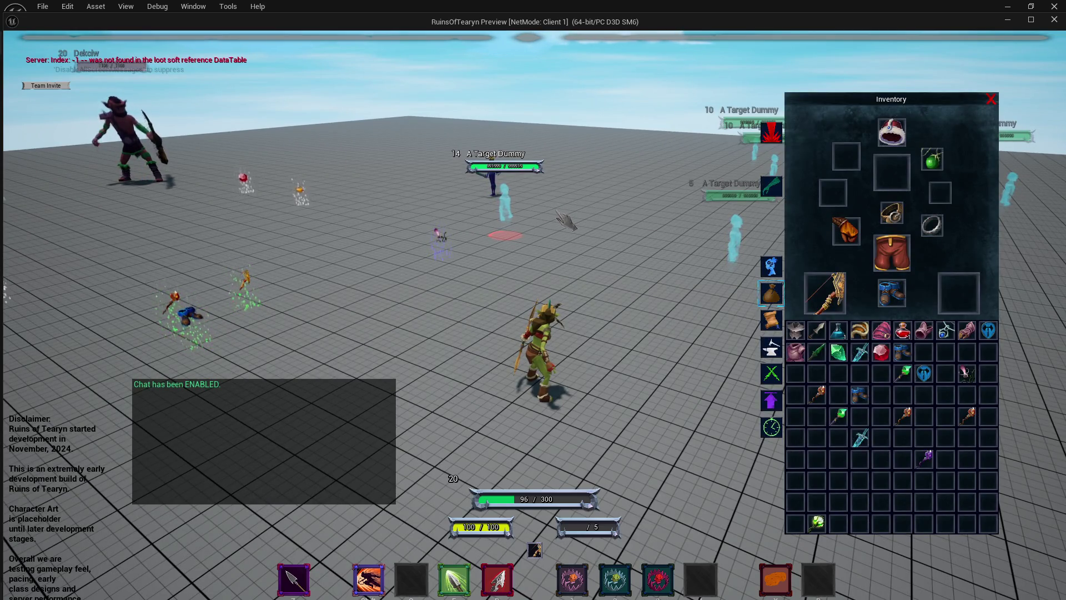
{"action": "key", "text": "i"}
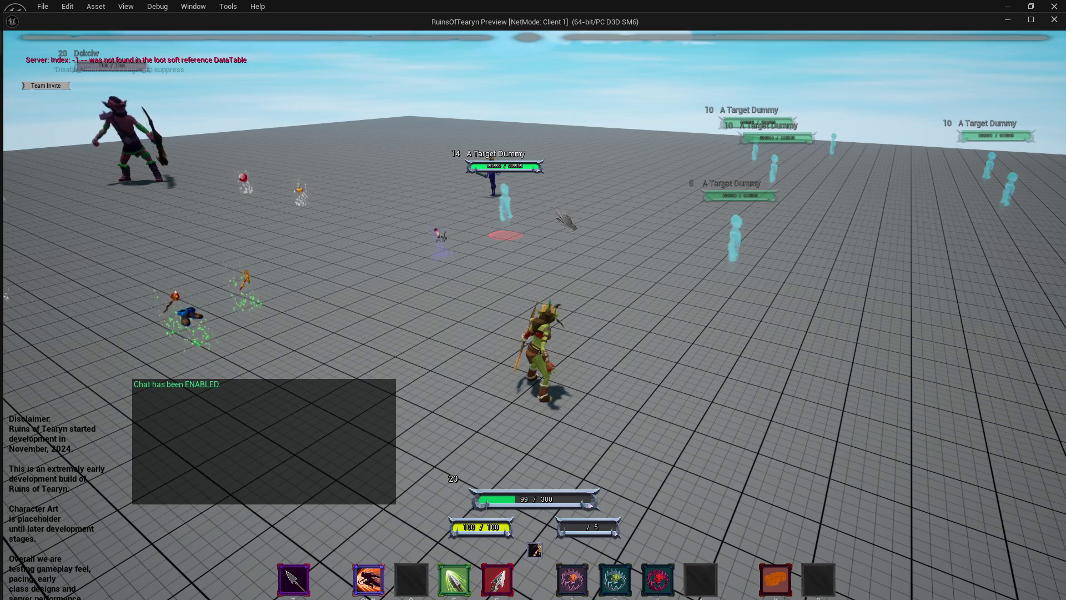
{"action": "left_click_drag", "start_coordinate": [565, 221], "coordinate": [666, 214]}
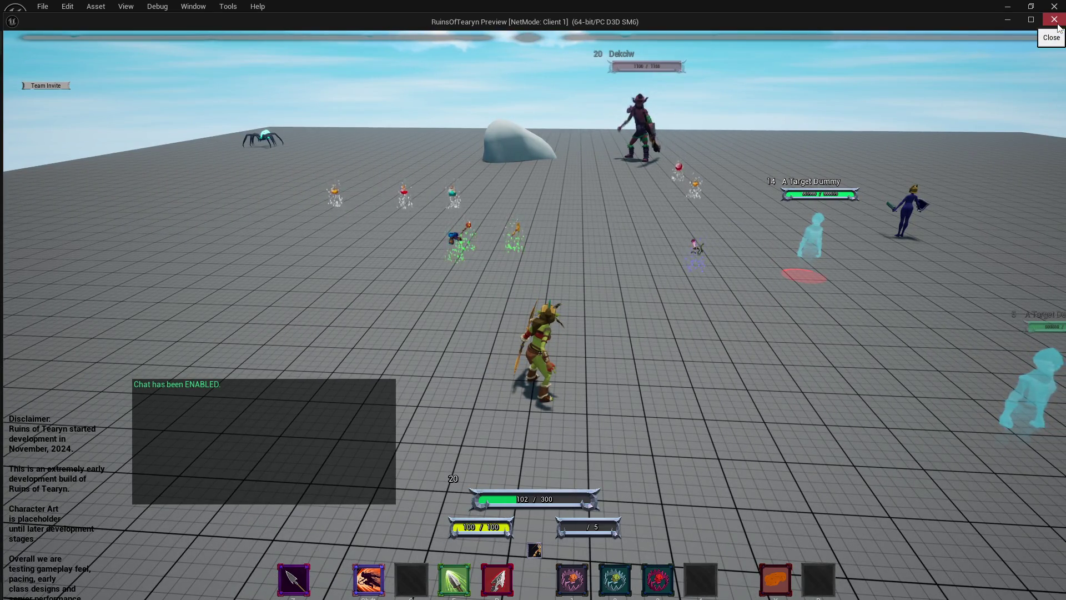
{"action": "left_click", "coordinate": [1055, 21]}
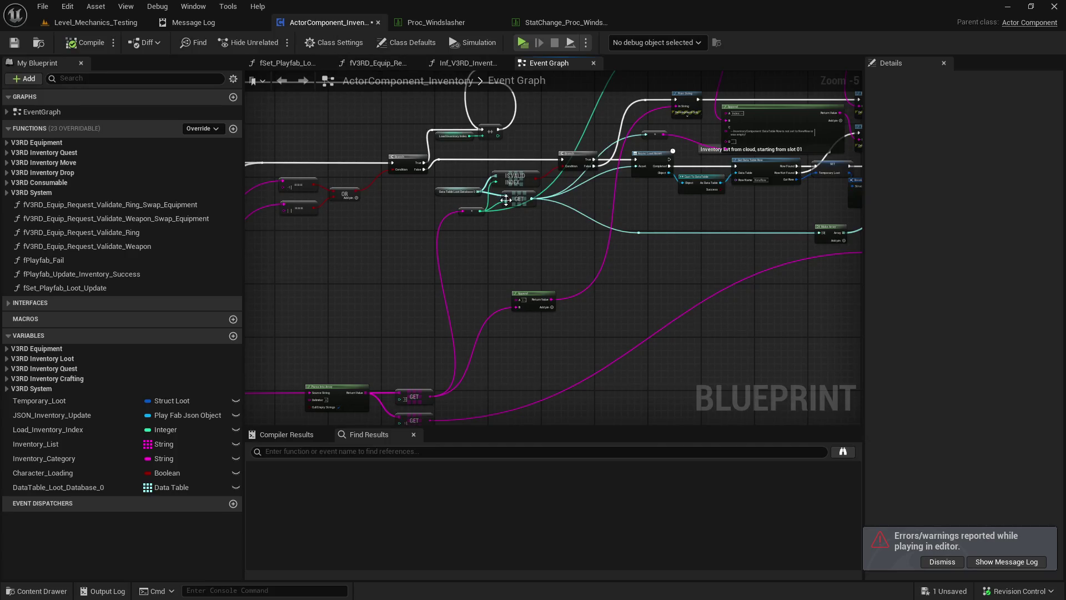
- Look over the Append node in the inventory Event Graph, then run and end a play test
{"action": "scroll", "coordinate": [498, 288], "scroll_direction": "down", "scroll_amount": 1}
{"action": "scroll", "coordinate": [515, 264], "scroll_direction": "up", "scroll_amount": 1}
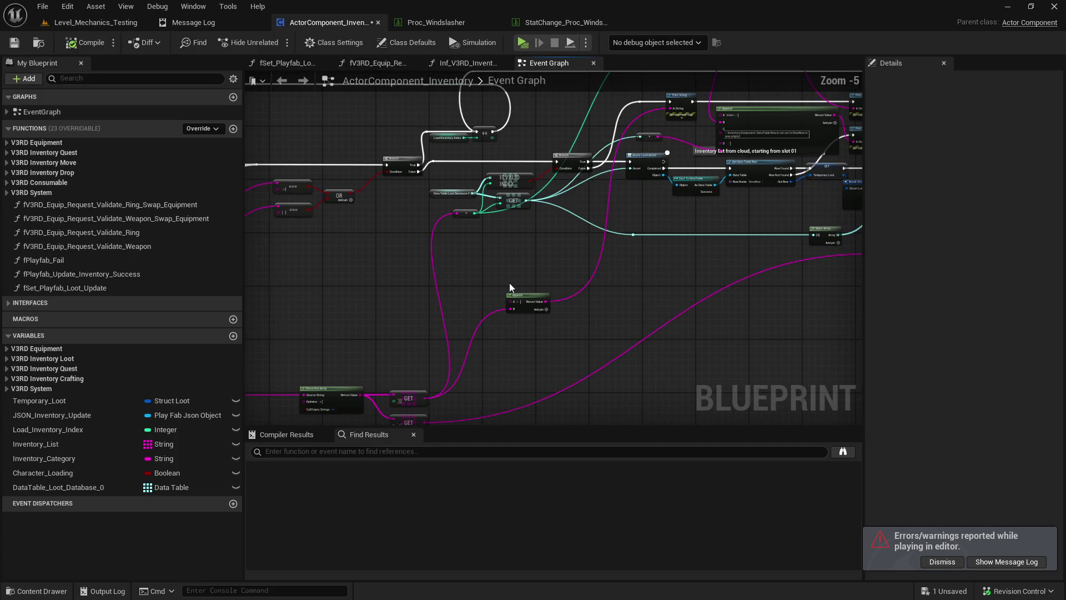
{"action": "mouse_move", "coordinate": [507, 289]}
{"action": "left_mouse_down"}
{"action": "mouse_move", "coordinate": [531, 238]}
{"action": "mouse_move", "coordinate": [507, 300]}
{"action": "left_mouse_up"}
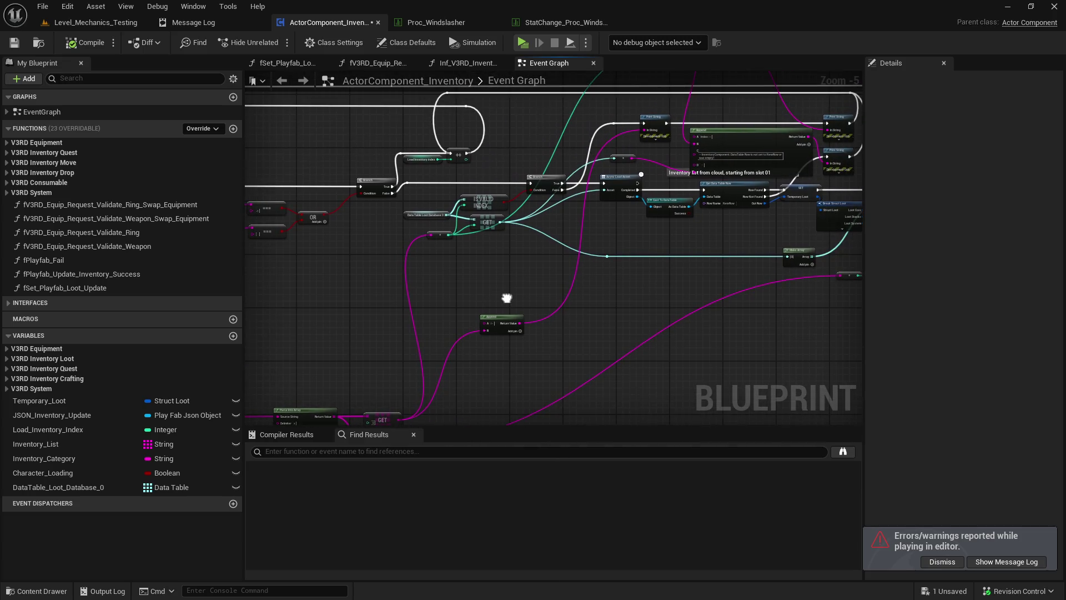
{"action": "scroll", "coordinate": [577, 275], "scroll_direction": "up", "scroll_amount": 2}
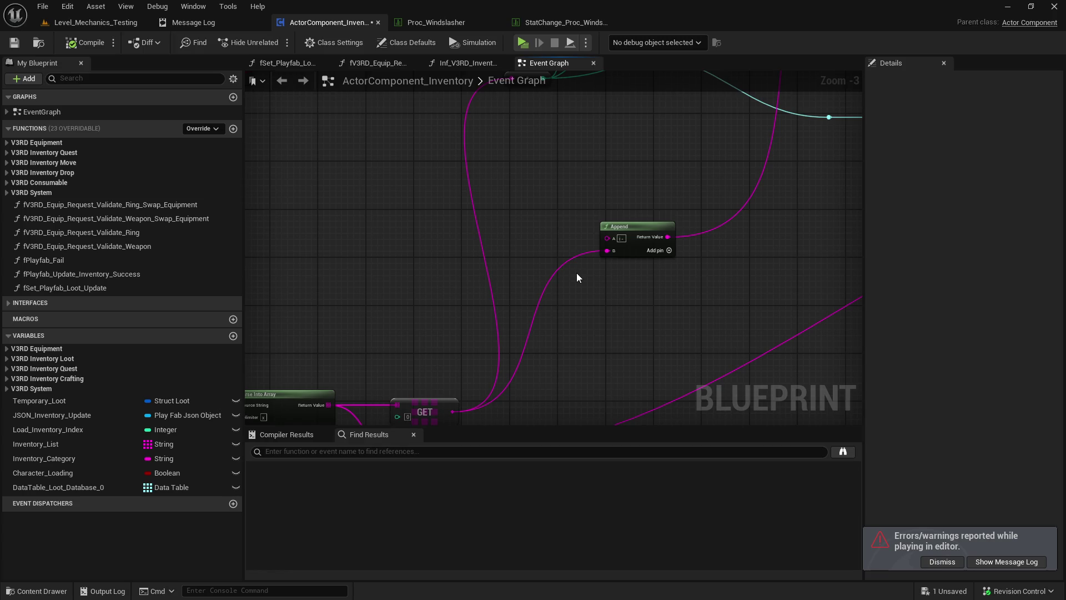
{"action": "scroll", "coordinate": [576, 272], "scroll_direction": "down", "scroll_amount": 3}
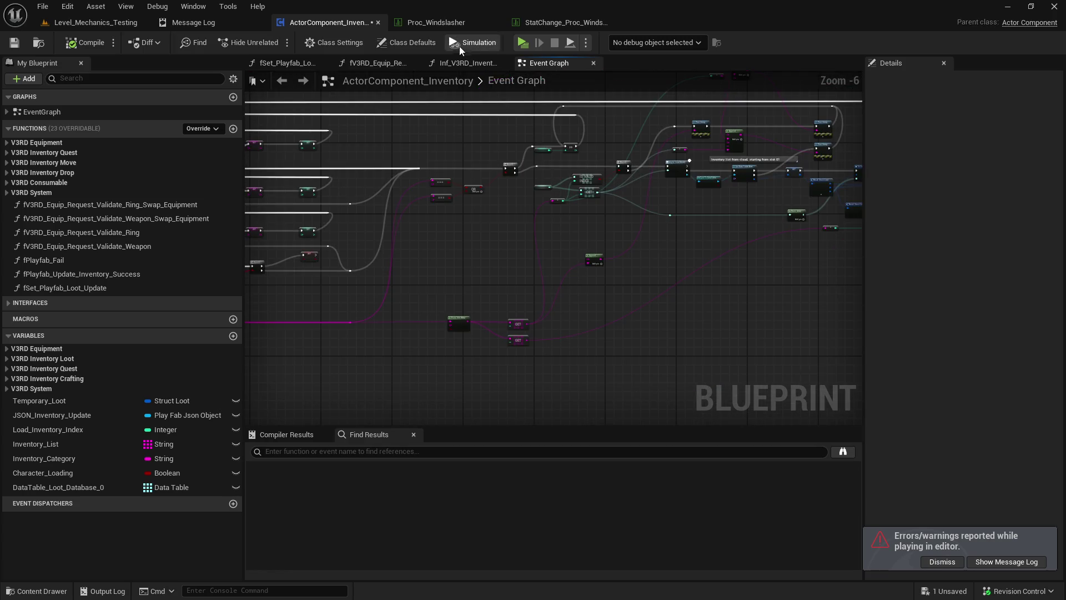
{"action": "left_click", "coordinate": [518, 44]}
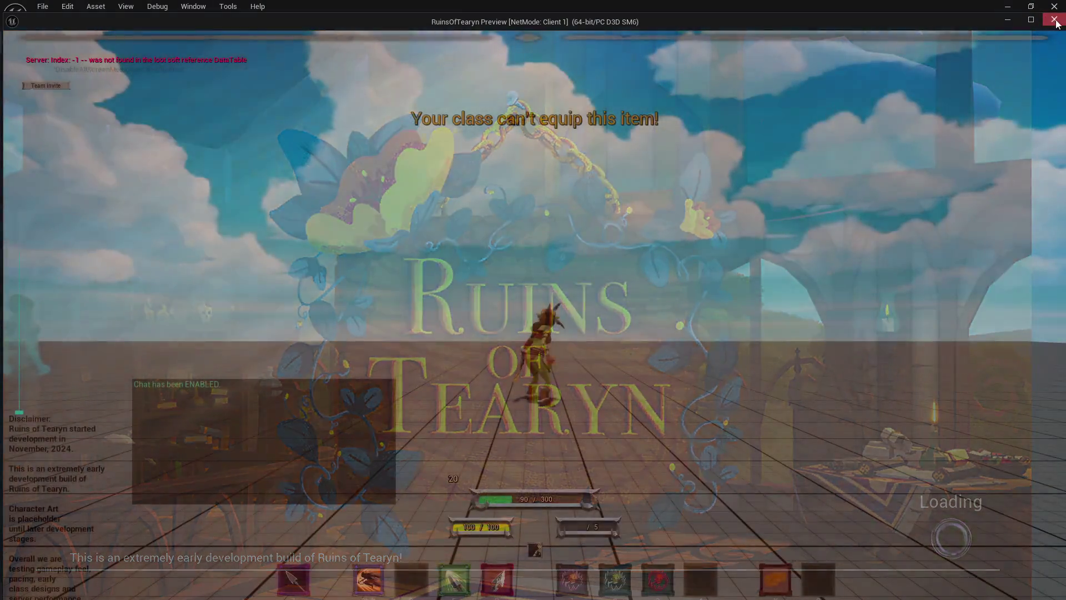
{"action": "left_click", "coordinate": [1055, 20]}
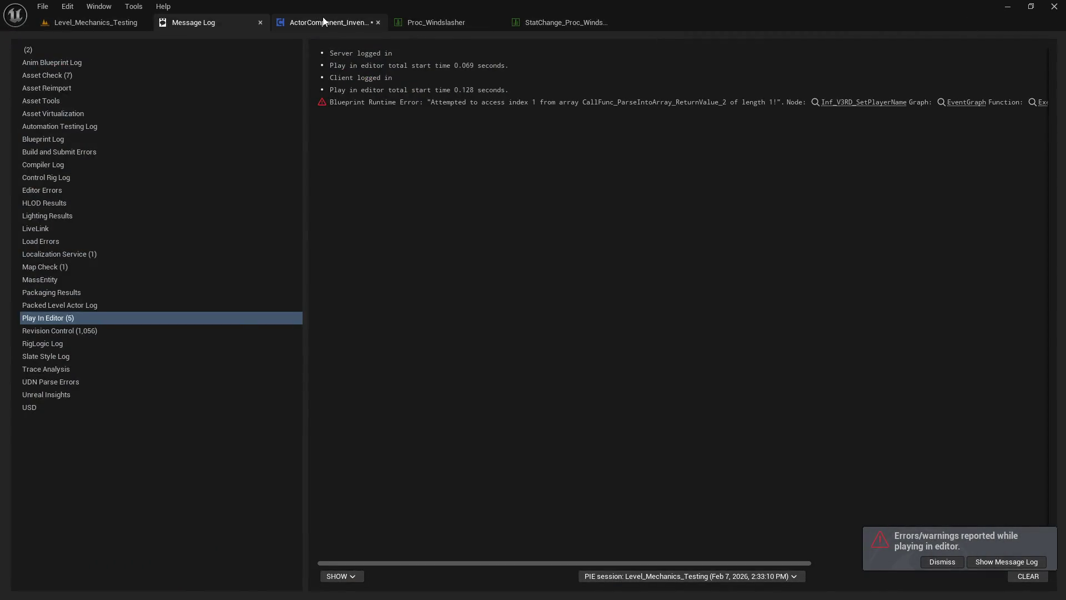
- Back in the inventory Event Graph, edit and commit the Append node's A value
{"action": "left_click", "coordinate": [319, 23]}
{"action": "scroll", "coordinate": [562, 229], "scroll_direction": "up", "scroll_amount": 2}
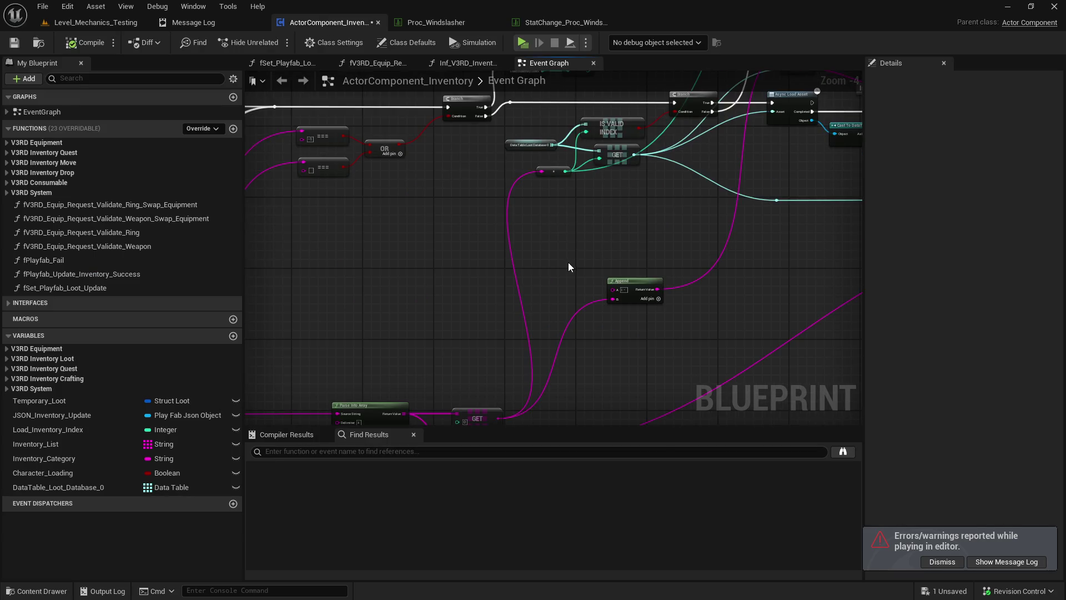
{"action": "mouse_move", "coordinate": [578, 276]}
{"action": "left_mouse_down"}
{"action": "mouse_move", "coordinate": [583, 200]}
{"action": "mouse_move", "coordinate": [519, 266]}
{"action": "mouse_move", "coordinate": [583, 272]}
{"action": "mouse_move", "coordinate": [548, 321]}
{"action": "mouse_move", "coordinate": [574, 298]}
{"action": "left_mouse_up"}
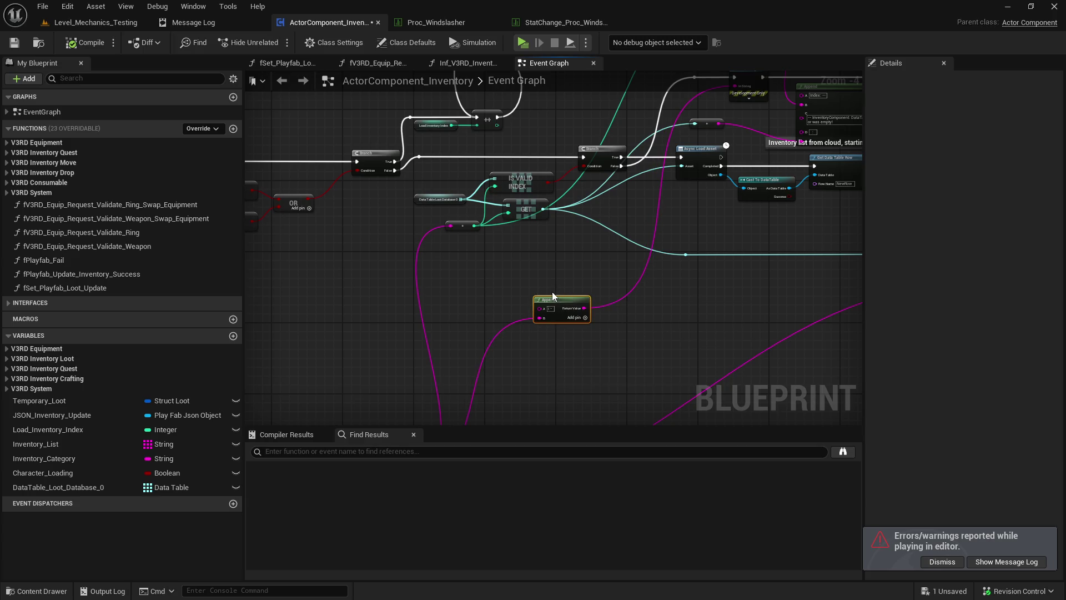
{"action": "scroll", "coordinate": [555, 311], "scroll_direction": "up", "scroll_amount": 1}
{"action": "scroll", "coordinate": [554, 309], "scroll_direction": "down", "scroll_amount": 1}
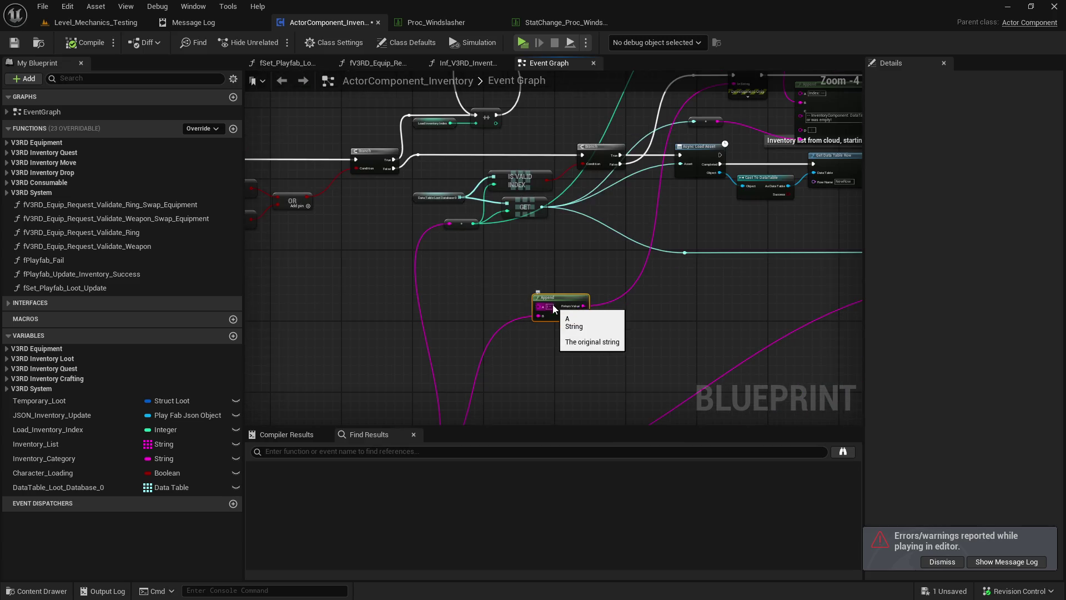
{"action": "left_click_drag", "start_coordinate": [554, 309], "coordinate": [597, 255]}
{"action": "scroll", "coordinate": [597, 238], "scroll_direction": "down", "scroll_amount": 1}
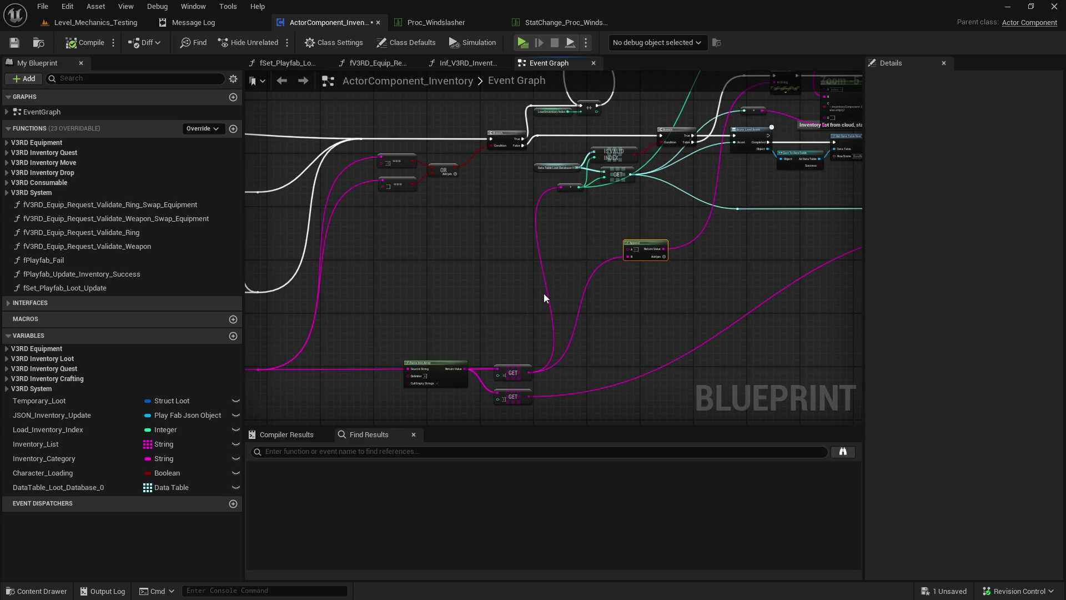
{"action": "scroll", "coordinate": [544, 298], "scroll_direction": "up", "scroll_amount": 1}
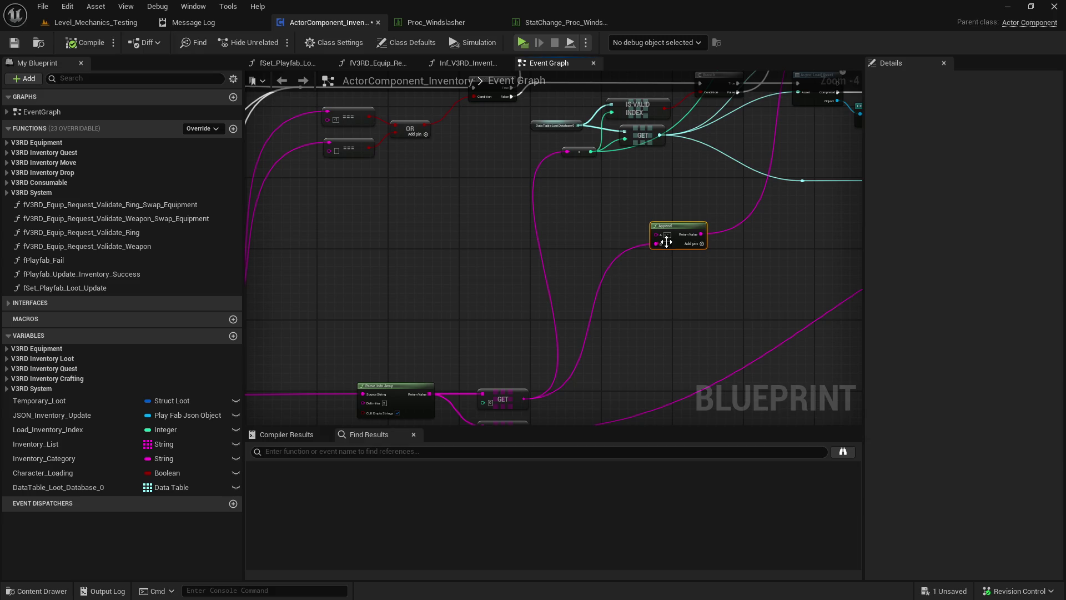
{"action": "key", "text": "Return"}
- Deselect the Append node, check the Parse Into Array node, and relaunch the game
{"action": "left_click", "coordinate": [542, 218]}
{"action": "mouse_move", "coordinate": [532, 282]}
{"action": "left_mouse_down"}
{"action": "mouse_move", "coordinate": [566, 232]}
{"action": "mouse_move", "coordinate": [549, 267]}
{"action": "mouse_move", "coordinate": [610, 208]}
{"action": "mouse_move", "coordinate": [501, 326]}
{"action": "left_mouse_up"}
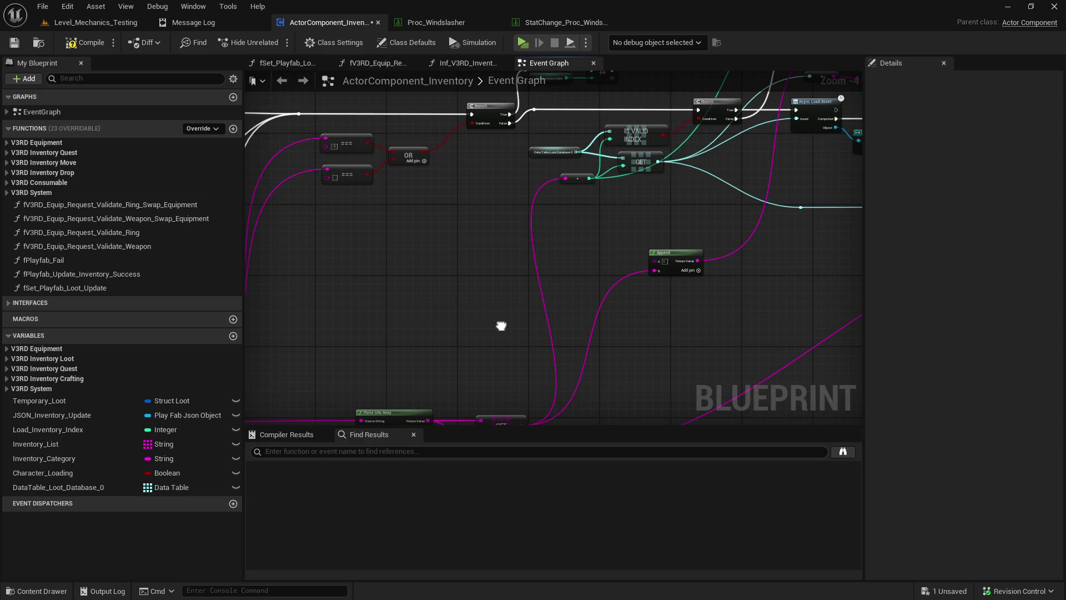
{"action": "left_click_drag", "start_coordinate": [501, 326], "coordinate": [757, 226]}
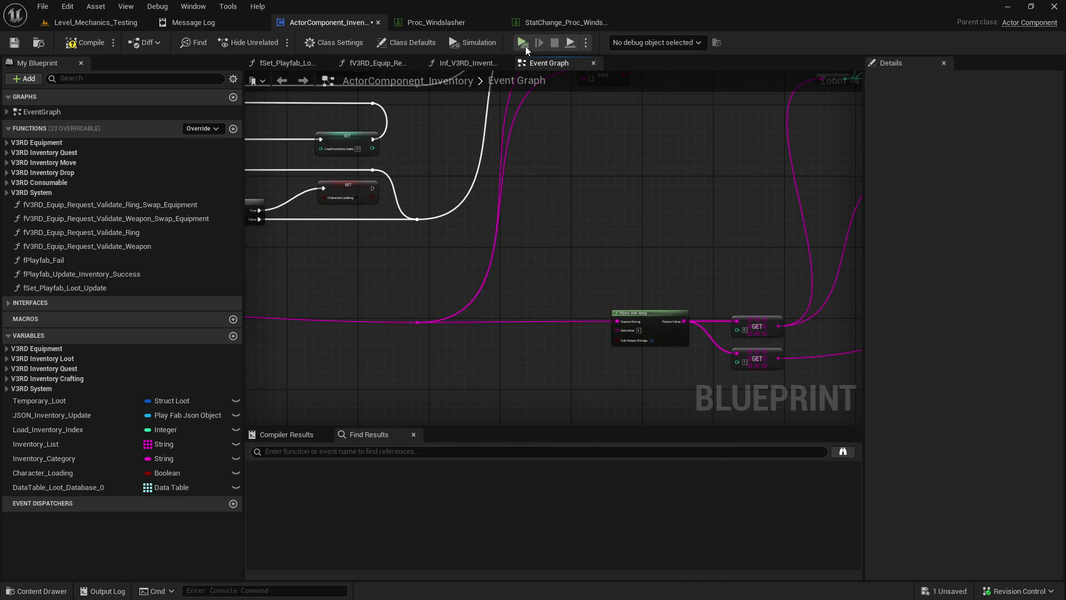
{"action": "left_click", "coordinate": [522, 42]}
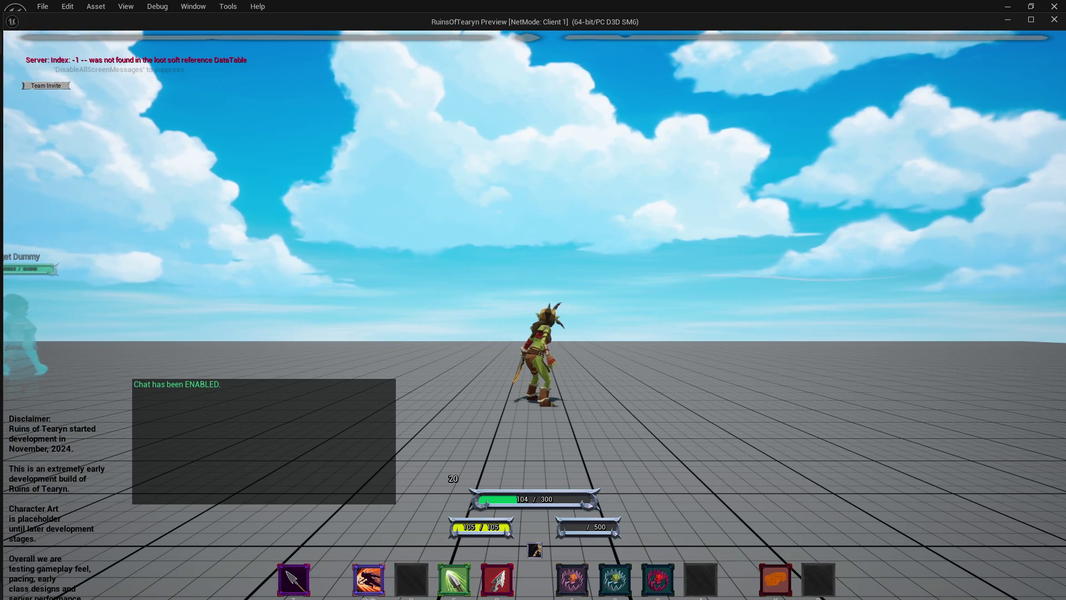
- End the playtest, return to the ActorComponent_Inventory Event Graph, and start another play test
{"action": "left_click", "coordinate": [1053, 19]}
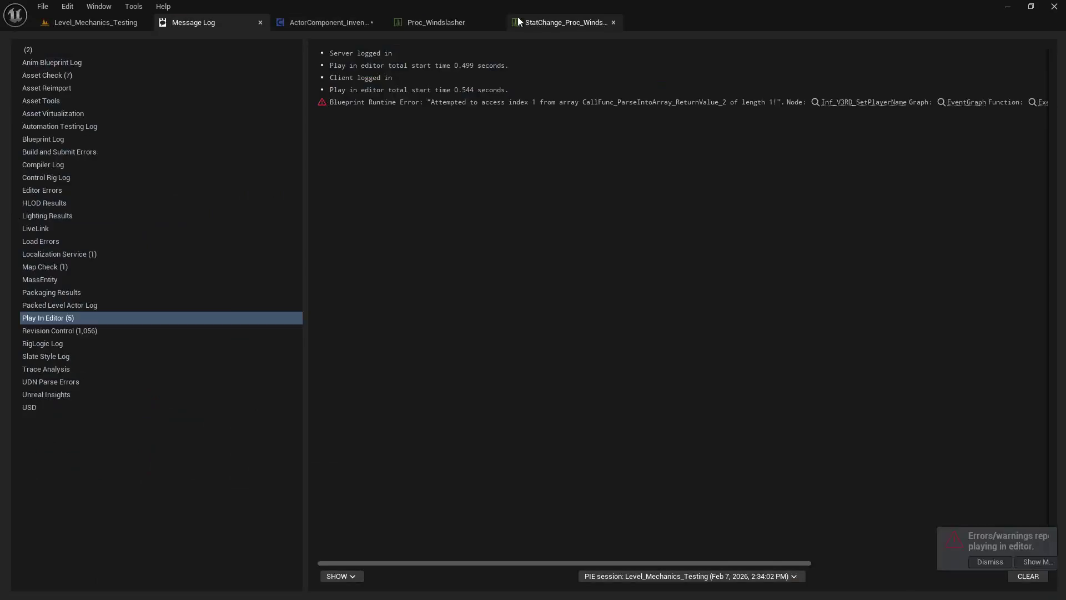
{"action": "left_click", "coordinate": [123, 24]}
{"action": "left_click", "coordinate": [344, 22]}
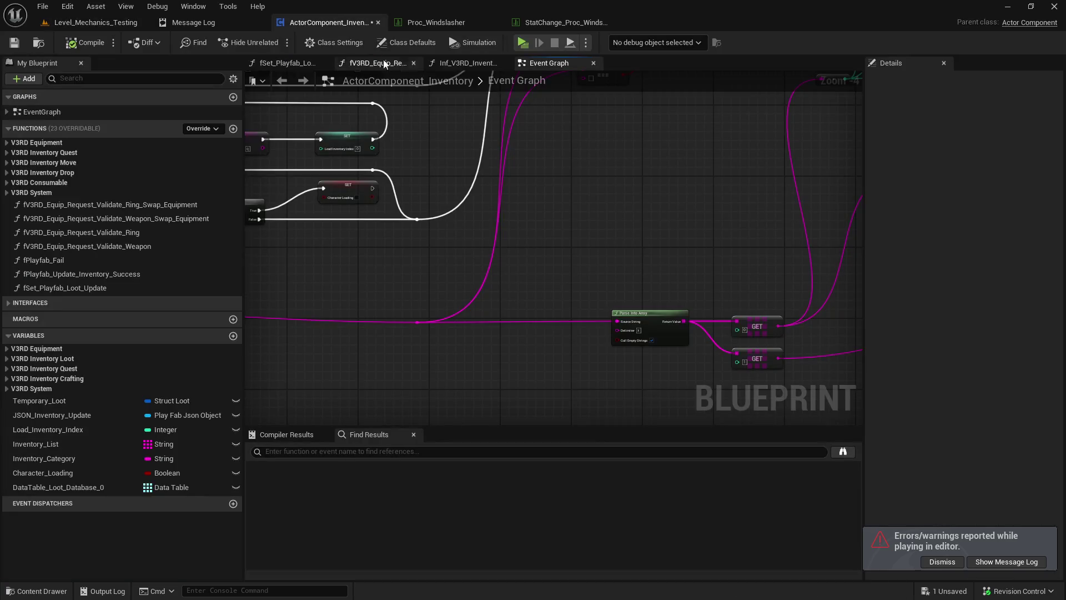
{"action": "left_click", "coordinate": [521, 45]}
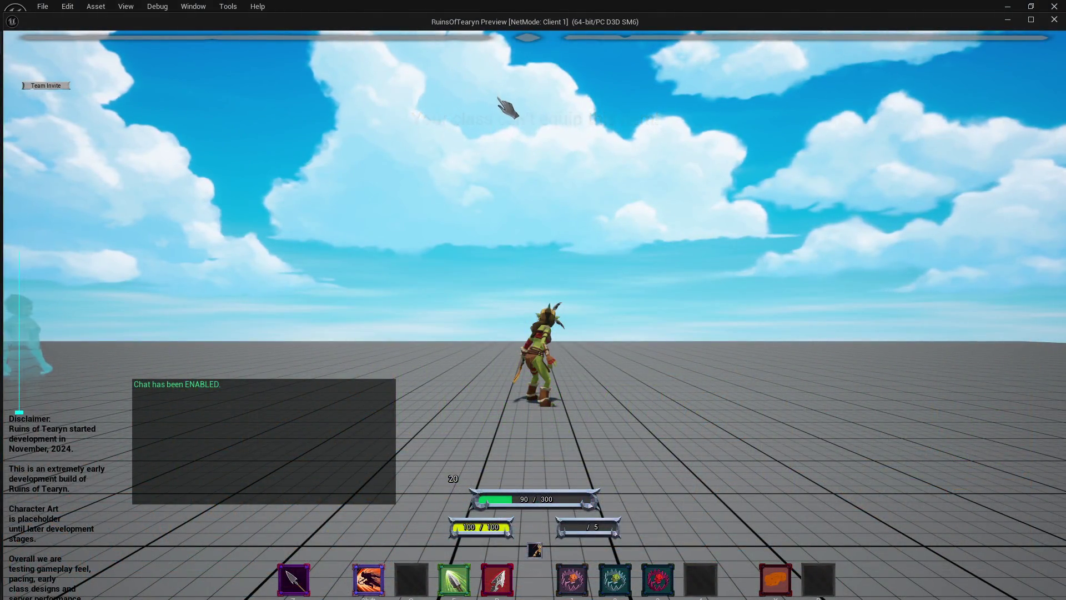
- Open the inventory to check the equipped bow's stats, then close the game and return to the level
{"action": "key", "text": "i"}
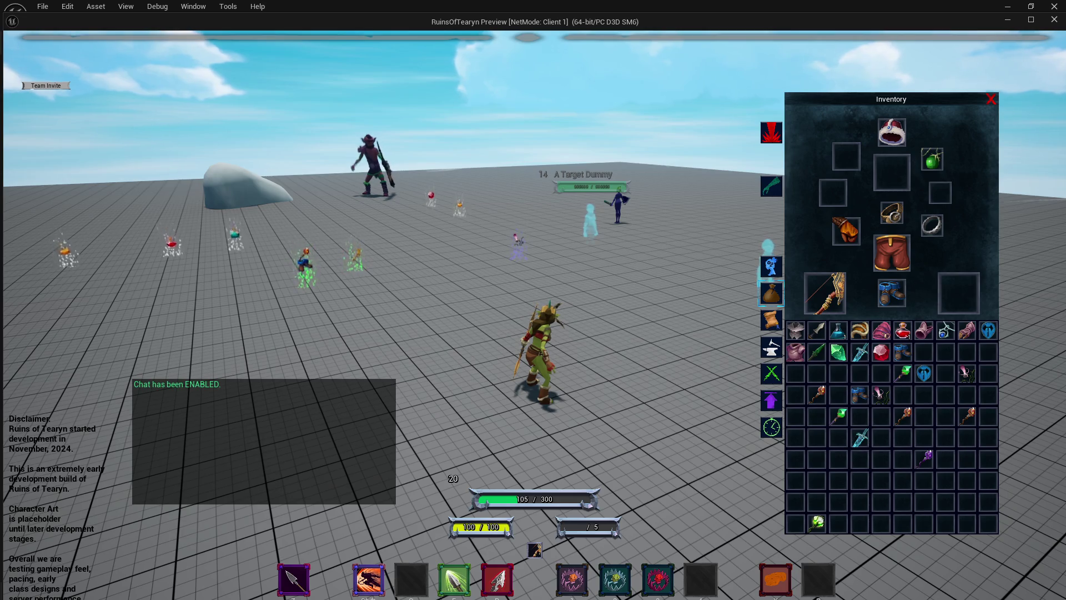
{"action": "mouse_move", "coordinate": [797, 353]}
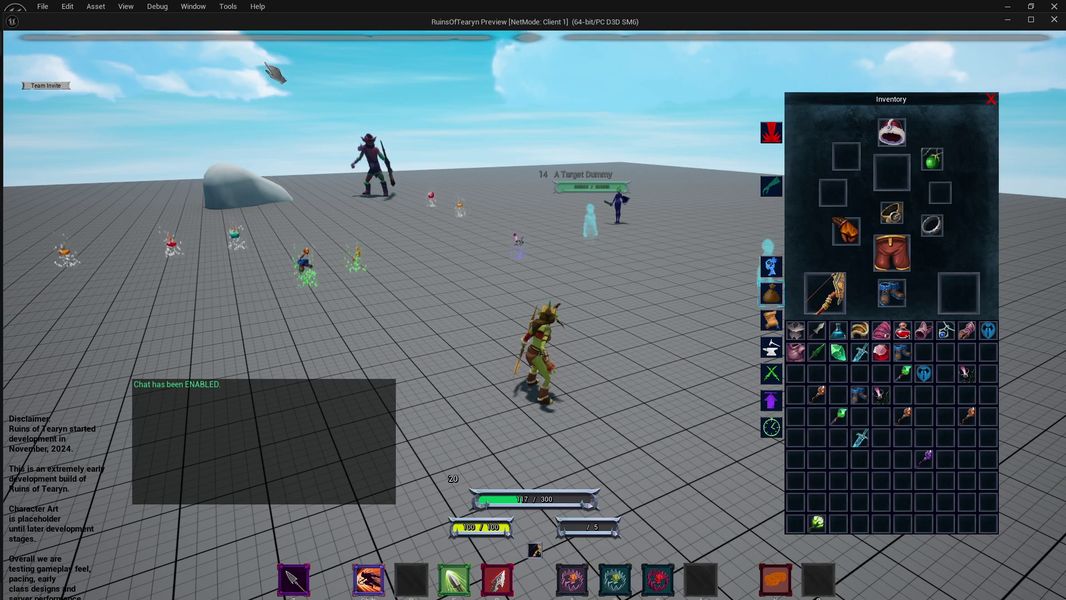
{"action": "left_click", "coordinate": [1055, 22]}
{"action": "left_click", "coordinate": [116, 26]}
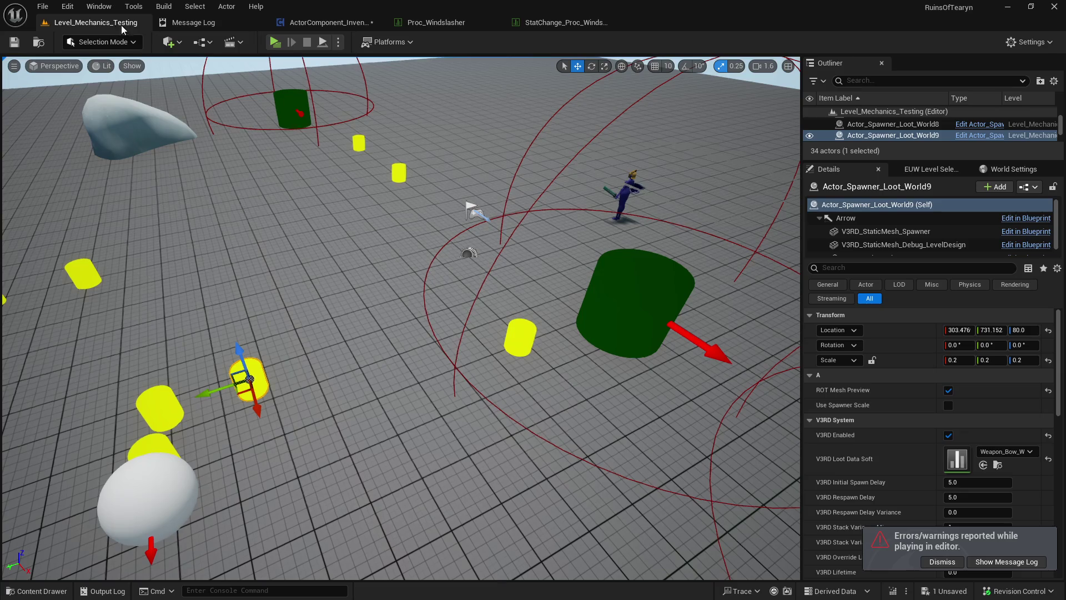
- Play the level, toggle the inventory open and closed, stop, and return to ActorComponent_Inventory
{"action": "left_click", "coordinate": [274, 43]}
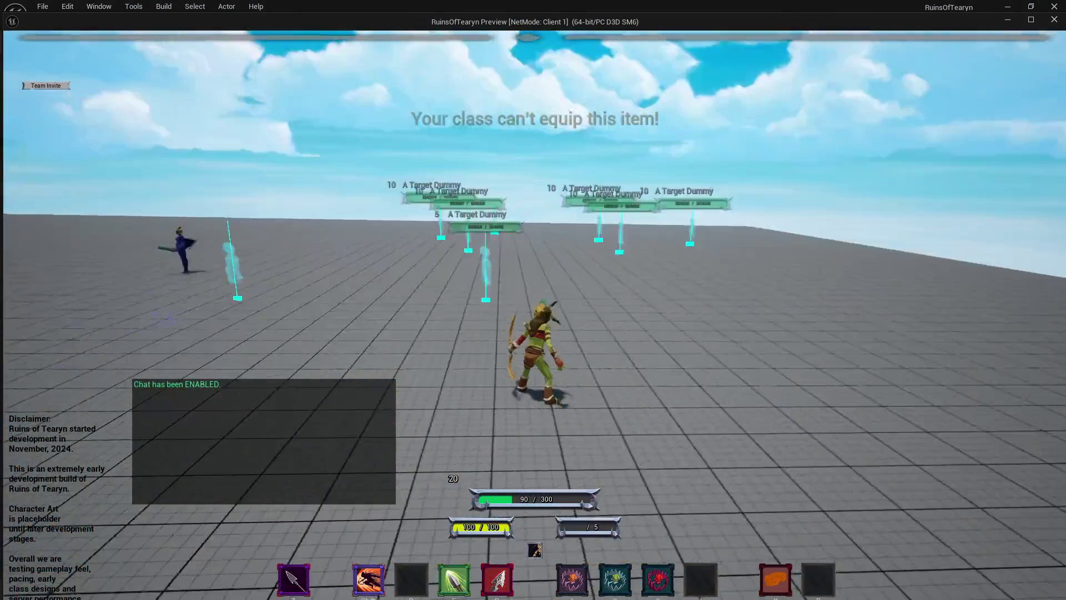
{"action": "key", "text": "i"}
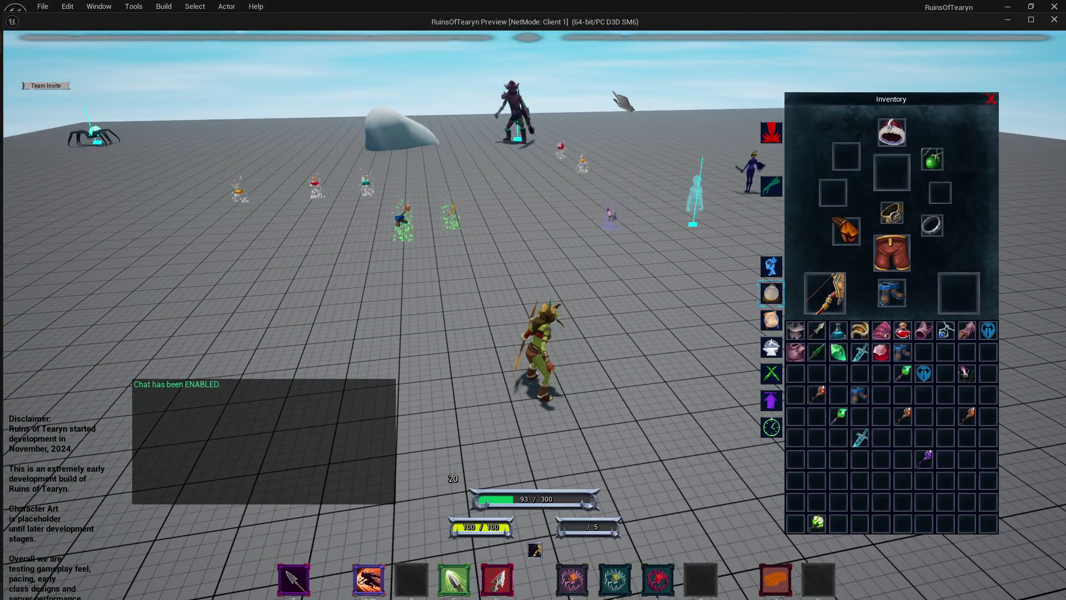
{"action": "key", "text": "i"}
{"action": "key", "text": "Escape"}
{"action": "left_click", "coordinate": [327, 22]}
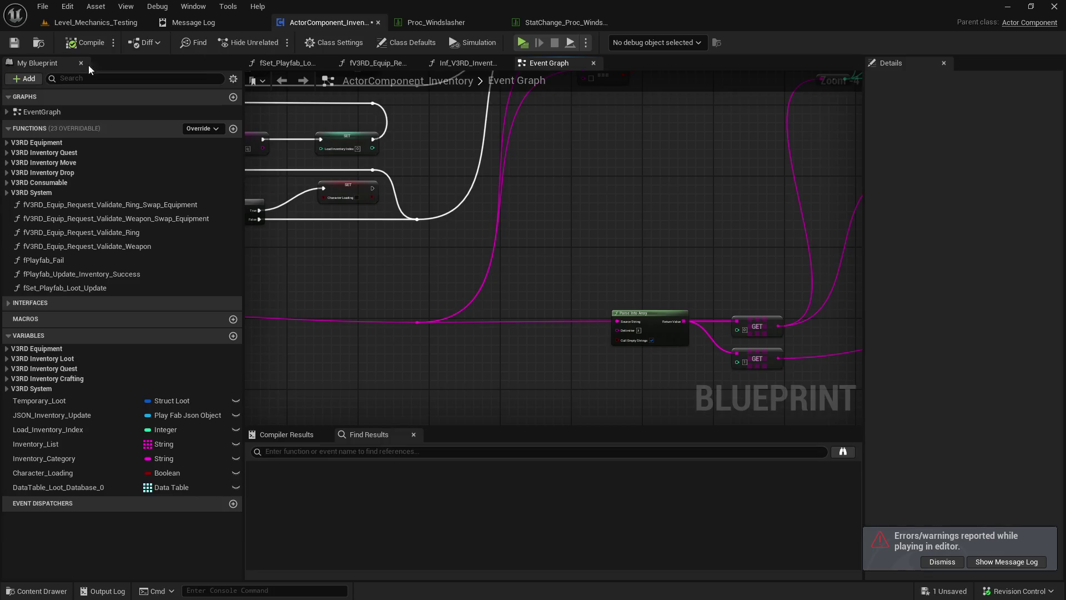
- Save the inventory Blueprint, pan across its graph, and return to Level_Mechanics_Testing
{"action": "key", "text": "ctrl+s"}
{"action": "scroll", "coordinate": [597, 250], "scroll_direction": "down", "scroll_amount": 3}
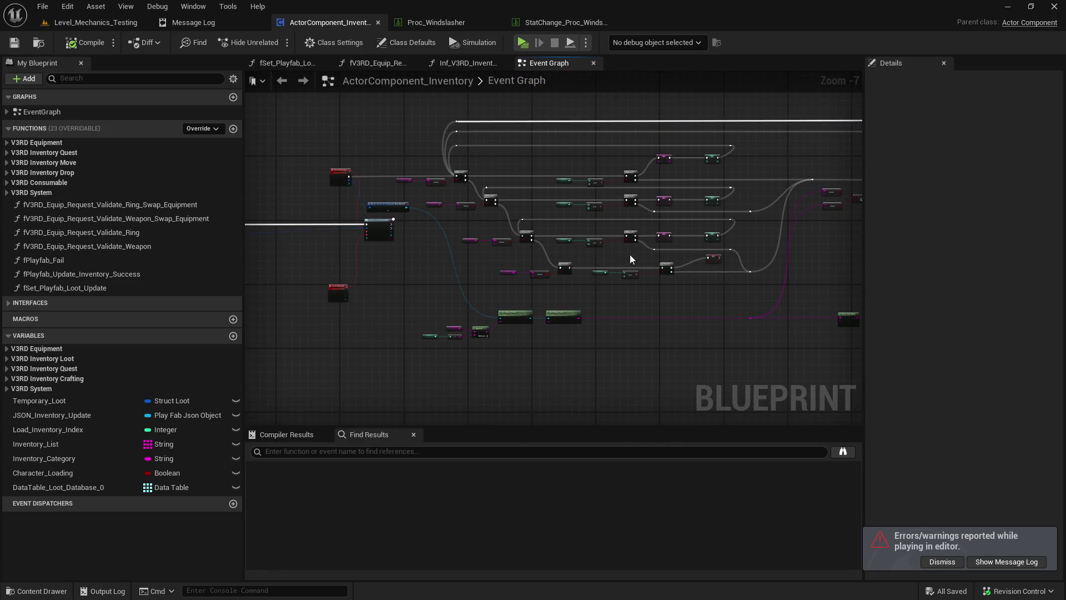
{"action": "left_click_drag", "start_coordinate": [657, 261], "coordinate": [977, 265]}
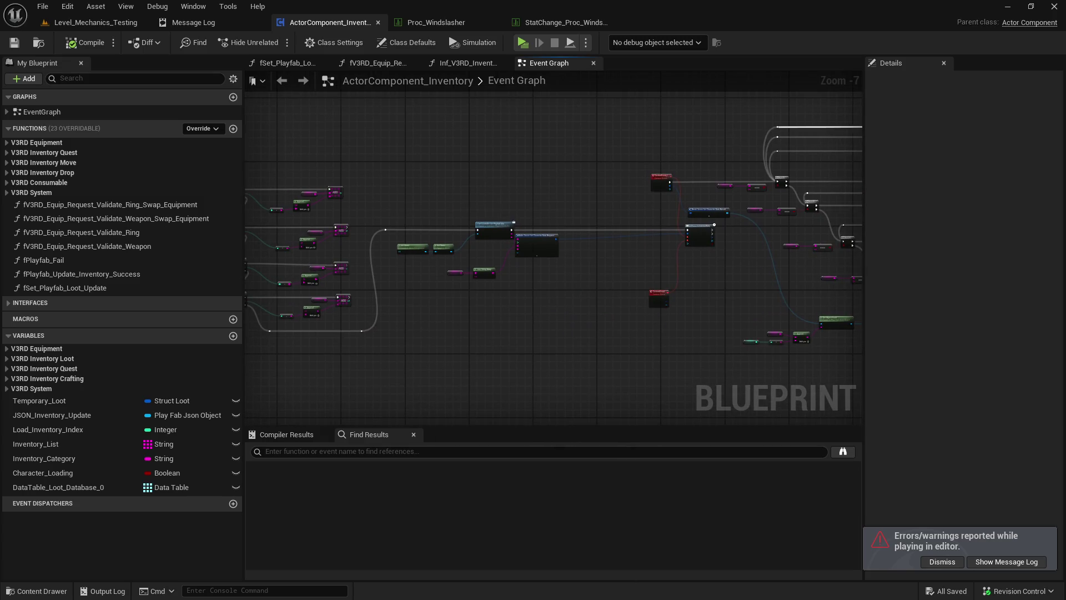
{"action": "left_click_drag", "start_coordinate": [867, 255], "coordinate": [464, 263]}
{"action": "left_click_drag", "start_coordinate": [713, 251], "coordinate": [649, 261]}
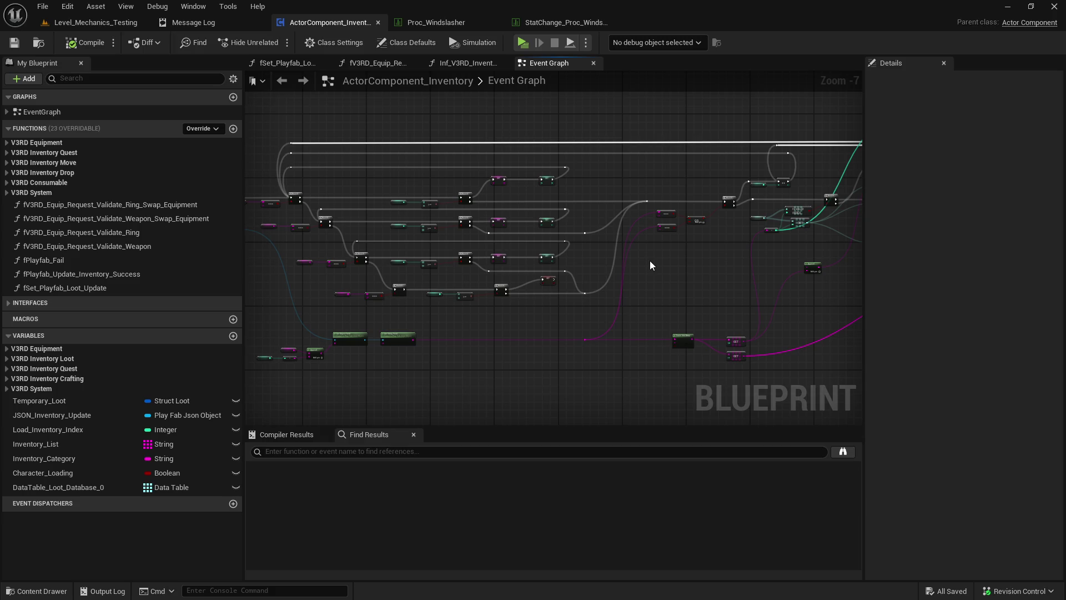
{"action": "left_click", "coordinate": [91, 23]}
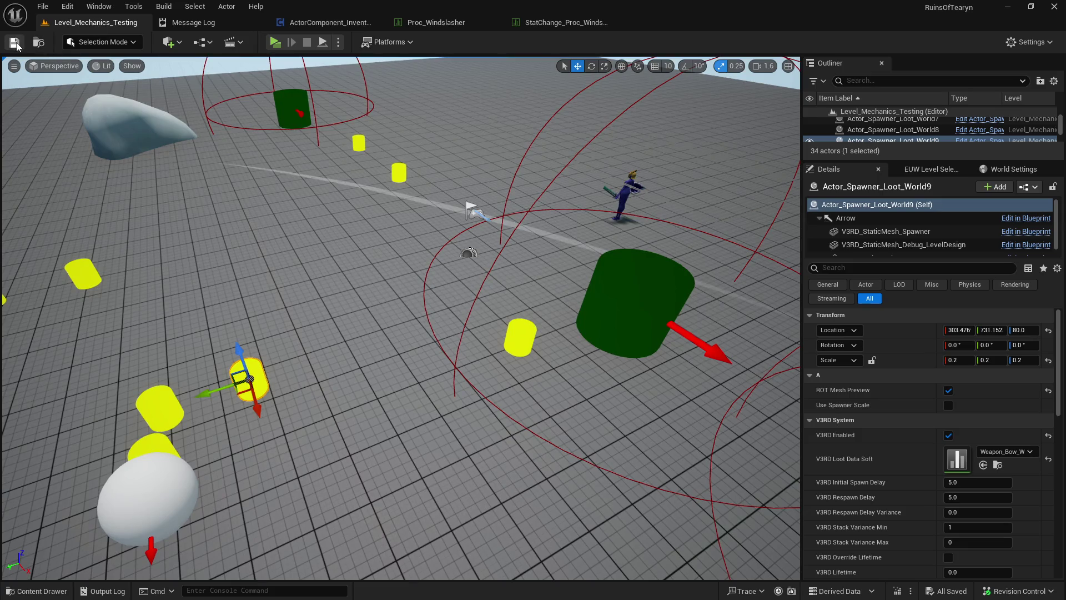
- Close the Proc_Windslasher, StatChange_Proc_Windslasher and ActorComponent_Inventory tabs, then play the level as a client
{"action": "left_click", "coordinate": [496, 22]}
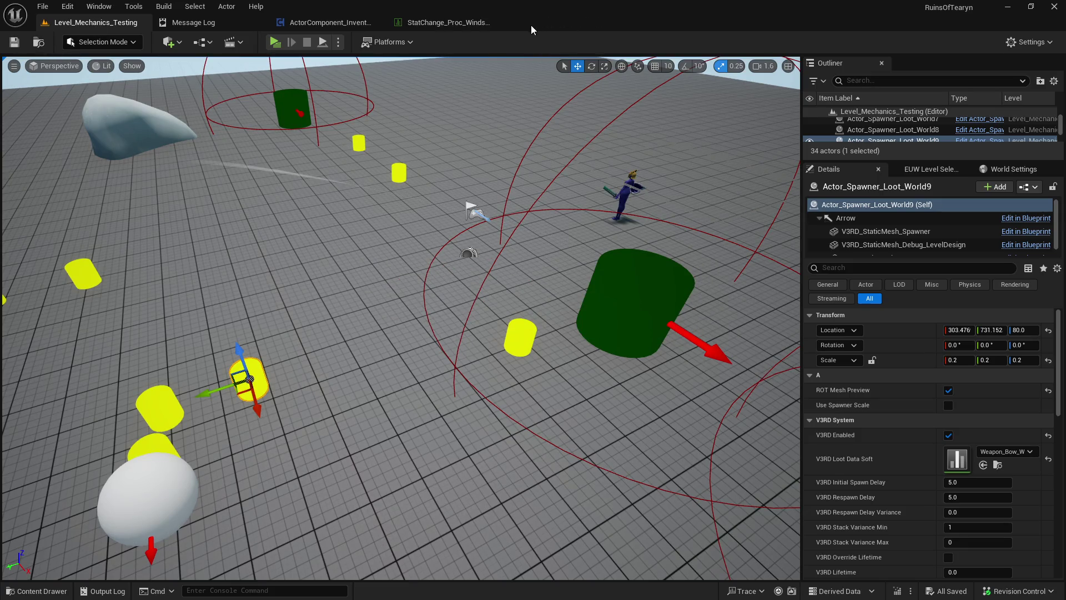
{"action": "left_click", "coordinate": [496, 22]}
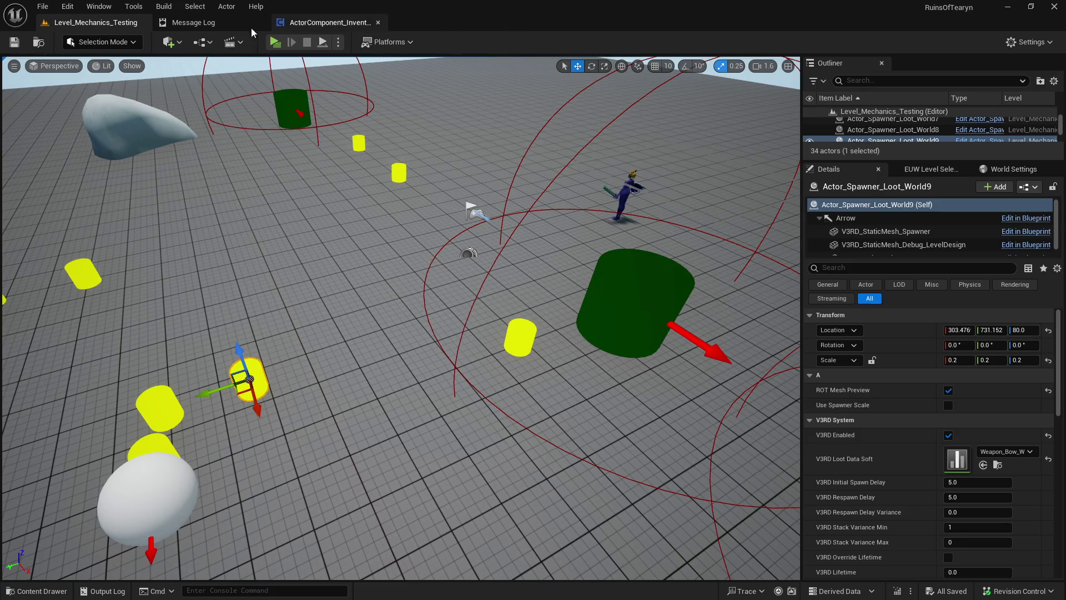
{"action": "left_click", "coordinate": [379, 23]}
{"action": "left_click", "coordinate": [275, 43]}
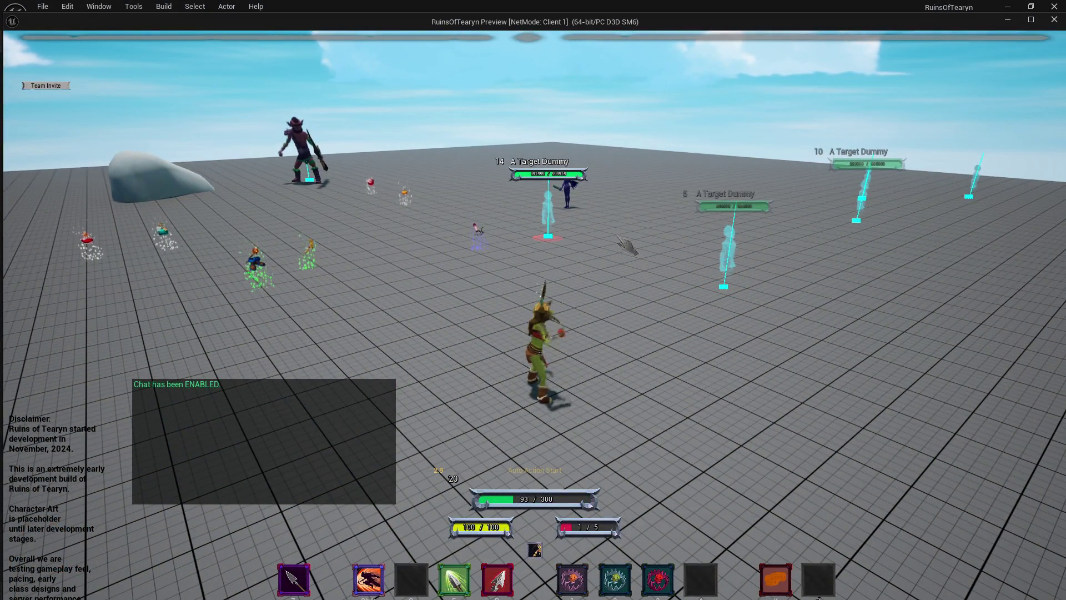
- Move around and fire the Windslasher bow at the target dummies, finishing with R, then stop
{"action": "key", "text": "w"}
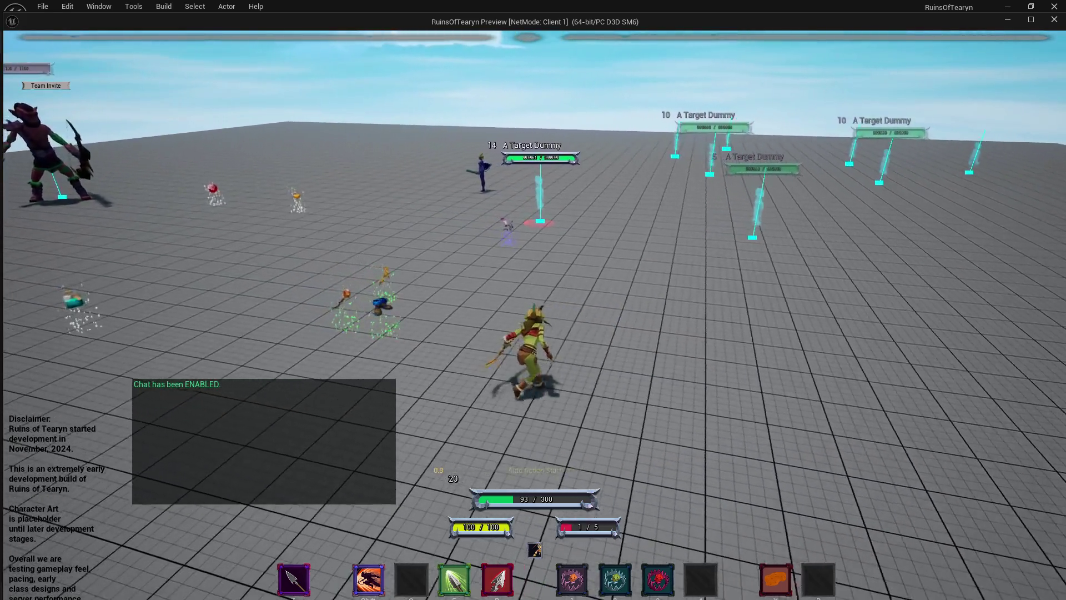
{"action": "key", "text": "w"}
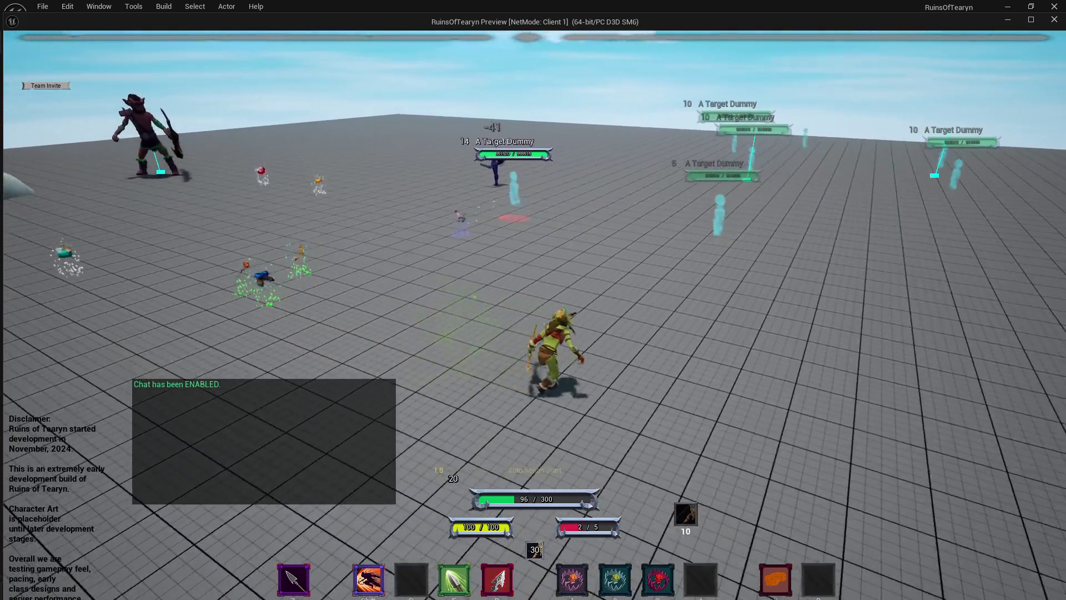
{"action": "key", "text": "w"}
{"action": "key", "text": "w"}
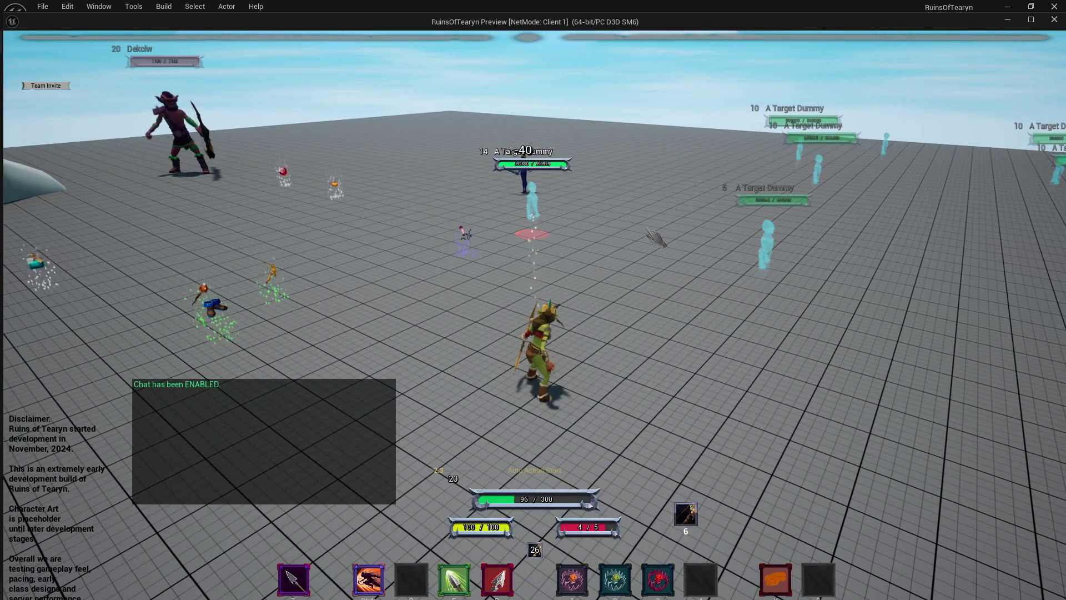
{"action": "key", "text": "a"}
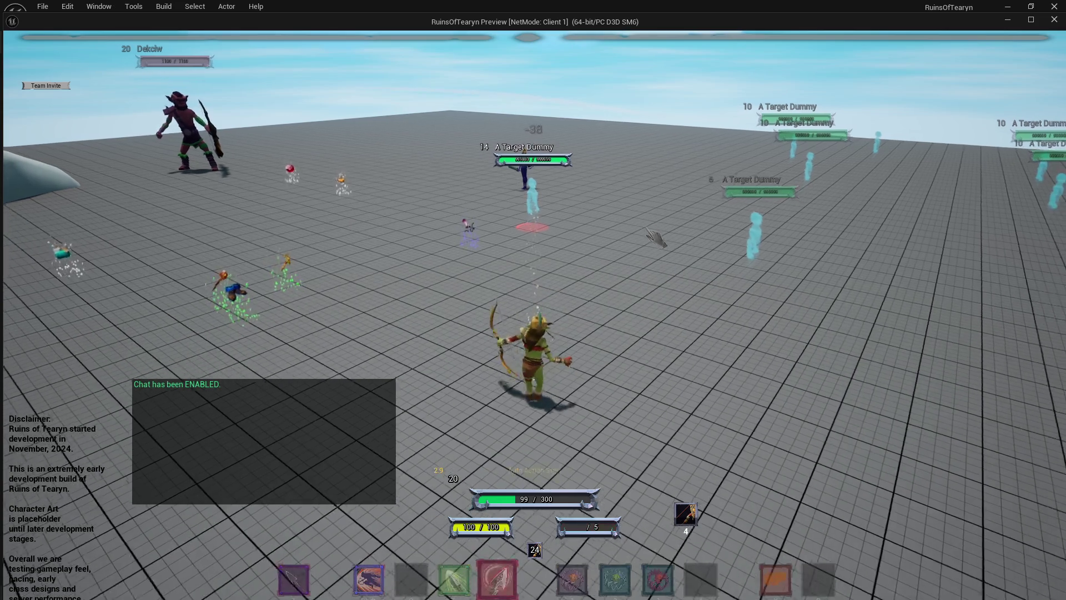
{"action": "key", "text": "w"}
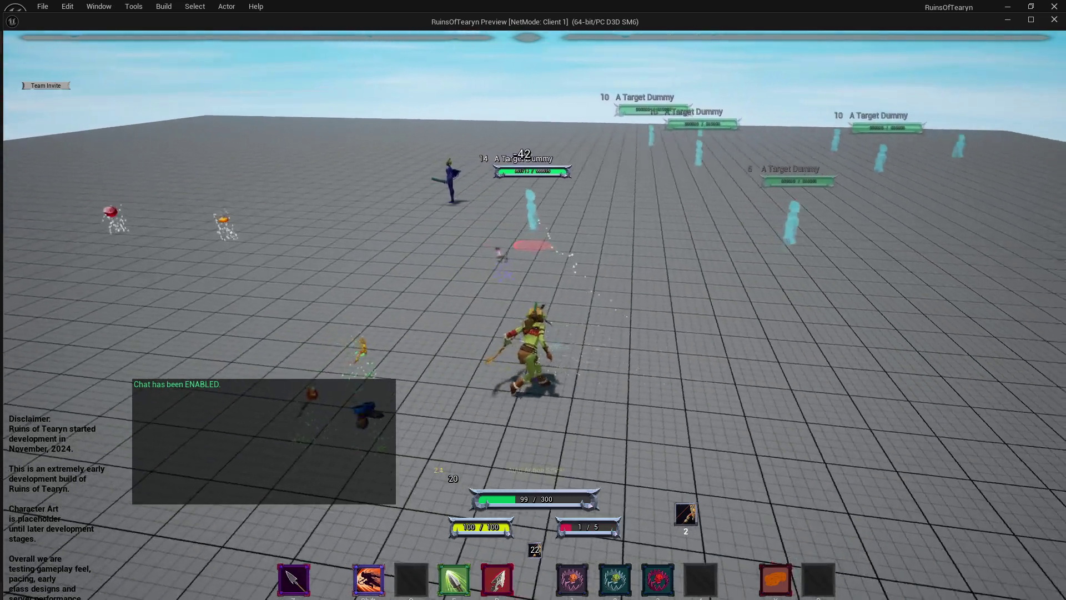
{"action": "key", "text": "w"}
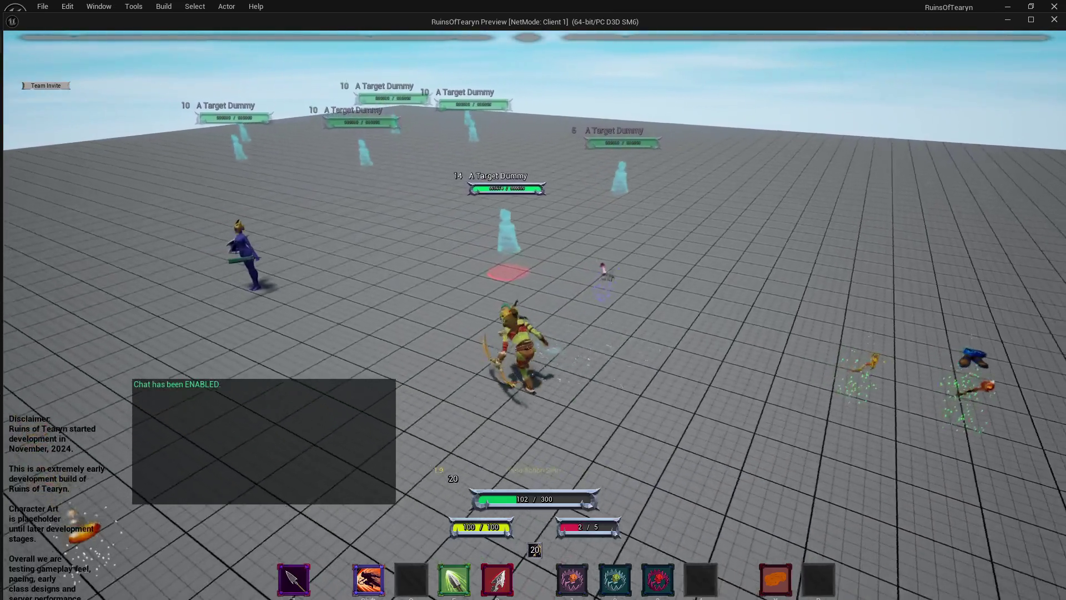
{"action": "key", "text": "w"}
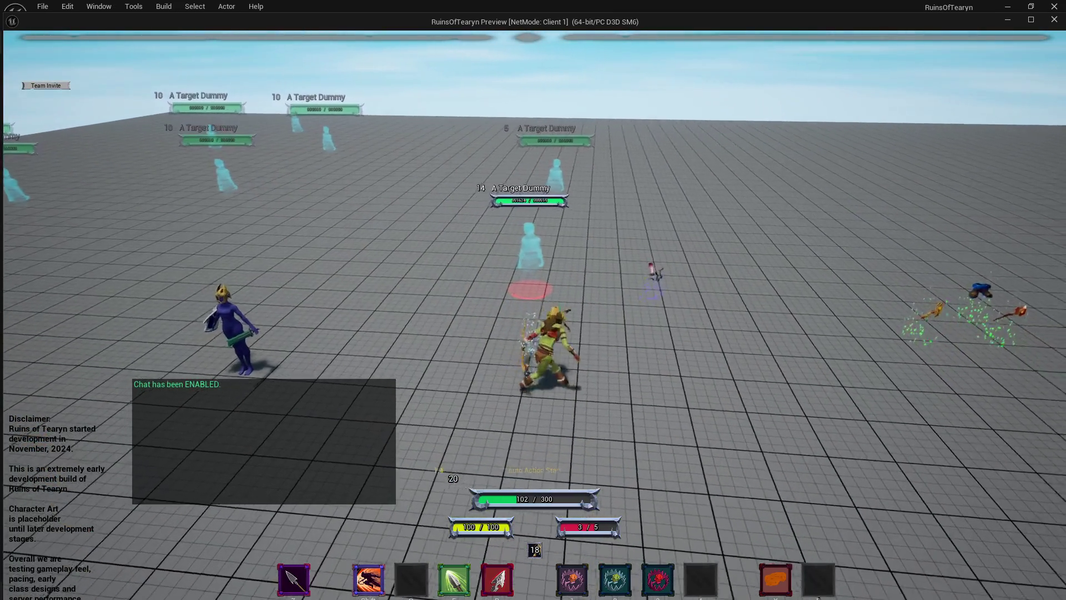
{"action": "key", "text": "a"}
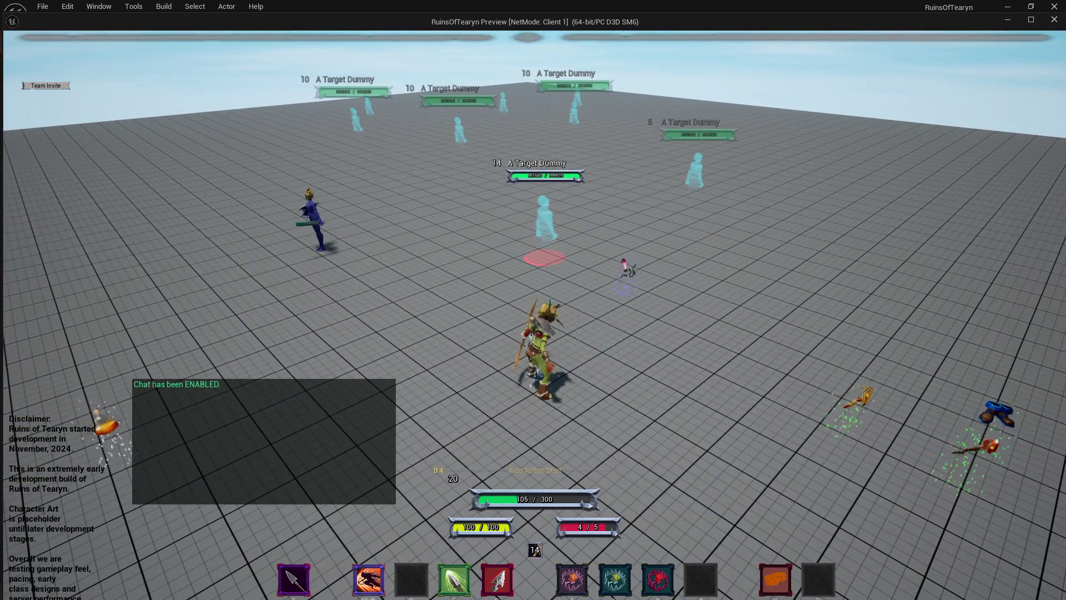
{"action": "key", "text": "r"}
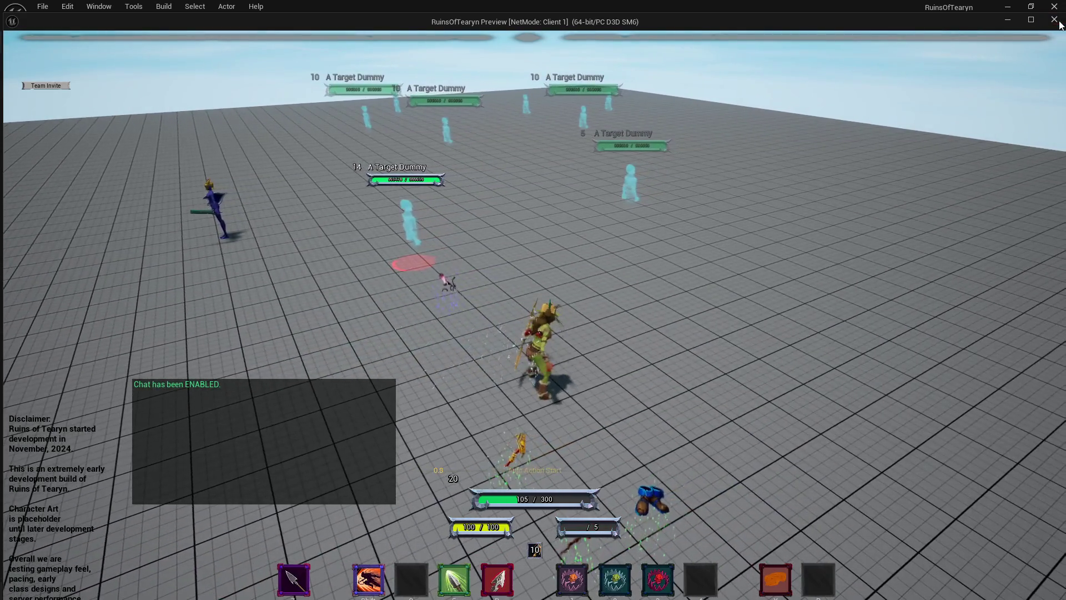
{"action": "key", "text": "Escape"}
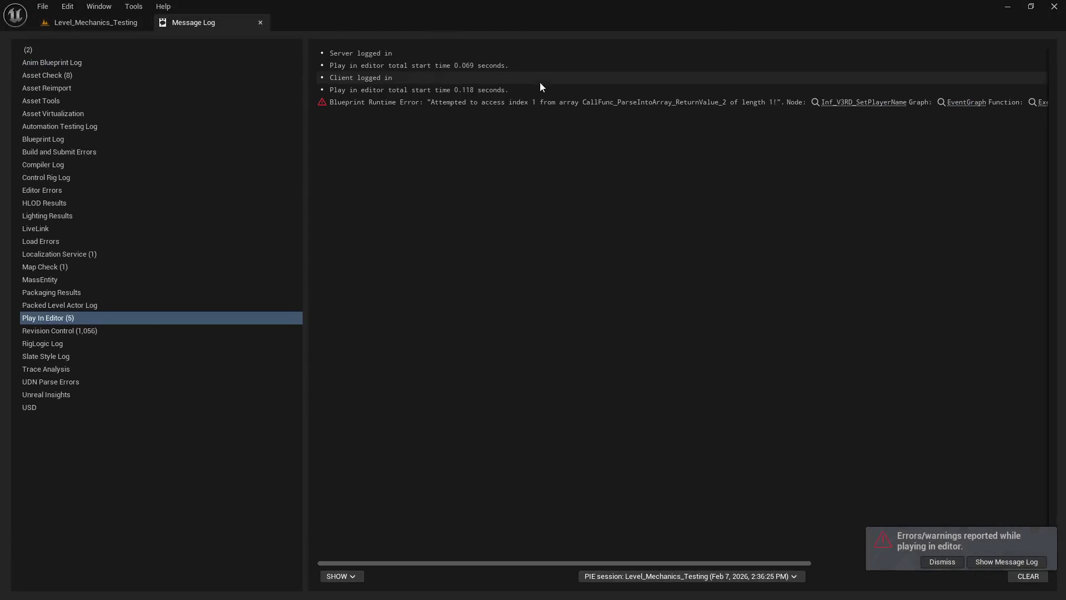
- Change StatChange_Proc_Windslasher's Duration from 10.0 to 15.0, save it, and launch a new play session
{"action": "left_click", "coordinate": [116, 28]}
{"action": "double_click", "coordinate": [382, 314]}
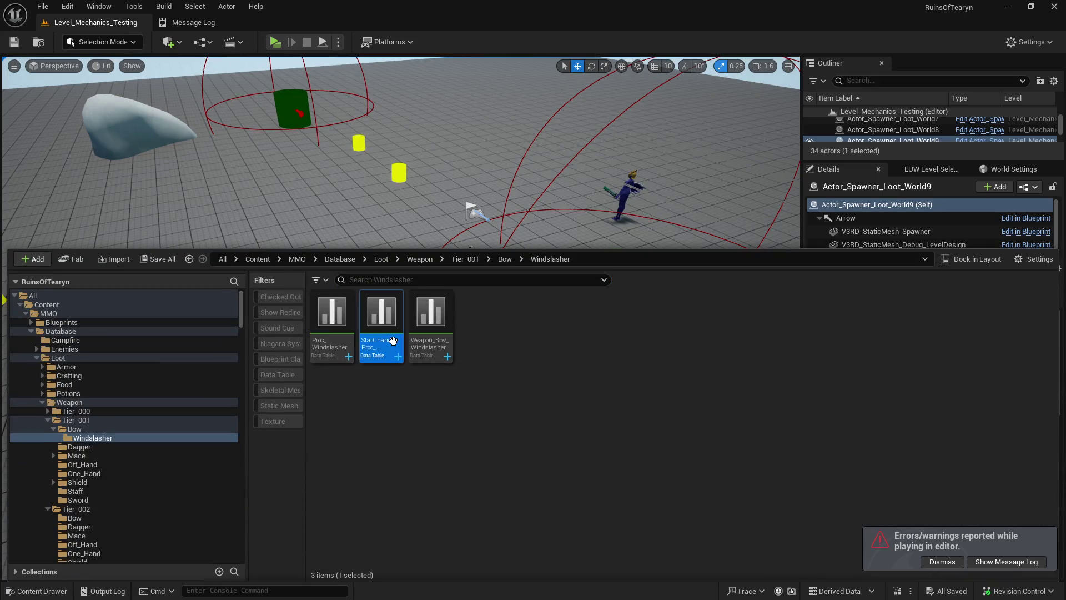
{"action": "scroll", "coordinate": [438, 405], "scroll_direction": "down", "scroll_amount": 3}
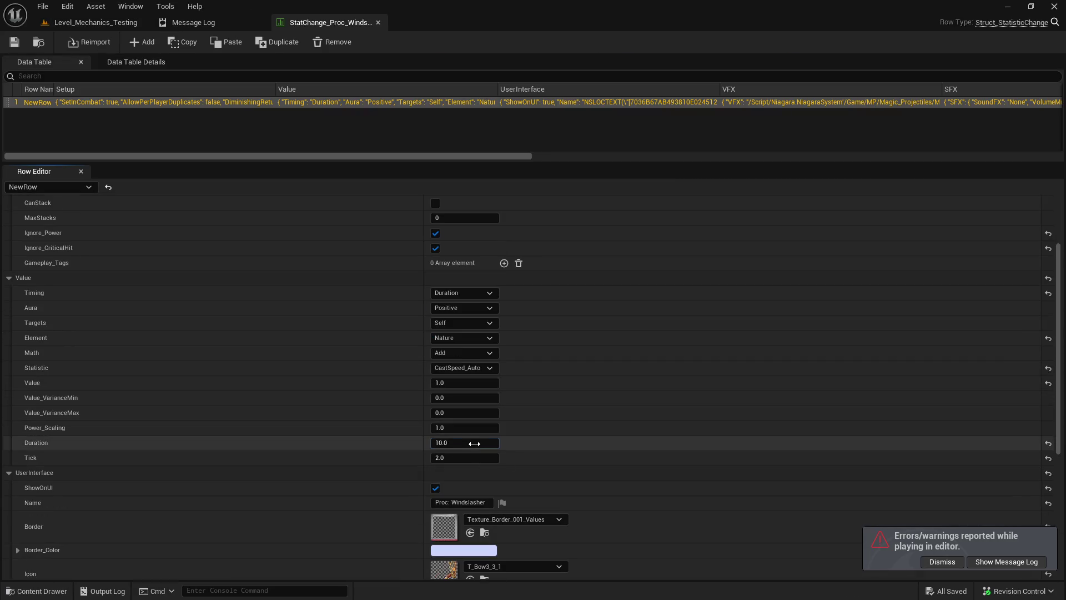
{"action": "left_click", "coordinate": [475, 442]}
{"action": "type", "text": "15"}
{"action": "key", "text": "Return"}
{"action": "left_click", "coordinate": [16, 43]}
{"action": "left_click", "coordinate": [134, 22]}
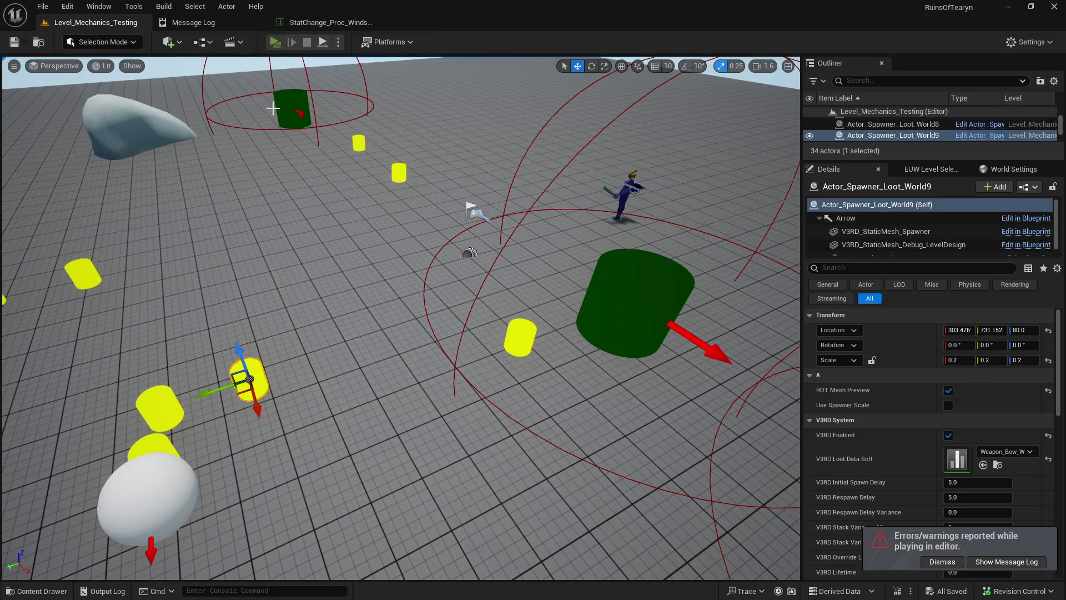
{"action": "key", "text": "alt+p"}
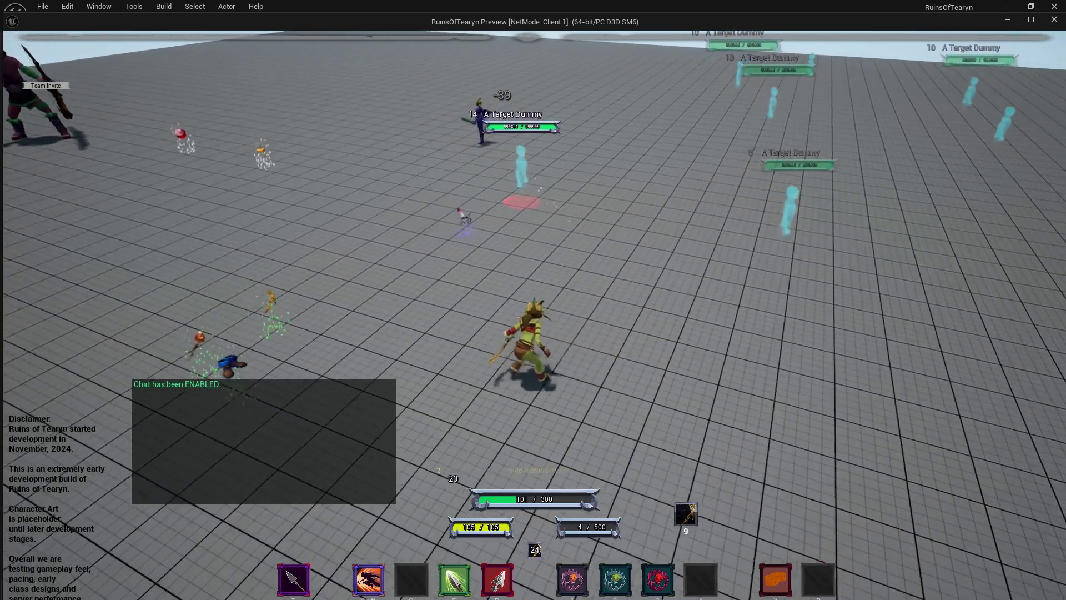
- Trigger the bow's R ability twice on the target dummies, then stop the play session
{"action": "key", "text": "r"}
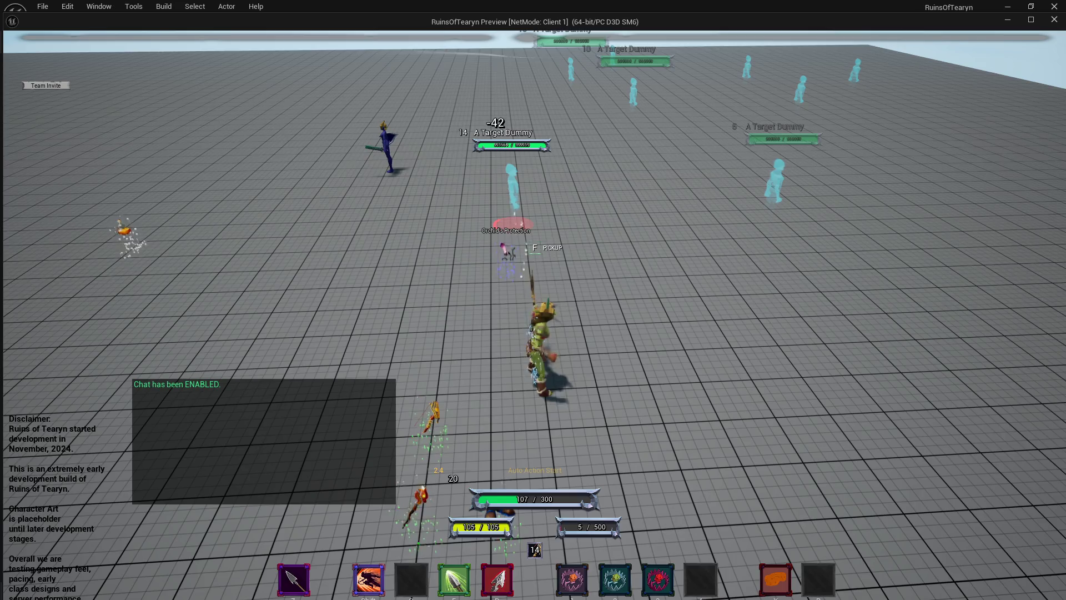
{"action": "key", "text": "r"}
{"action": "key", "text": "Escape"}
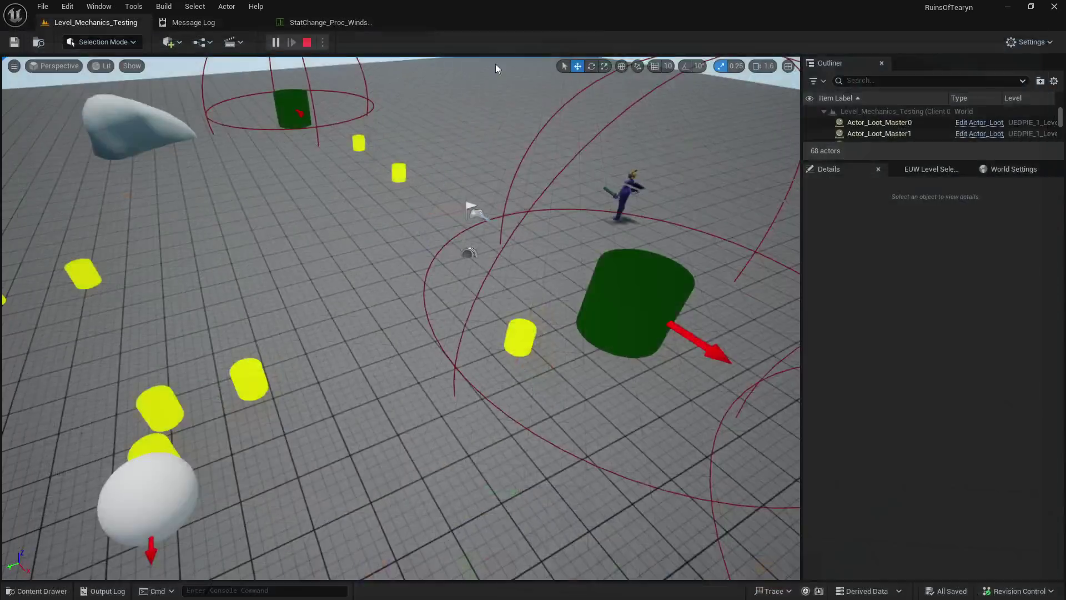
- Change the Windslasher proc's Duration from 15.0 to 17.0 in the data table
{"action": "left_click", "coordinate": [354, 26]}
{"action": "left_click", "coordinate": [477, 444]}
{"action": "type", "text": "17"}
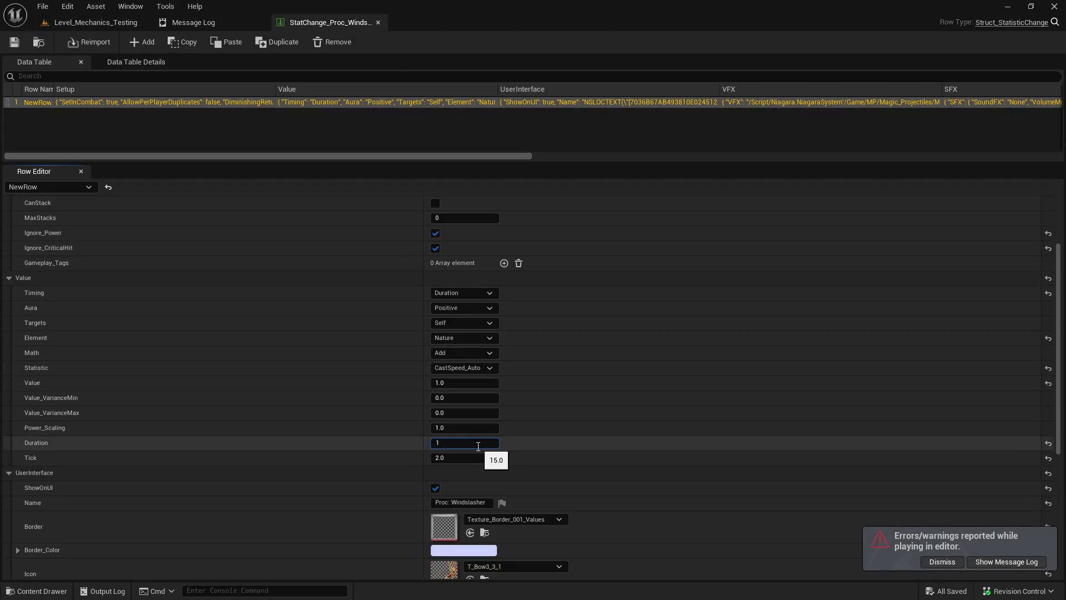
{"action": "key", "text": "Return"}
- Save and close the StatChange table, then return to the Level_Mechanics_Testing viewport
{"action": "left_click", "coordinate": [18, 44]}
{"action": "left_click", "coordinate": [379, 23]}
{"action": "left_click", "coordinate": [99, 25]}
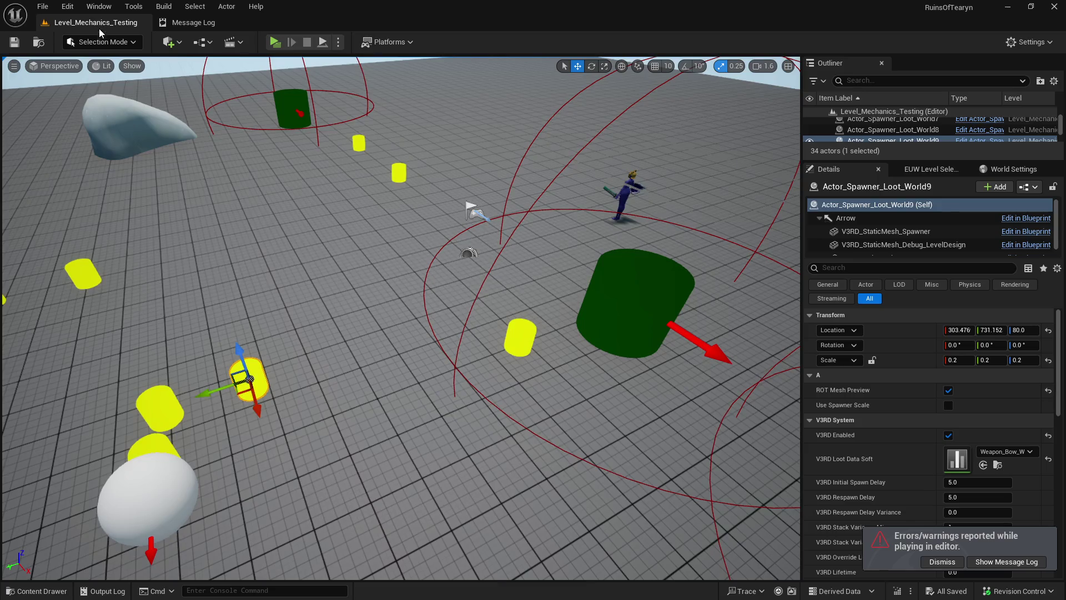
{"action": "key", "text": "ctrl+space"}
{"action": "key", "text": "ctrl+space"}
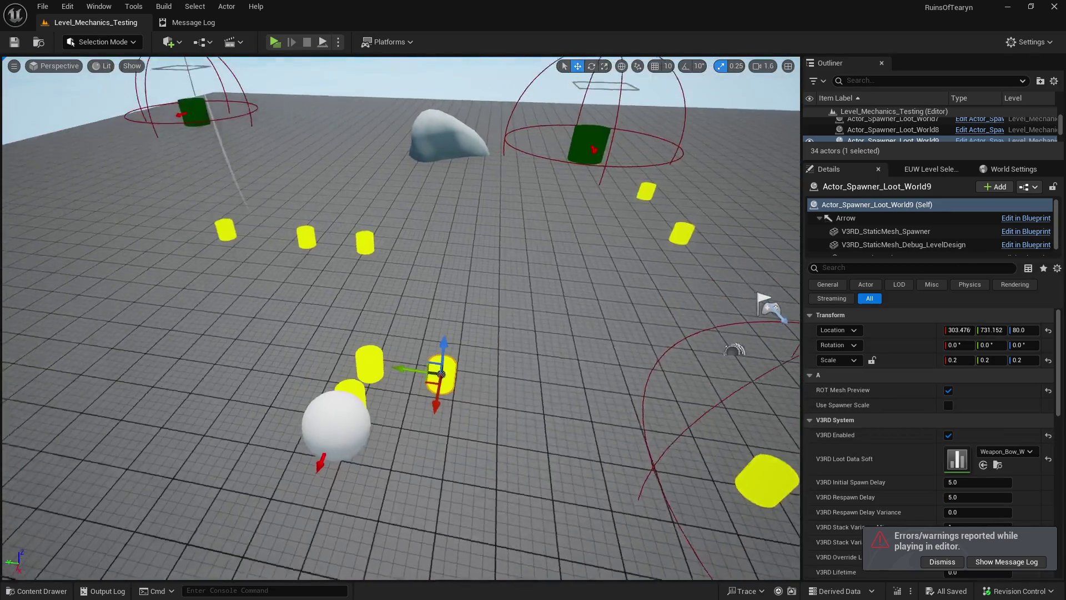
{"action": "key", "text": "ctrl+space"}
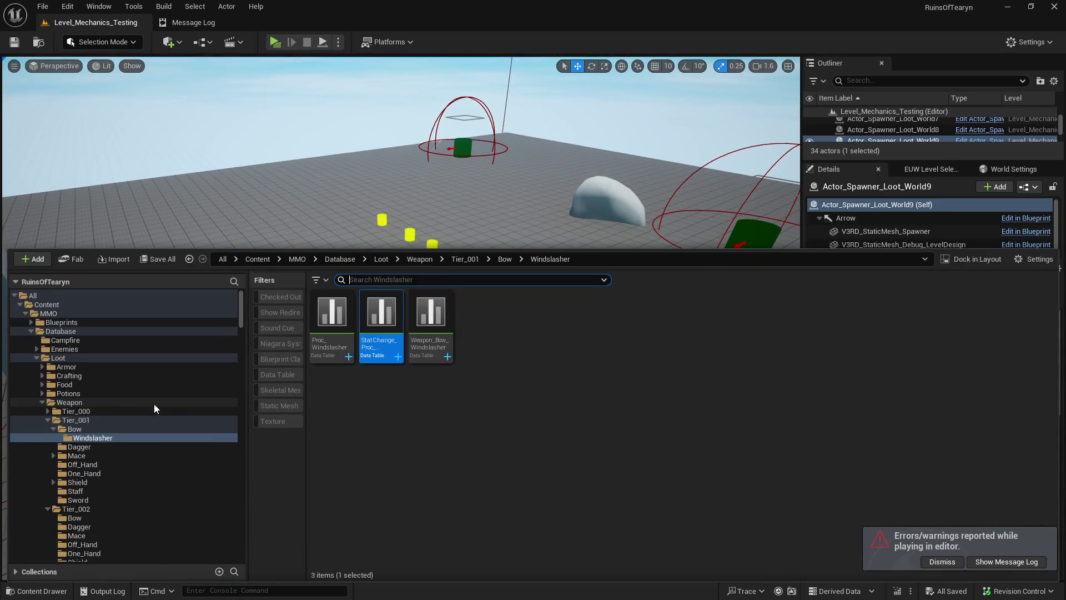
- Browse from the Weapon folder to Enemies > Dekciw and open LootTable_AI_Dekciw
{"action": "left_click", "coordinate": [43, 403]}
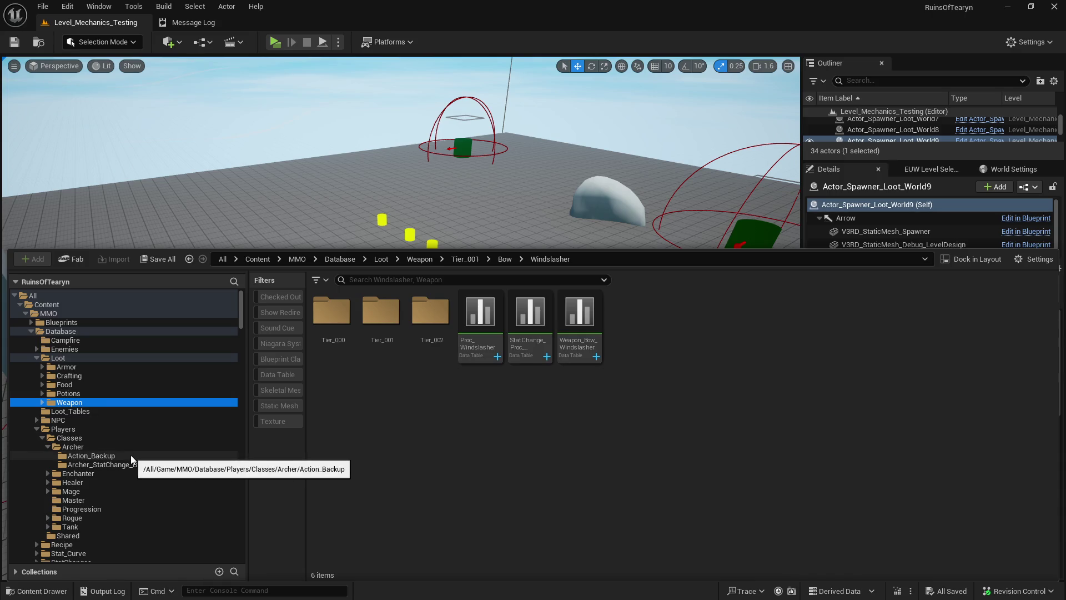
{"action": "left_click", "coordinate": [38, 349]}
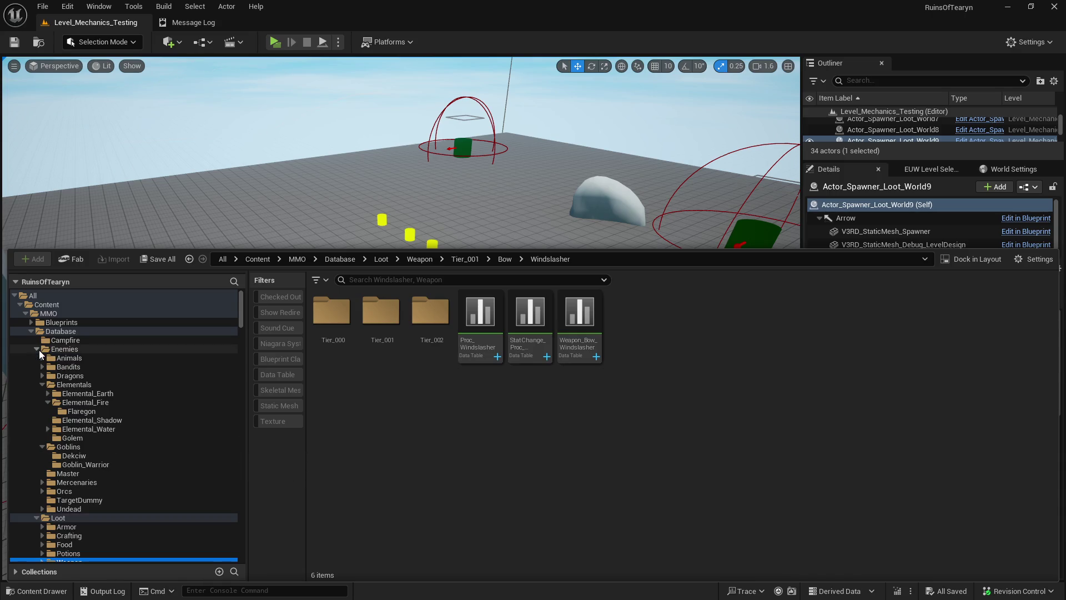
{"action": "left_click", "coordinate": [114, 455]}
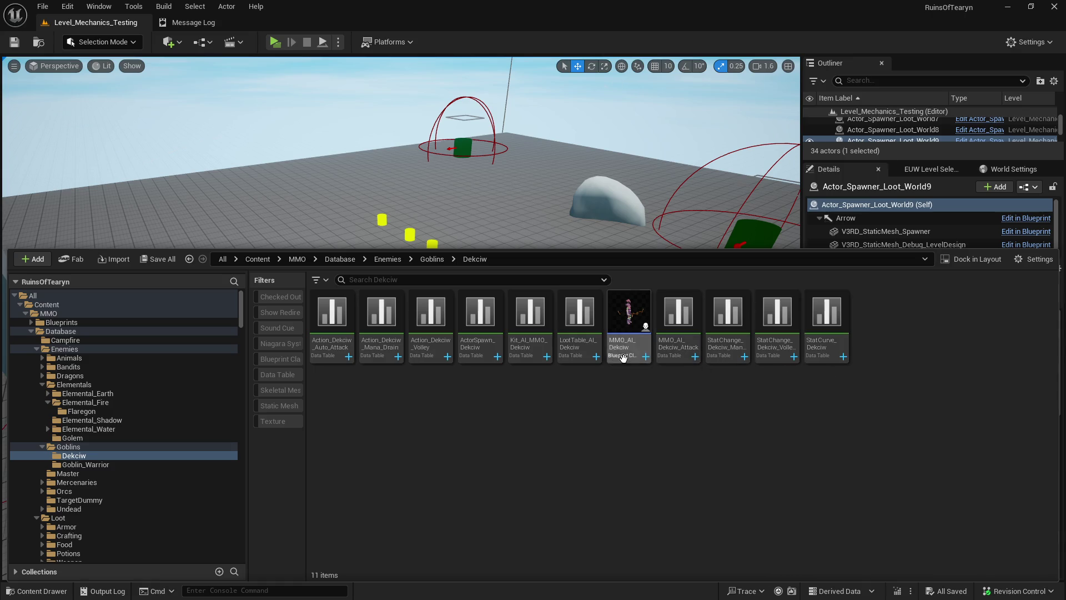
{"action": "double_click", "coordinate": [575, 359]}
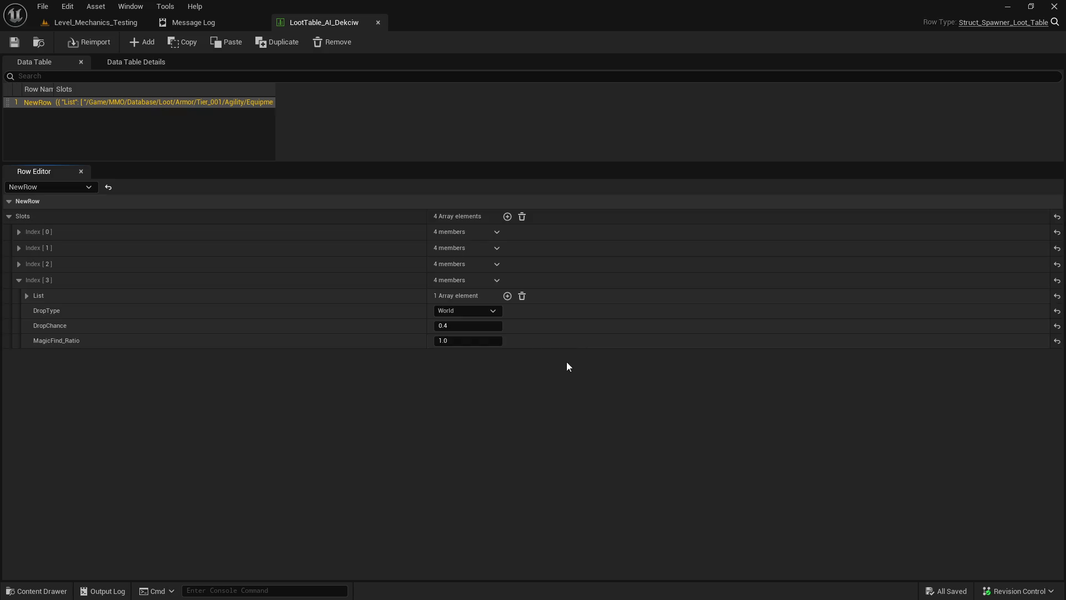
- Set Index [3]'s drop to Weapon_Bow_Windslasher, then save and close the loot table
{"action": "left_click", "coordinate": [49, 299]}
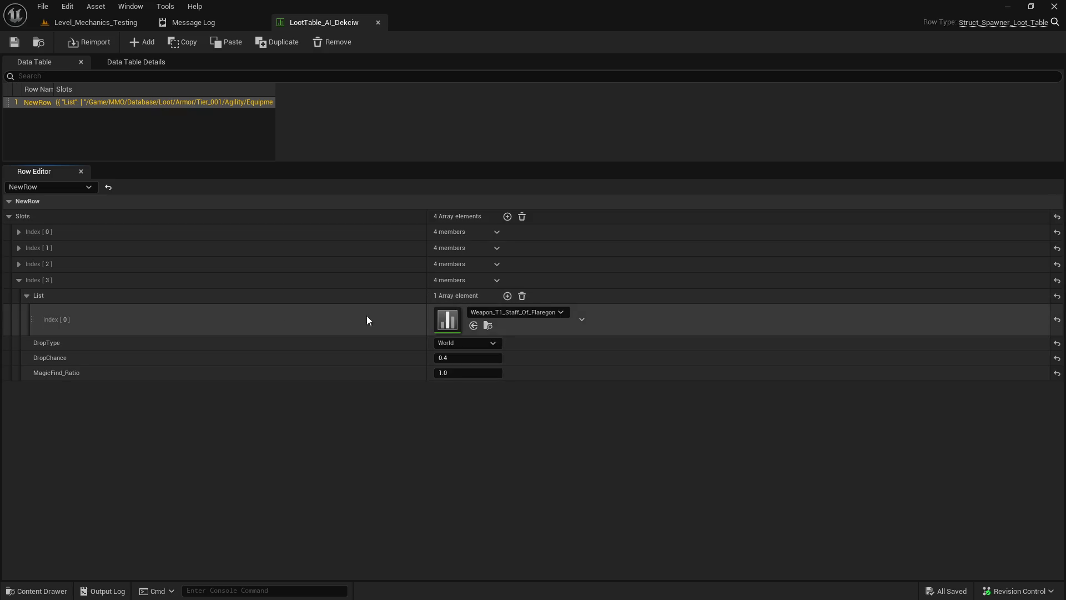
{"action": "left_click", "coordinate": [544, 312]}
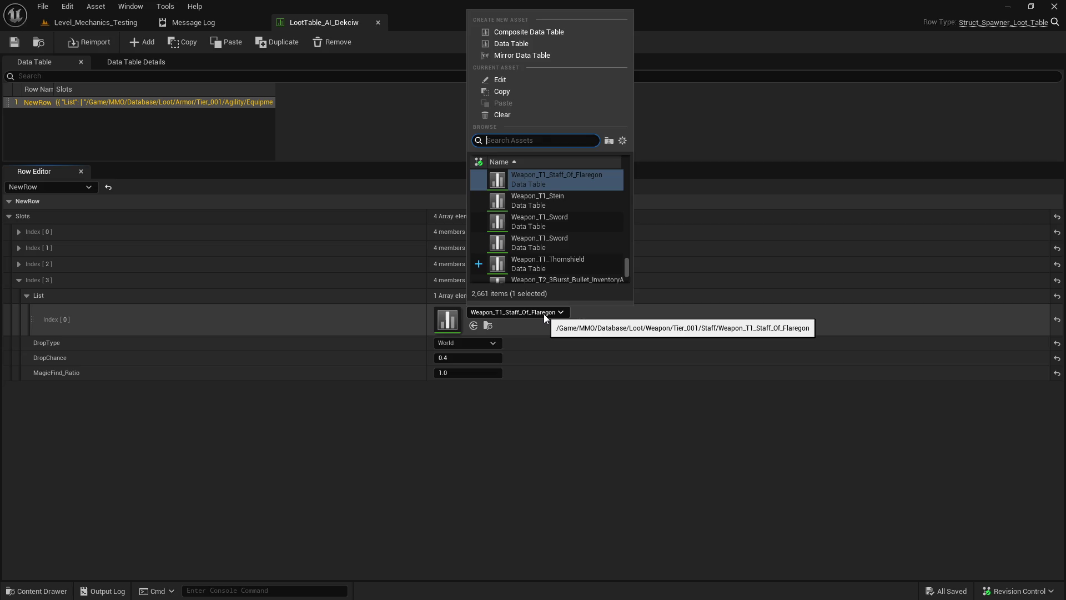
{"action": "type", "text": "windsl"}
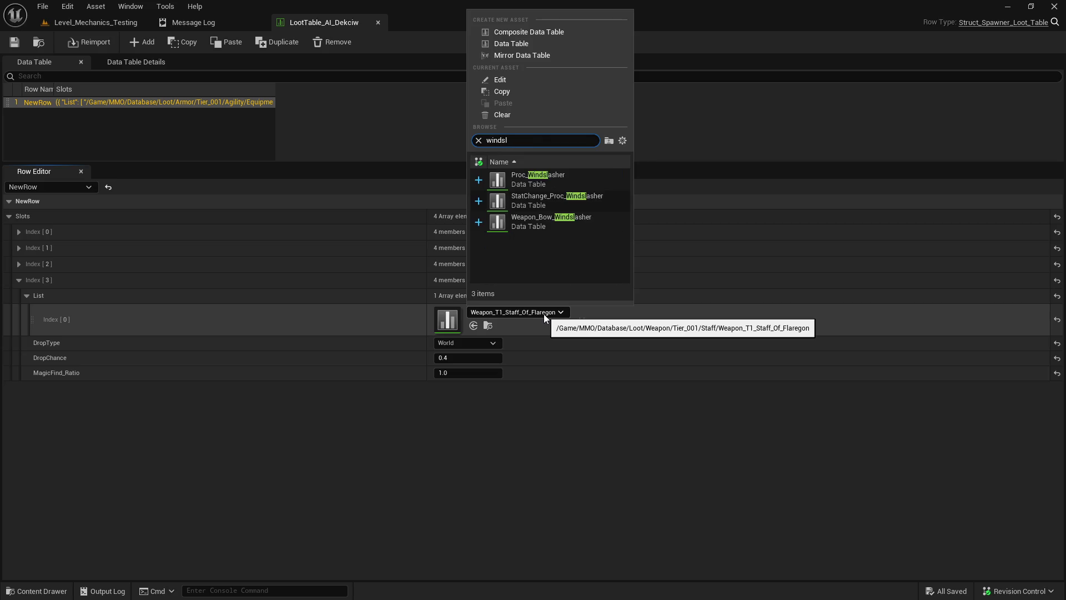
{"action": "left_click", "coordinate": [595, 228]}
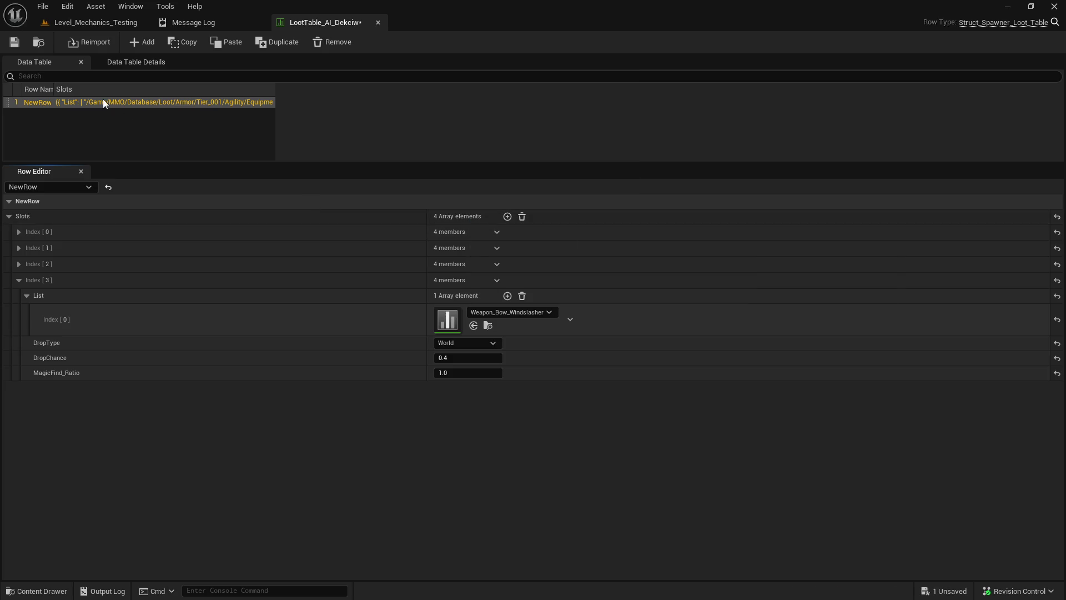
{"action": "left_click", "coordinate": [13, 44]}
{"action": "left_click", "coordinate": [377, 22]}
- Return to the level editor and bring up the content drawer
{"action": "left_click", "coordinate": [99, 7]}
{"action": "left_click", "coordinate": [99, 6]}
{"action": "left_click", "coordinate": [96, 22]}
{"action": "key", "text": "ctrl+space"}
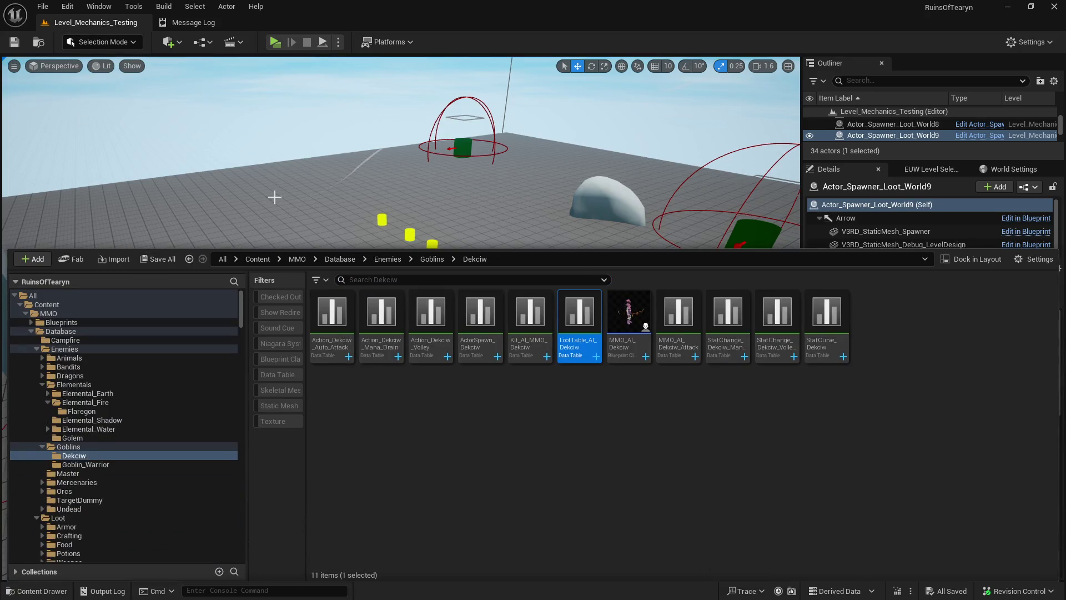
{"action": "scroll", "coordinate": [275, 197], "scroll_direction": "up", "scroll_amount": 5}
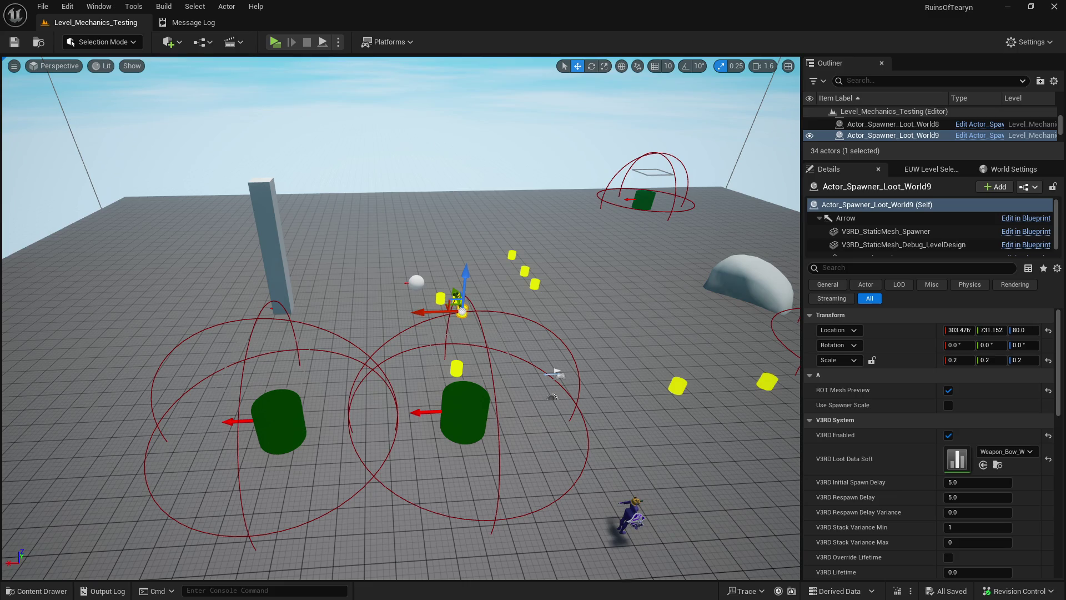
{"action": "key", "text": "alt+p"}
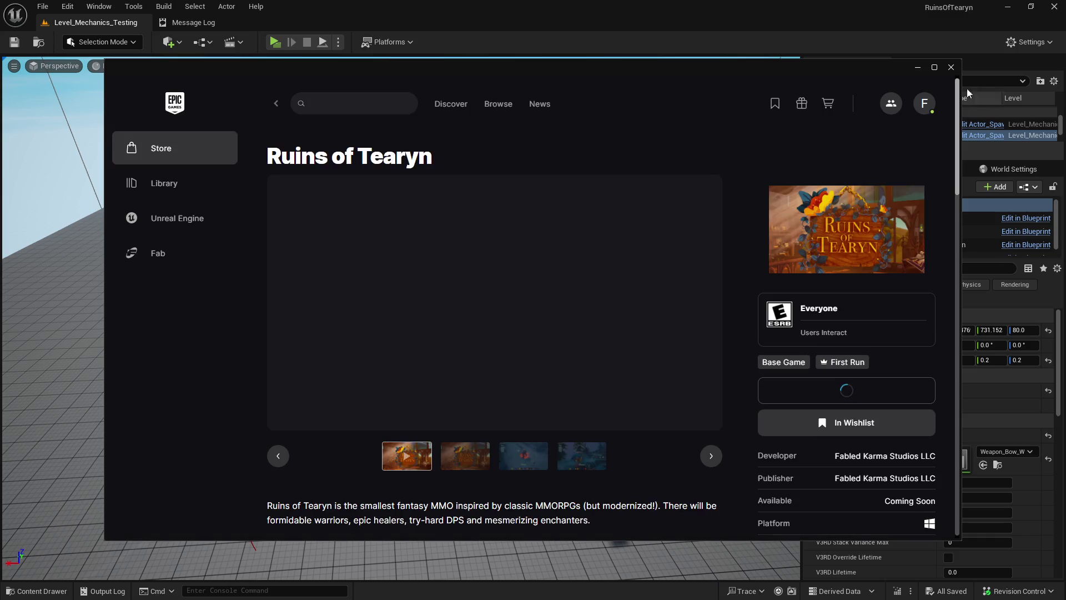
{"action": "left_click", "coordinate": [918, 66]}
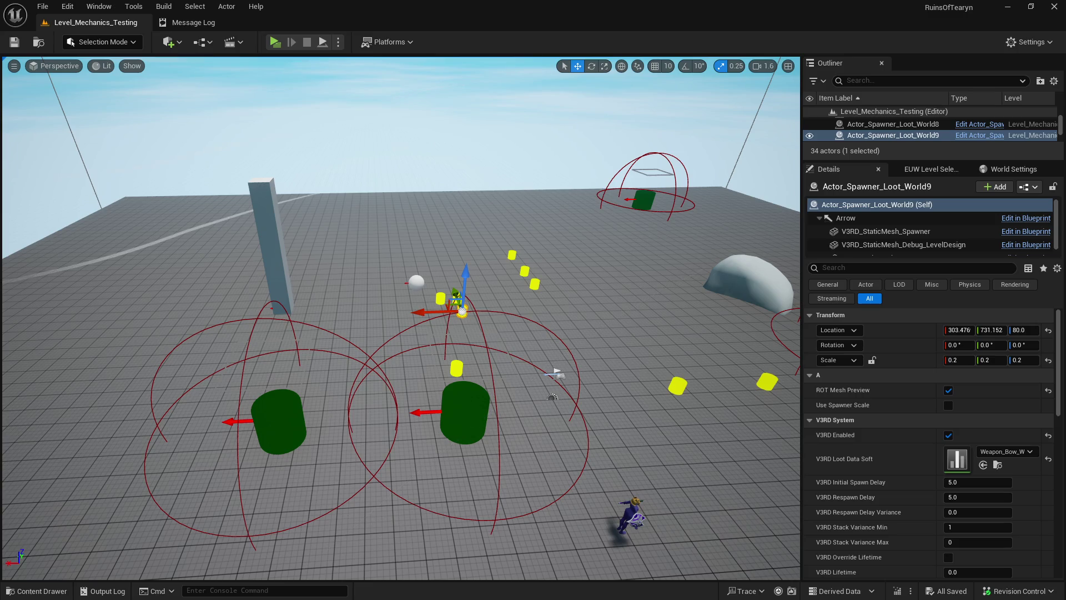
{"action": "key", "text": "alt+Tab"}
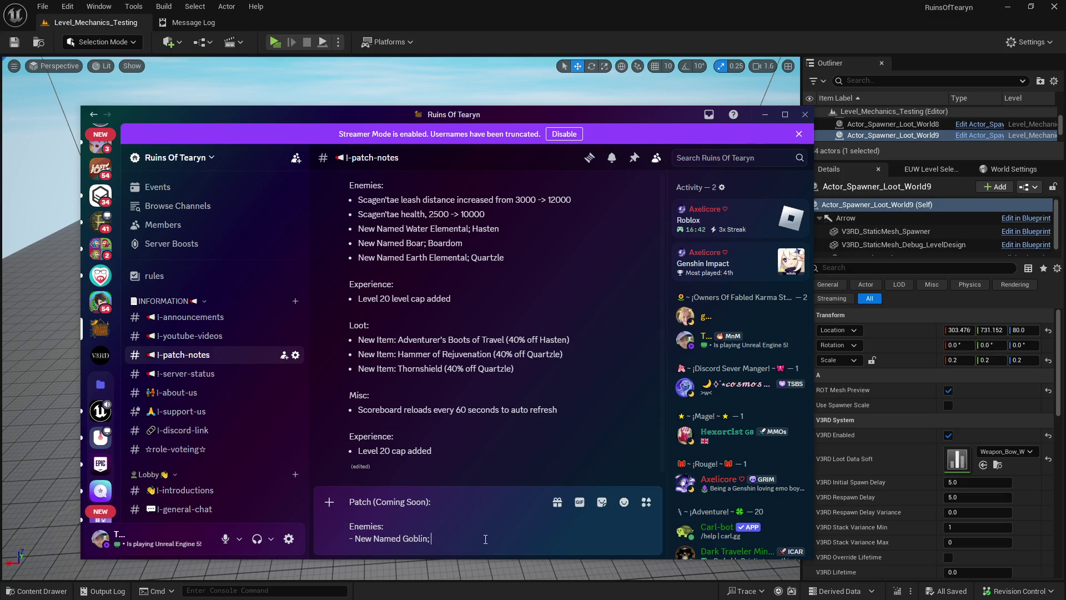
- Check the goblin's spelling in Unreal and type 'Dekciw' into the Discord draft
{"action": "type", "text": "D"}
{"action": "type", "text": "ikc"}
{"action": "left_click", "coordinate": [37, 591]}
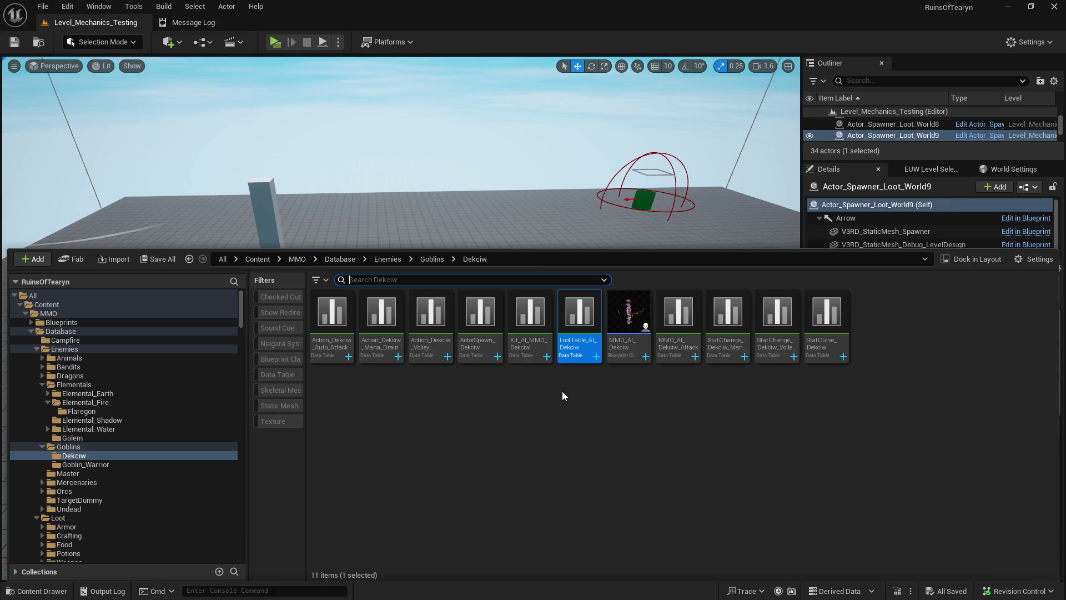
{"action": "key", "text": "alt+Tab"}
{"action": "key", "text": "BackSpace"}
{"action": "key", "text": "BackSpace"}
{"action": "key", "text": "BackSpace"}
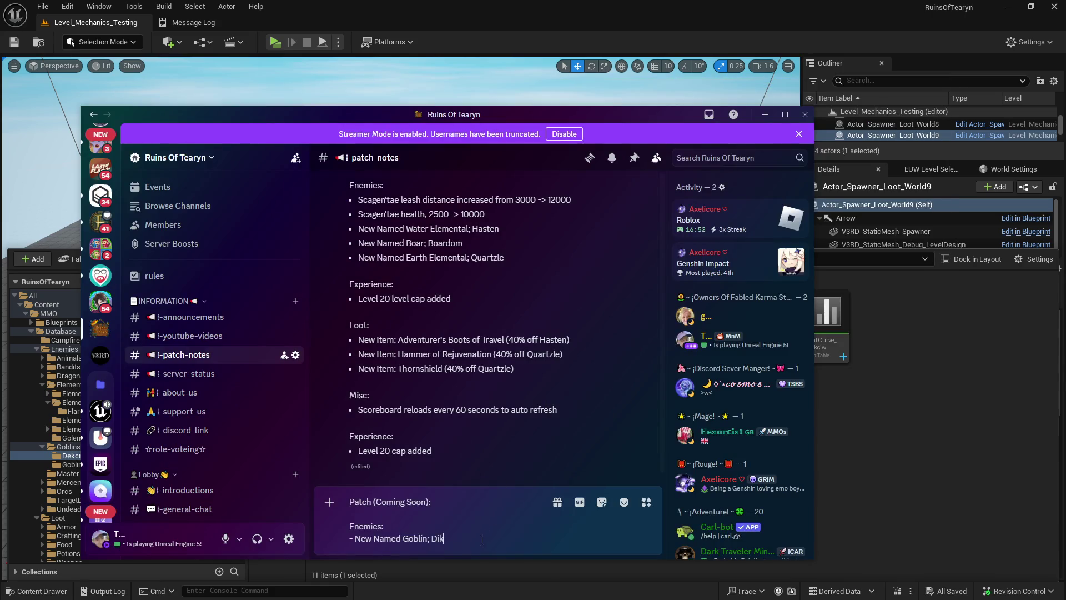
{"action": "key", "text": "alt+Tab"}
{"action": "key", "text": "alt+Tab"}
{"action": "type", "text": "e"}
{"action": "type", "text": "kciw"}
- Add a 'Loot:' section listing 'New Item: Windslasher (Bow), 40%' and post the note
{"action": "key", "text": "shift+Return"}
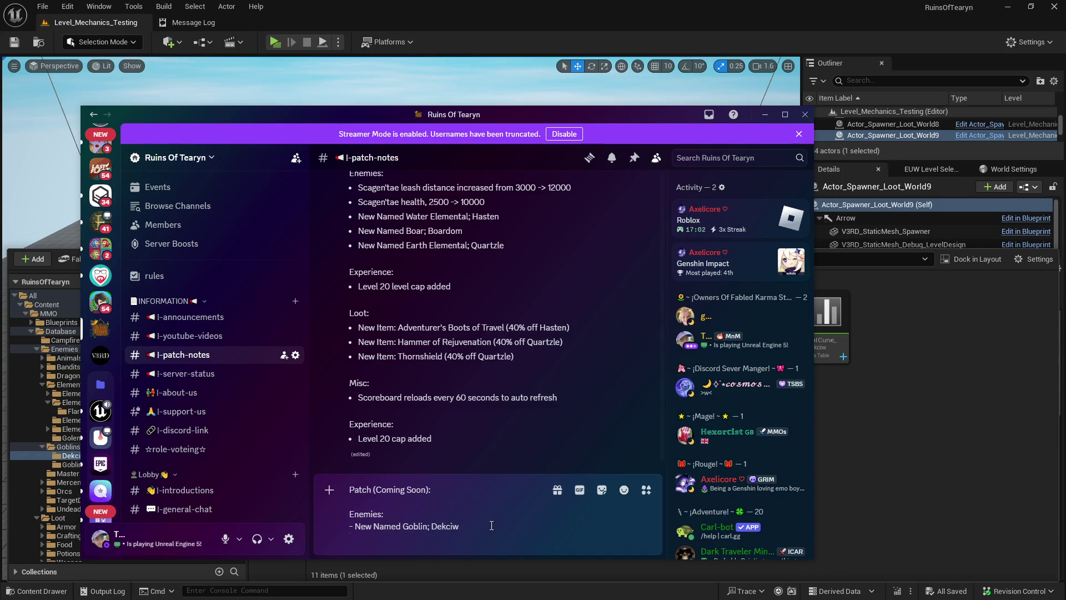
{"action": "key", "text": "shift+Return"}
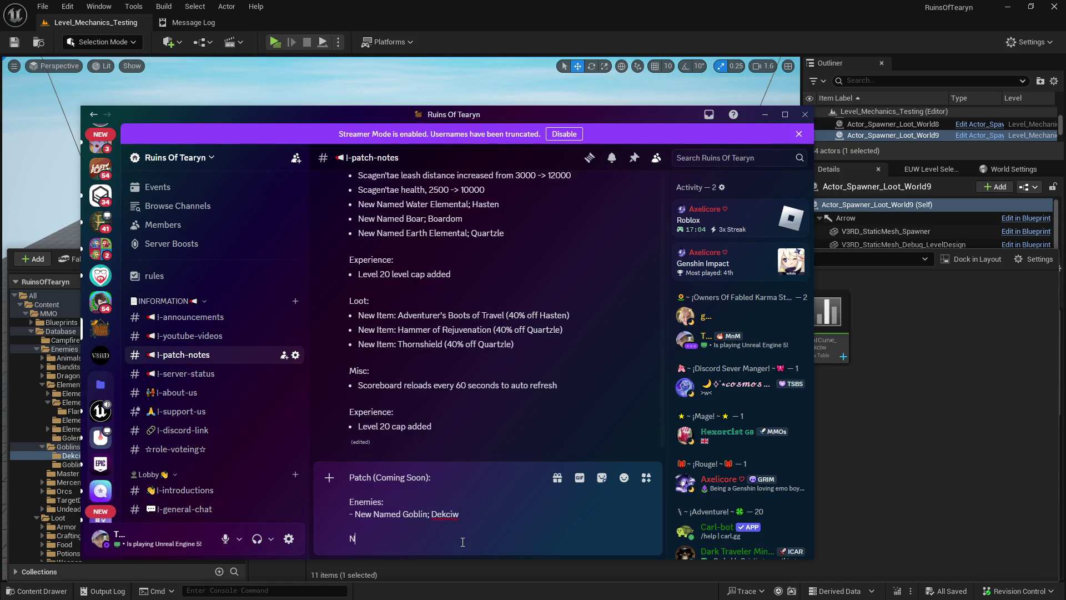
{"action": "type", "text": "Loot:"}
{"action": "key", "text": "shift+Return"}
{"action": "type", "text": "N"}
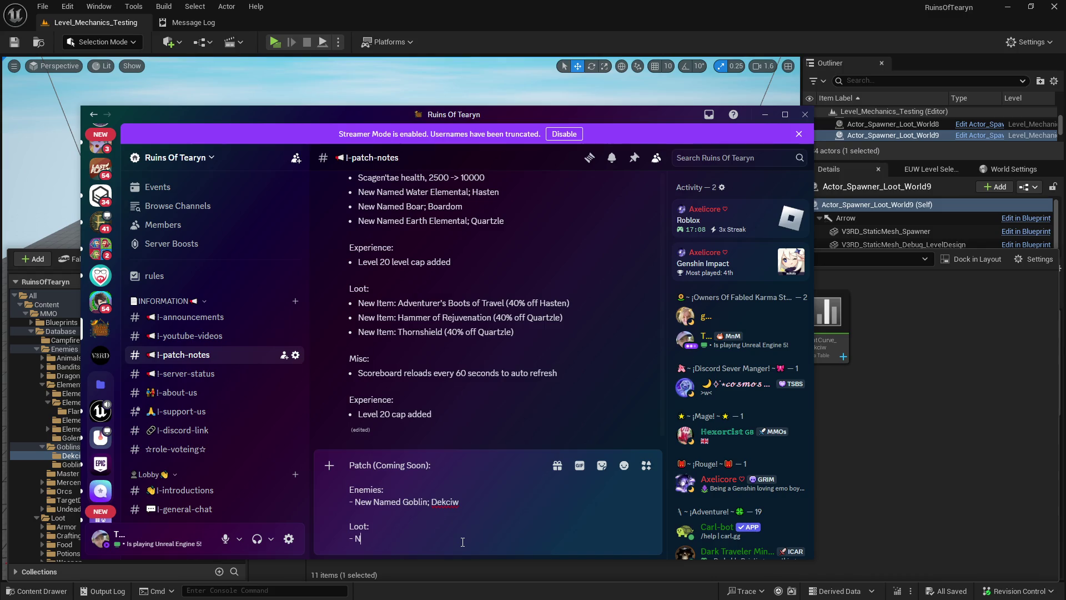
{"action": "type", "text": "ew Item: "}
{"action": "type", "text": "Windslasher"}
{"action": "type", "text": " (Bow)"}
{"action": "type", "text": ", 40% off"}
{"action": "type", "text": " Dekciw)"}
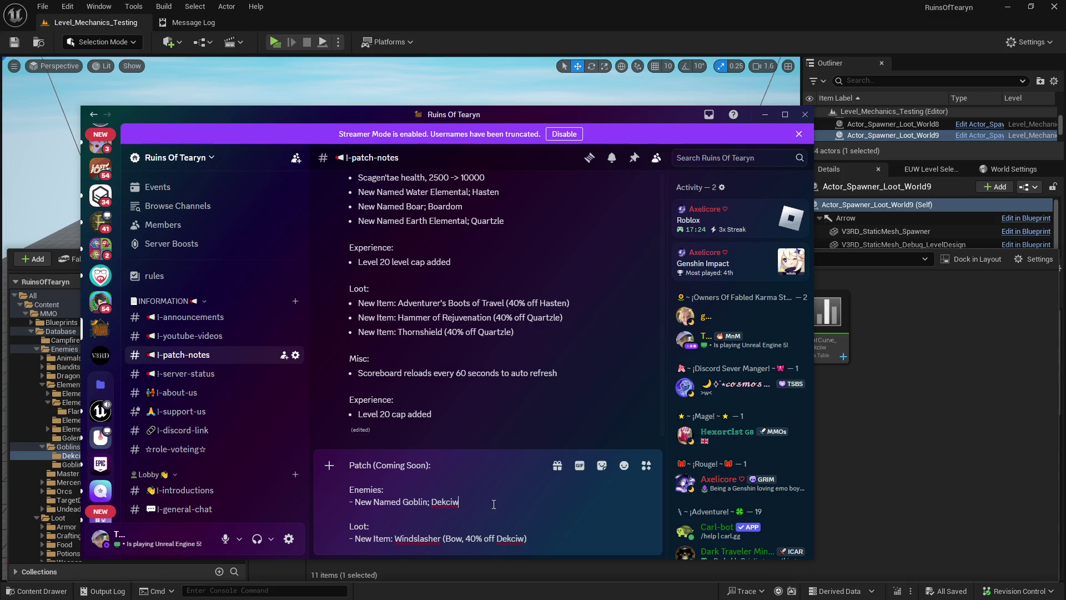
{"action": "key", "text": "Return"}
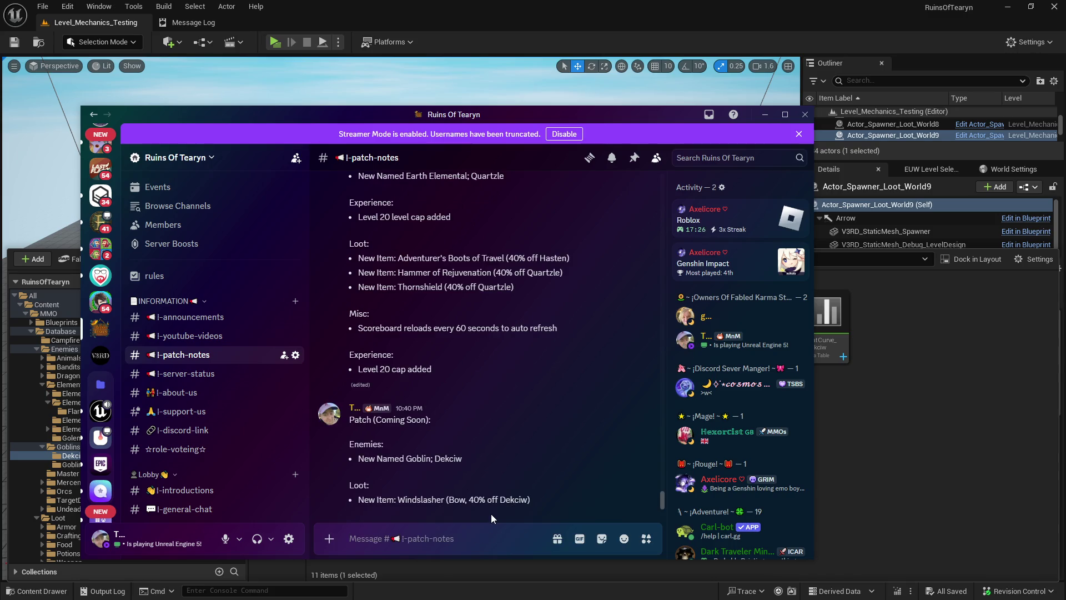
- Edit the post to add a line: name is Wicked backwards, from a previous tester
{"action": "left_click", "coordinate": [610, 401]}
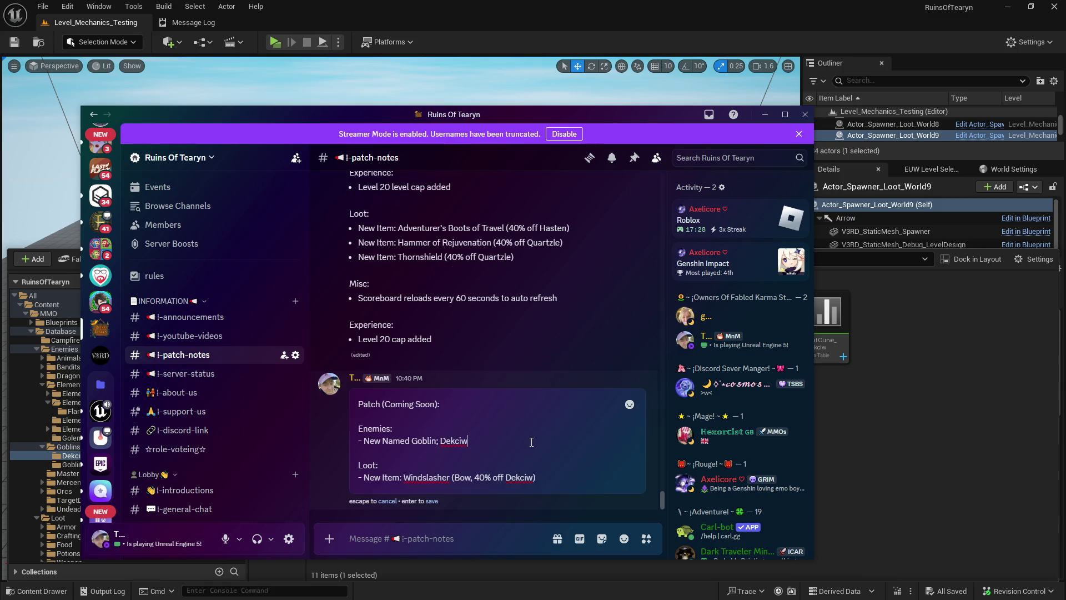
{"action": "key", "text": "shift+Return"}
{"action": "type", "text": "Wicked"}
{"action": "key", "text": "BackSpace"}
{"action": "key", "text": "BackSpace"}
{"action": "key", "text": "BackSpace"}
{"action": "type", "text": "Name is Wick"}
{"action": "key", "text": "BackSpace"}
{"action": "key", "text": "BackSpace"}
{"action": "key", "text": "BackSpace"}
{"action": "type", "text": "icked backwards to"}
{"action": "key", "text": "BackSpace"}
{"action": "key", "text": "BackSpace"}
{"action": "type", "text": "from"}
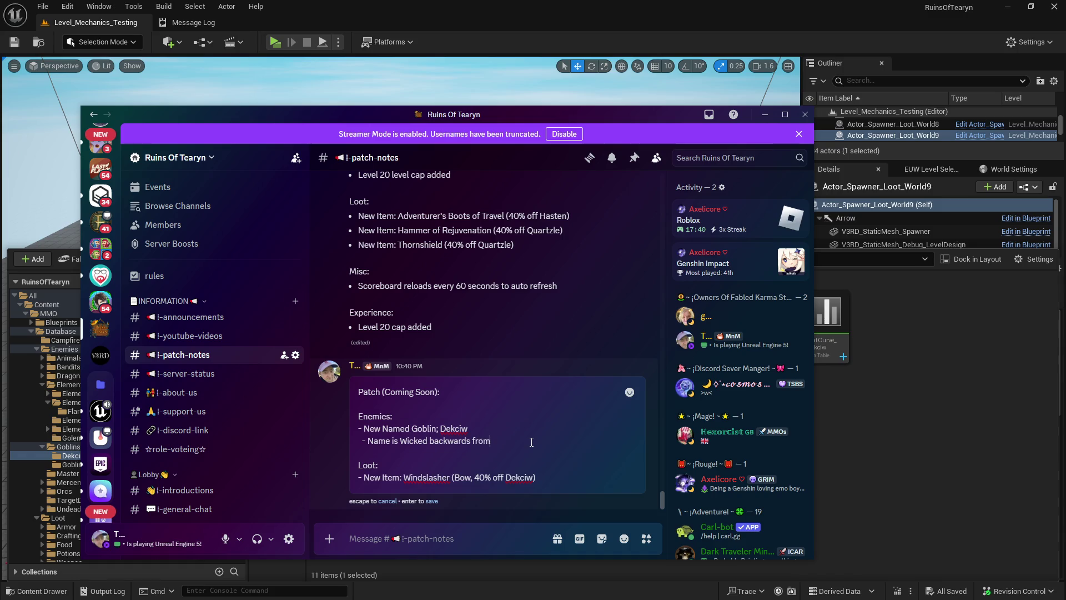
{"action": "type", "text": " a previous tester!"}
{"action": "left_click", "coordinate": [428, 502]}
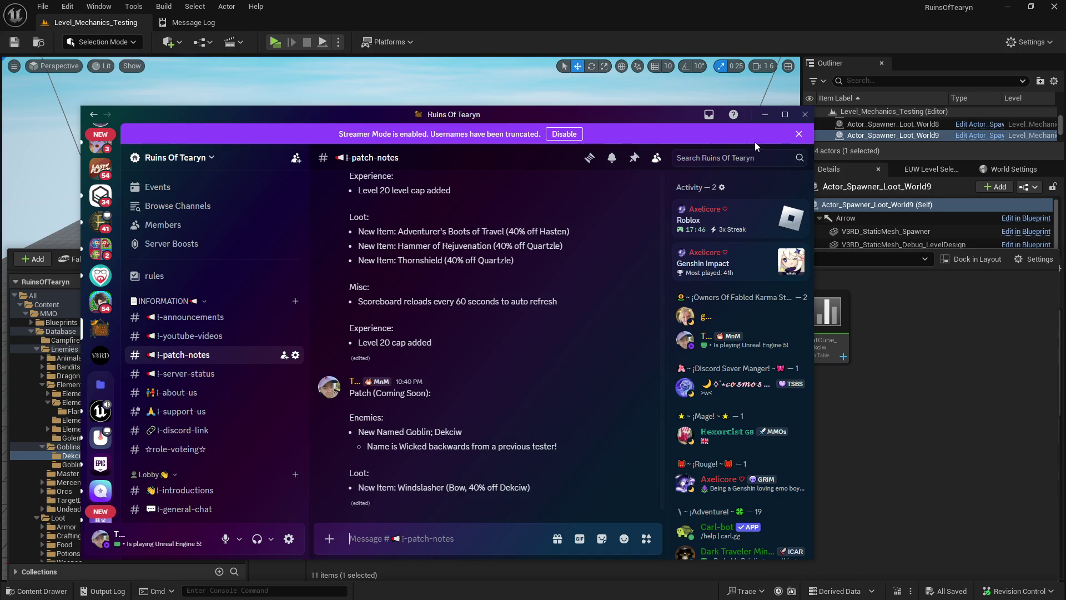
{"action": "left_click", "coordinate": [768, 118]}
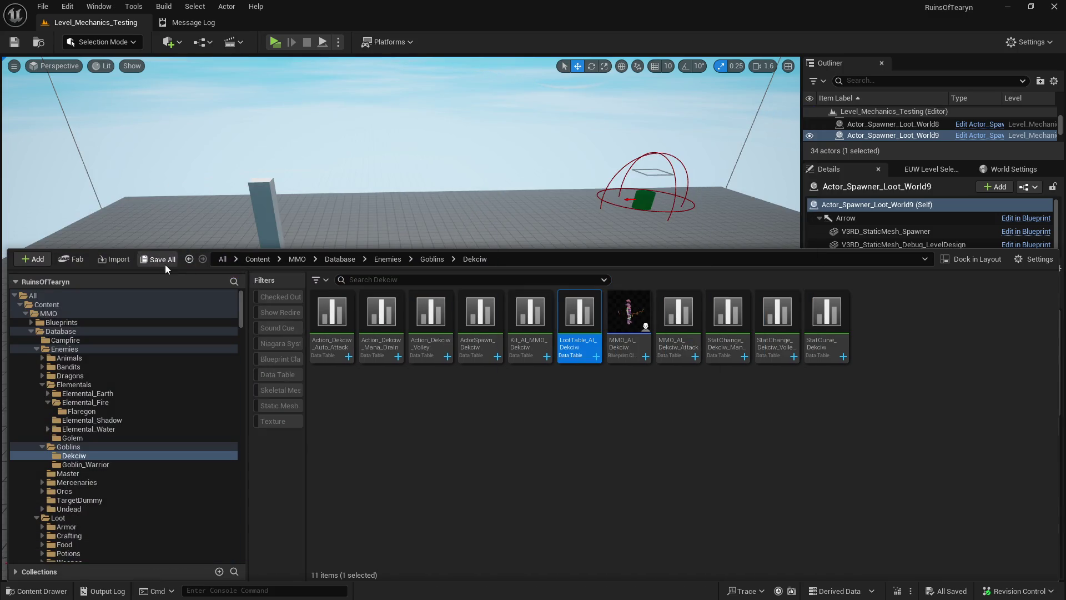
- Collapse the Elemental_Fire, Enemies, Loot, Players and Database folders and open Levels/Level_001
{"action": "mouse_move", "coordinate": [400, 222]}
{"action": "left_mouse_down"}
{"action": "mouse_move", "coordinate": [361, 230]}
{"action": "mouse_move", "coordinate": [309, 178]}
{"action": "left_mouse_up"}
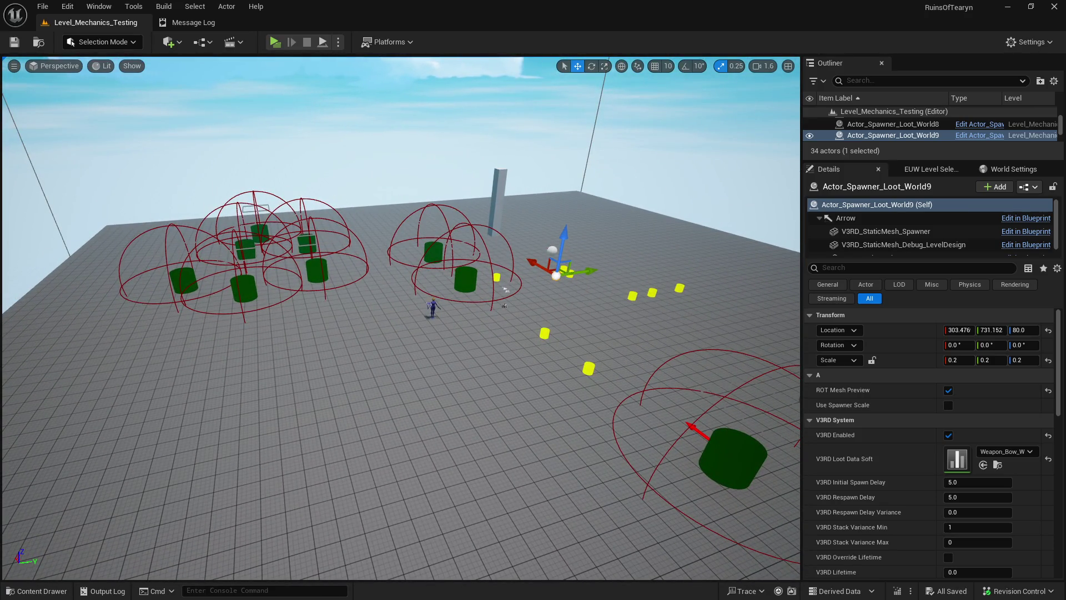
{"action": "left_click", "coordinate": [42, 590]}
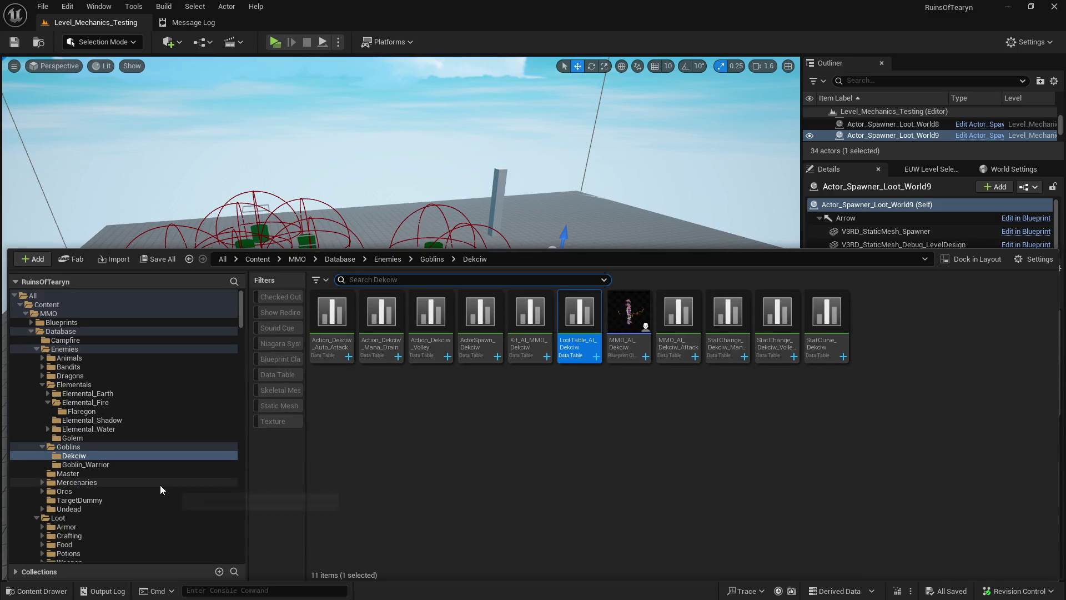
{"action": "left_click", "coordinate": [47, 404]}
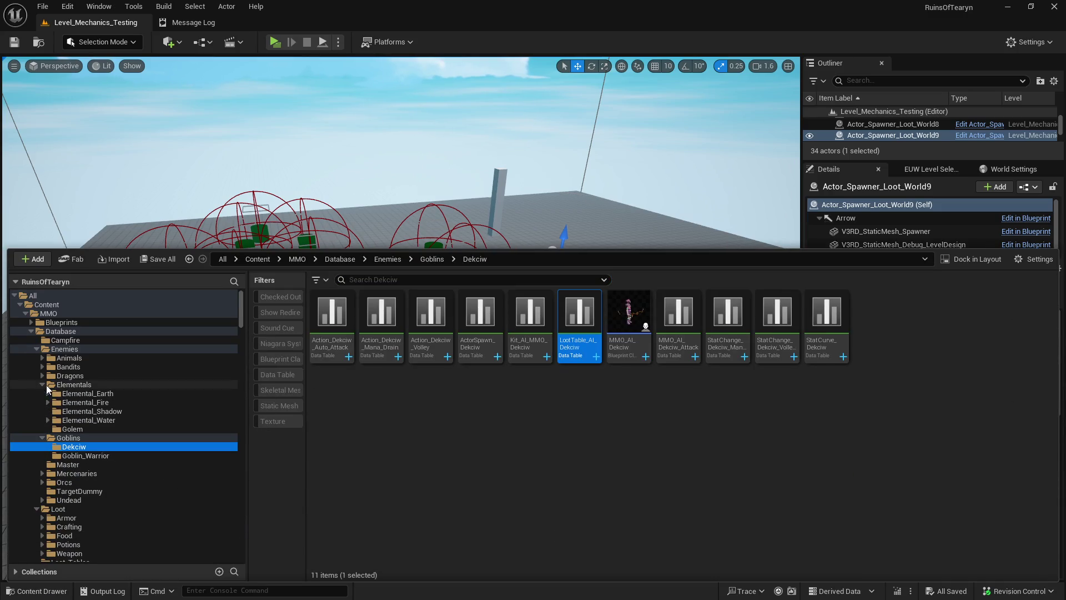
{"action": "left_click", "coordinate": [37, 348]}
{"action": "left_click", "coordinate": [39, 359]}
{"action": "left_click", "coordinate": [42, 358]}
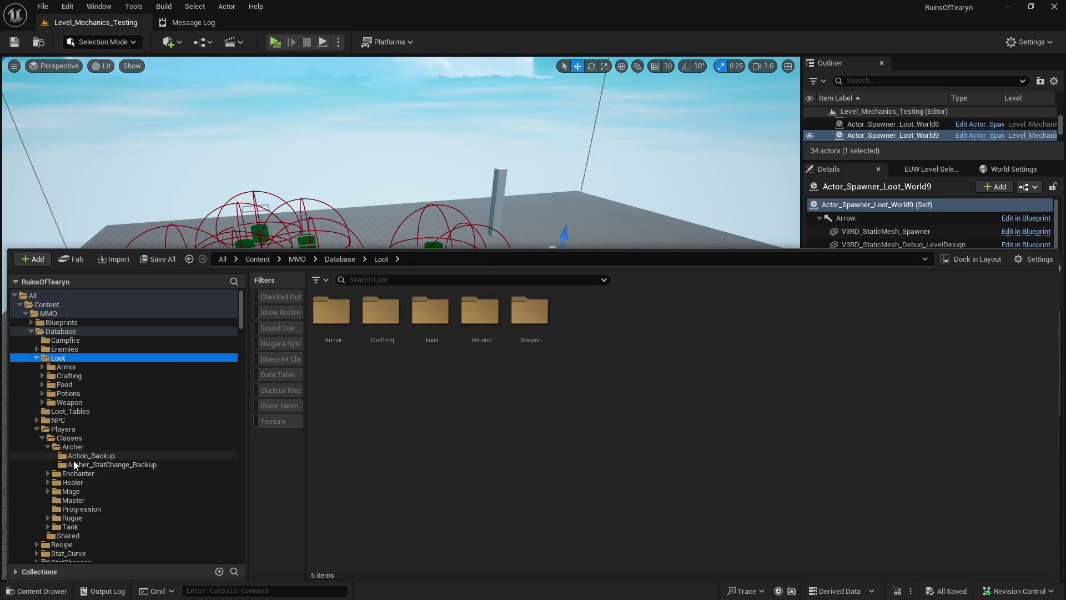
{"action": "left_click", "coordinate": [36, 358]}
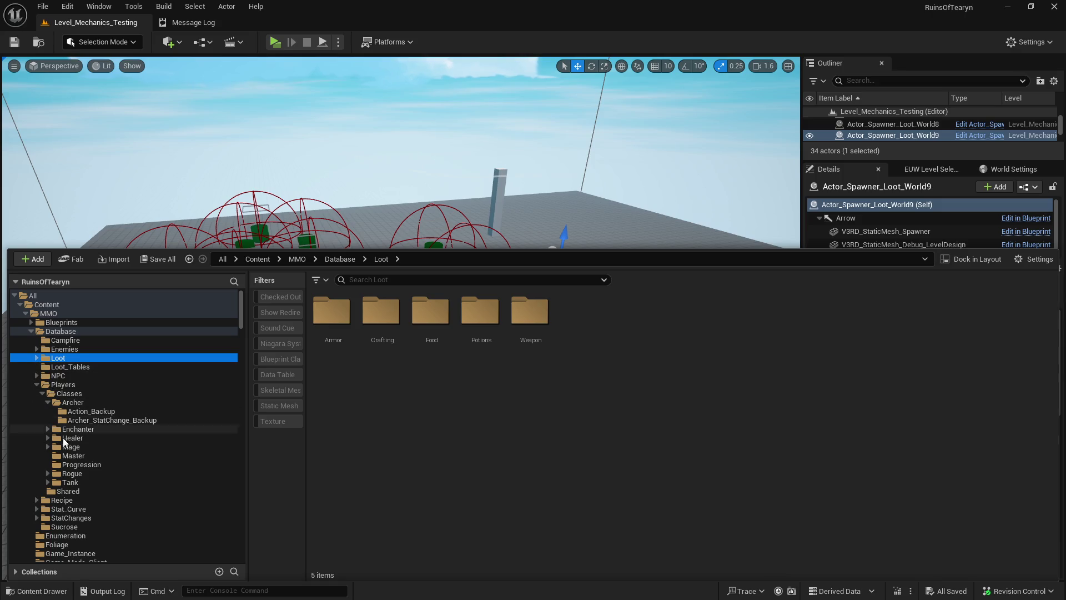
{"action": "left_click", "coordinate": [37, 385]}
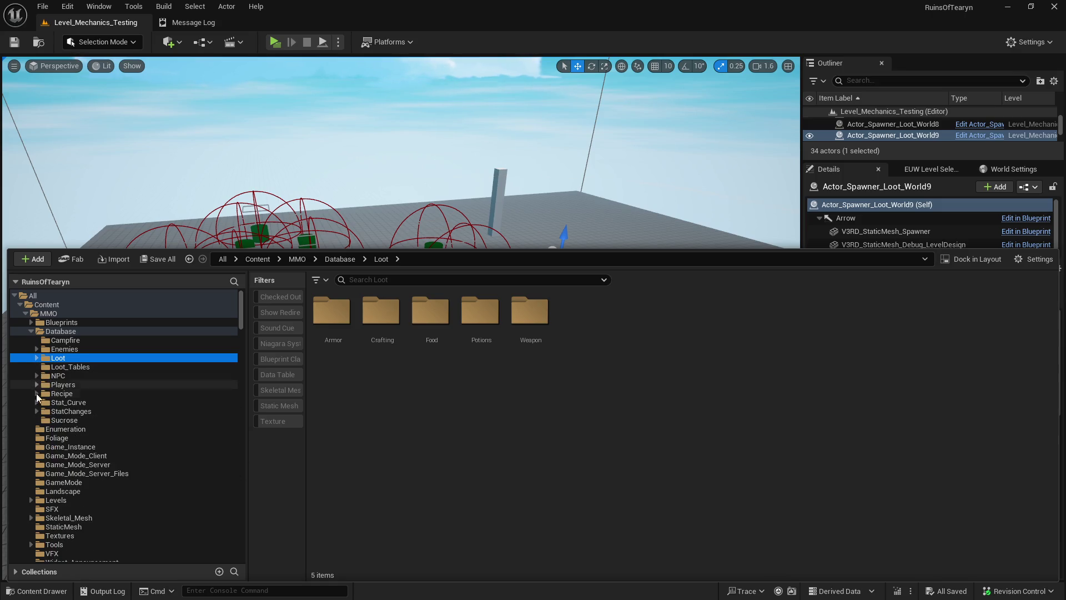
{"action": "left_click", "coordinate": [32, 331]}
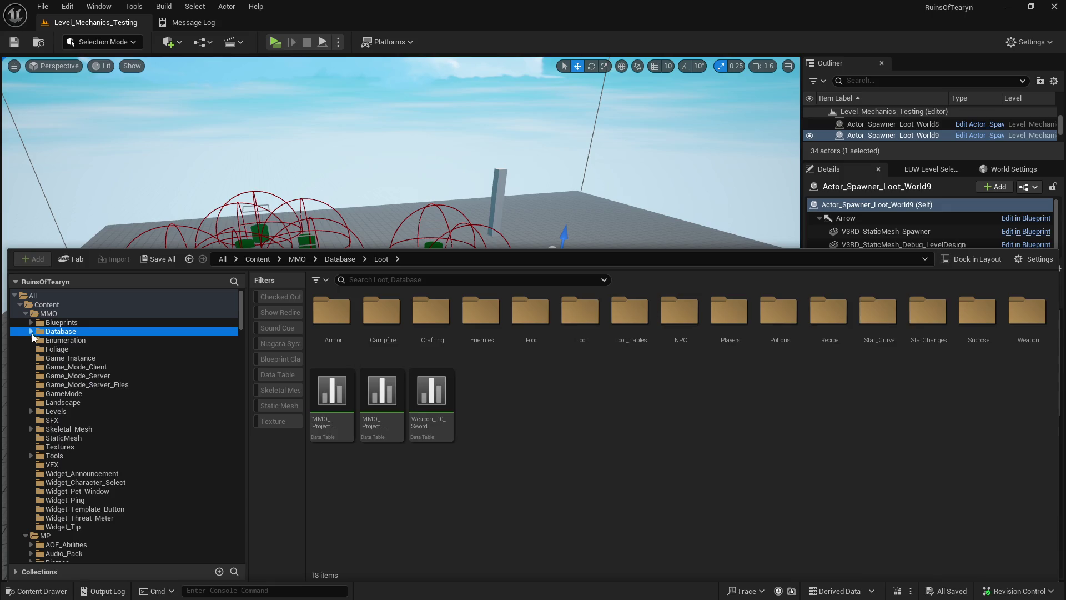
{"action": "left_click", "coordinate": [31, 411]}
{"action": "left_click", "coordinate": [66, 420]}
{"action": "left_click", "coordinate": [730, 328]}
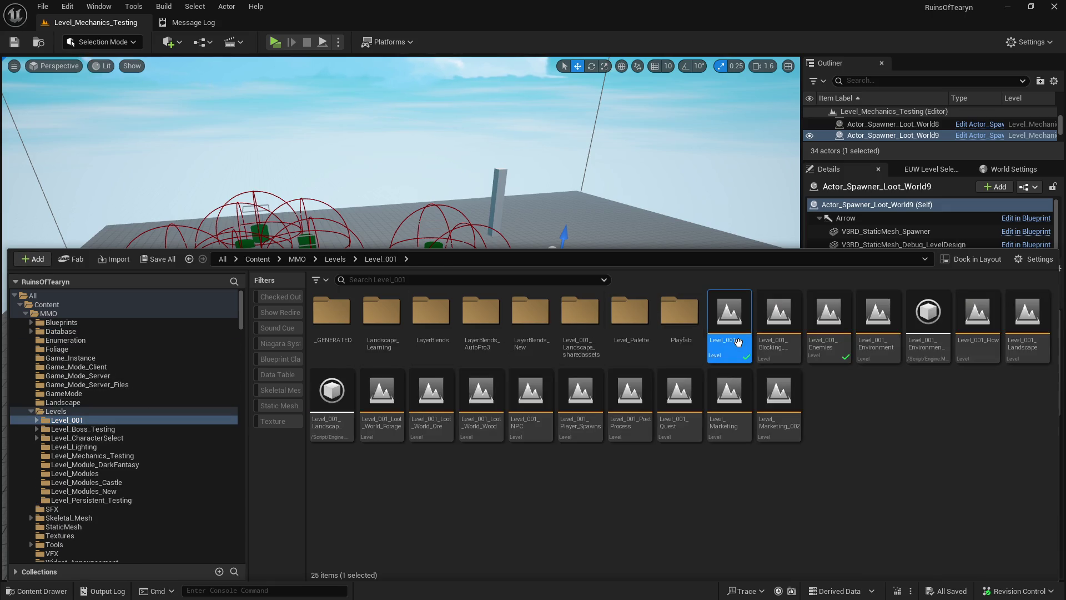
- Load the Level_001 map and fly over the snowy forest and lake toward the hillside trails
{"action": "double_click", "coordinate": [738, 342]}
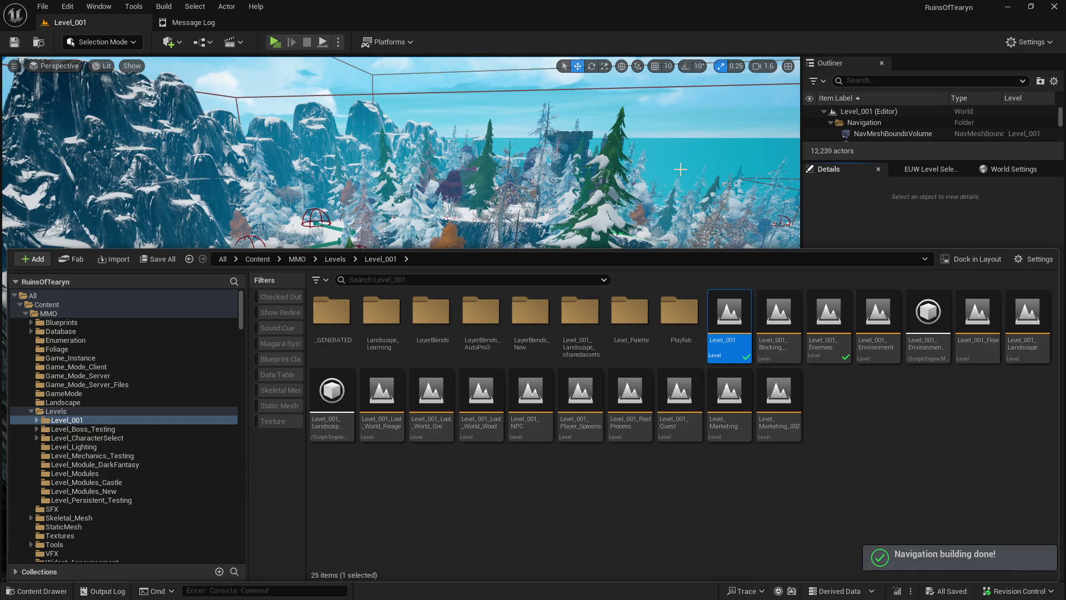
{"action": "mouse_move", "coordinate": [688, 205]}
{"action": "left_mouse_down"}
{"action": "mouse_move", "coordinate": [691, 272]}
{"action": "mouse_move", "coordinate": [692, 206]}
{"action": "mouse_move", "coordinate": [639, 207]}
{"action": "mouse_move", "coordinate": [722, 239]}
{"action": "left_mouse_up"}
{"action": "left_click_drag", "start_coordinate": [310, 292], "coordinate": [311, 291]}
{"action": "left_click_drag", "start_coordinate": [382, 274], "coordinate": [385, 227]}
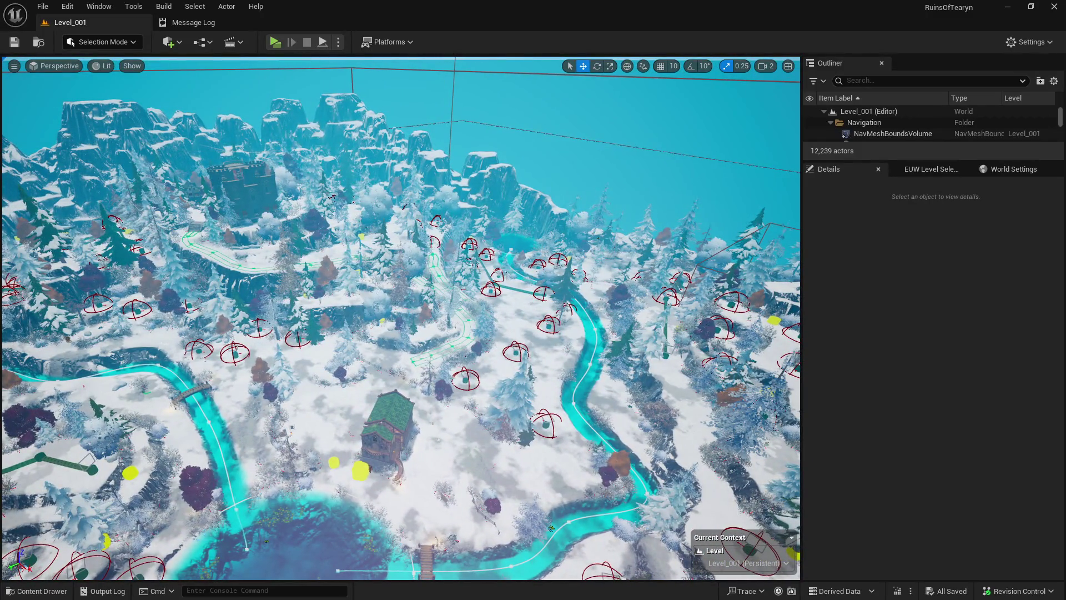
- Fly across the river valley so the river runs right, passing over the spawn markers
{"action": "mouse_move", "coordinate": [570, 296]}
{"action": "left_mouse_down"}
{"action": "mouse_move", "coordinate": [394, 301]}
{"action": "mouse_move", "coordinate": [381, 275]}
{"action": "mouse_move", "coordinate": [358, 271]}
{"action": "mouse_move", "coordinate": [565, 298]}
{"action": "left_mouse_up"}
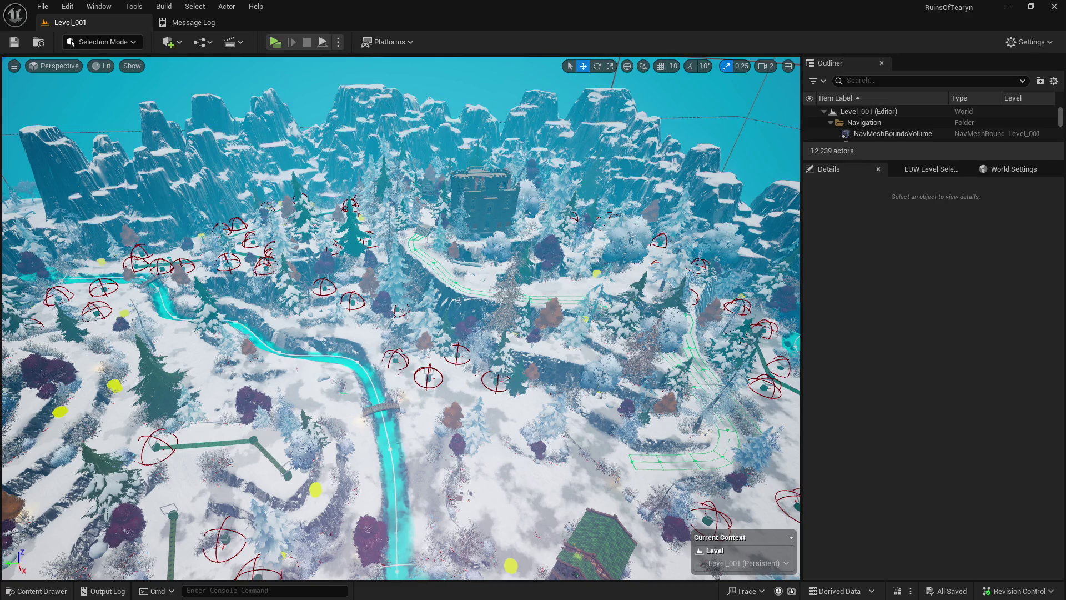
{"action": "left_click_drag", "start_coordinate": [264, 393], "coordinate": [205, 380]}
{"action": "mouse_move", "coordinate": [282, 493]}
{"action": "left_mouse_down"}
{"action": "mouse_move", "coordinate": [261, 489]}
{"action": "mouse_move", "coordinate": [282, 493]}
{"action": "left_mouse_up"}
- Dismiss the landscape's context menu and fly forward over the river to the hut and cliffs overview
{"action": "right_click", "coordinate": [472, 306]}
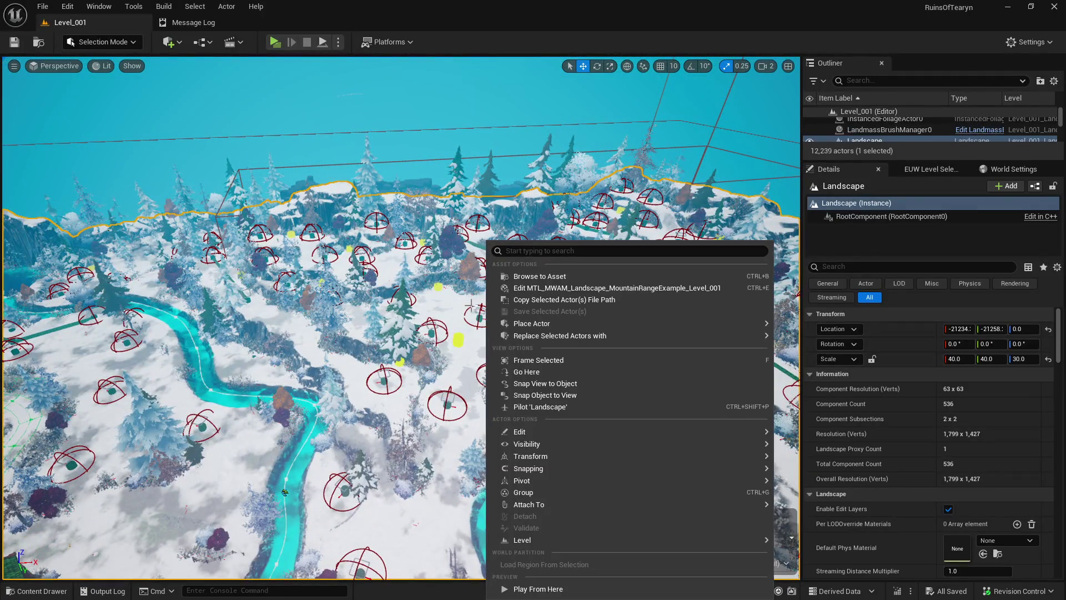
{"action": "key", "text": "Escape"}
{"action": "key", "text": "Escape"}
{"action": "left_click_drag", "start_coordinate": [284, 492], "coordinate": [273, 472]}
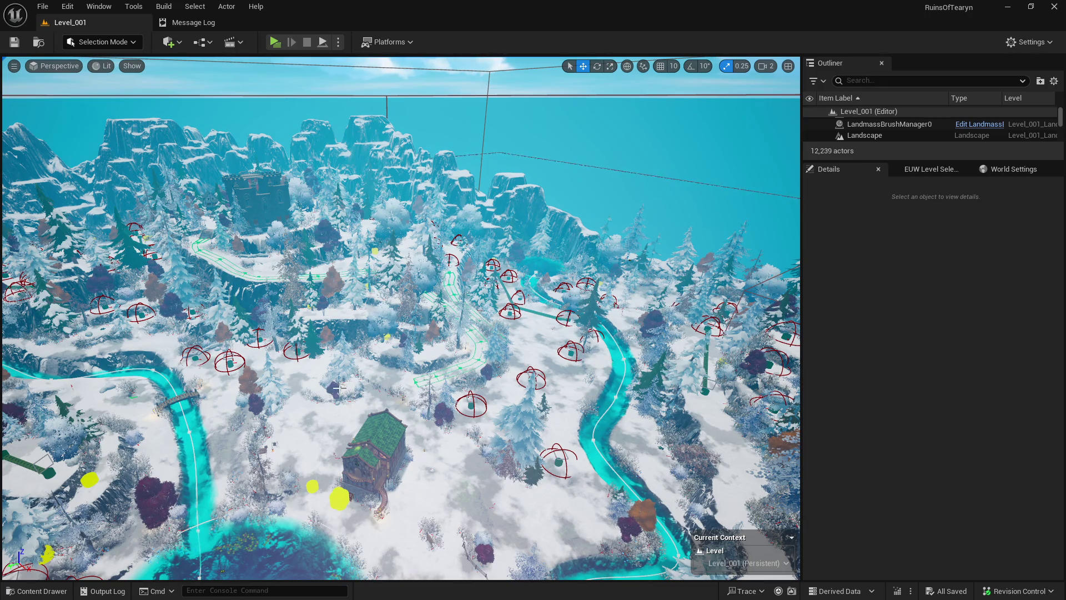
- Tidy the content drawer's folder tree and select the top-level Content folder
{"action": "left_click", "coordinate": [37, 591]}
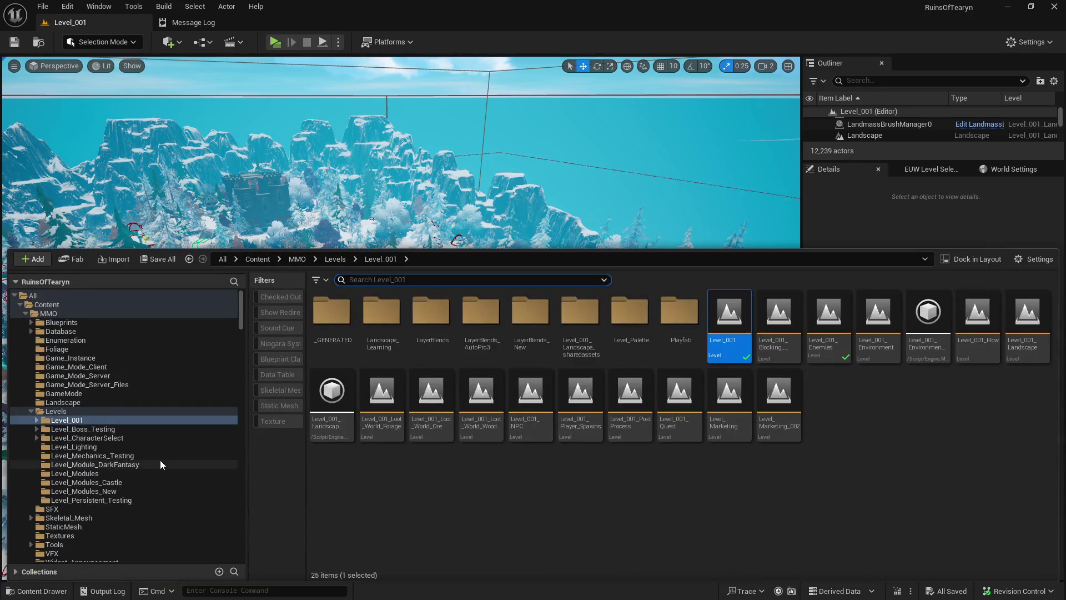
{"action": "scroll", "coordinate": [164, 424], "scroll_direction": "down", "scroll_amount": 15}
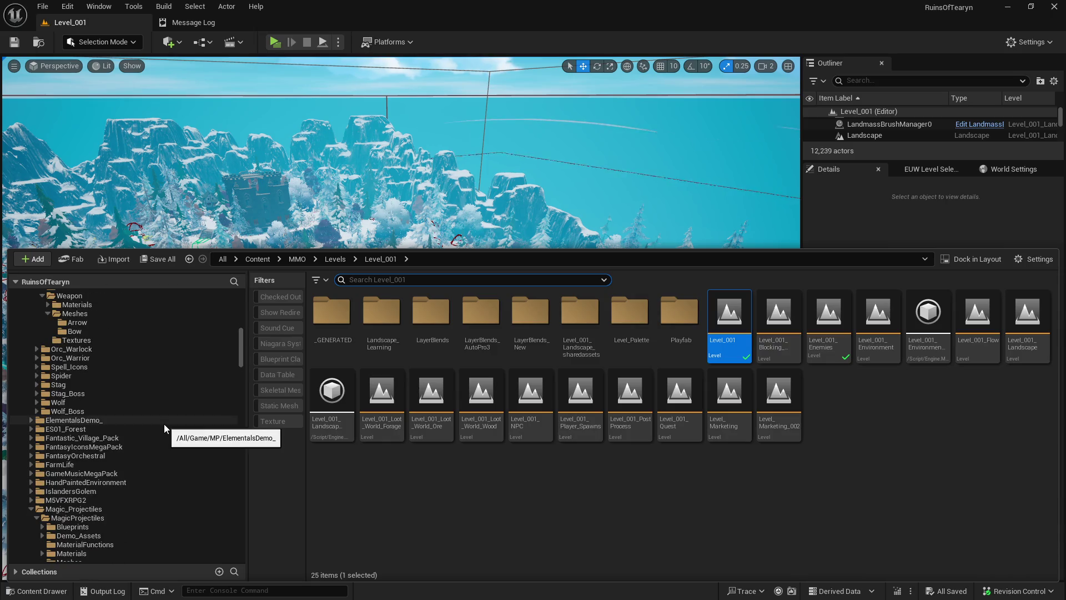
{"action": "scroll", "coordinate": [164, 425], "scroll_direction": "up", "scroll_amount": 10}
{"action": "scroll", "coordinate": [45, 360], "scroll_direction": "up", "scroll_amount": 2}
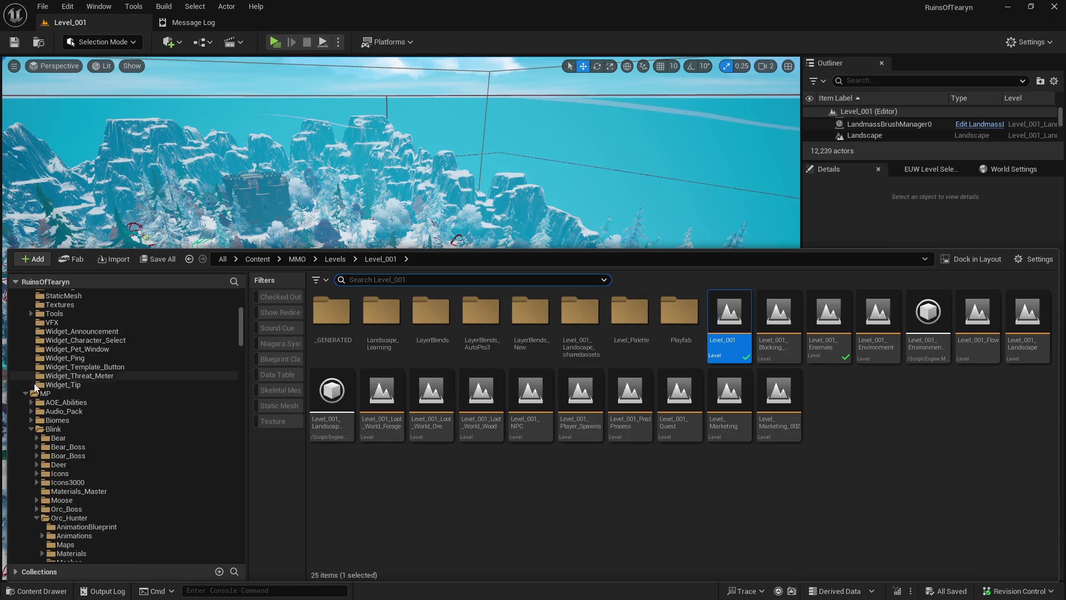
{"action": "left_click", "coordinate": [25, 392]}
{"action": "left_click_drag", "start_coordinate": [239, 328], "coordinate": [239, 311]}
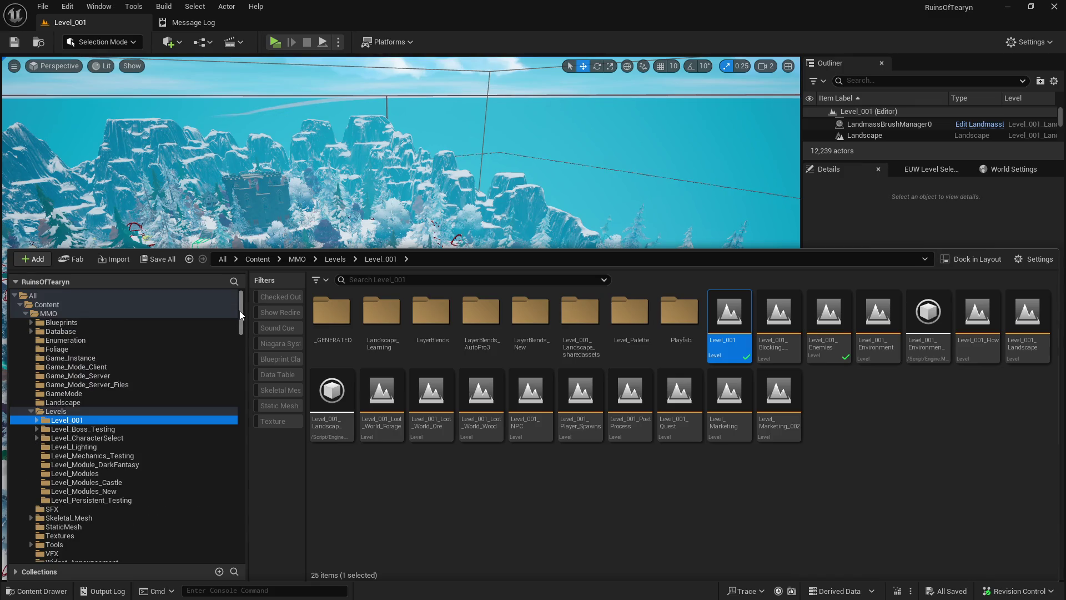
{"action": "left_click", "coordinate": [33, 411]}
{"action": "left_click", "coordinate": [32, 331]}
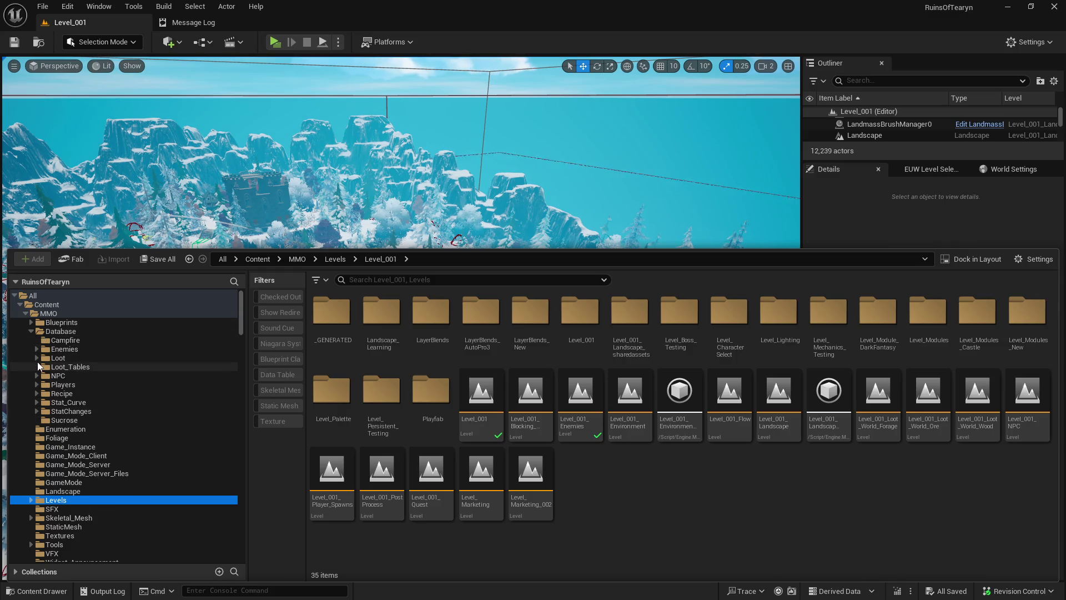
{"action": "left_click", "coordinate": [32, 331]}
{"action": "left_click", "coordinate": [48, 314]}
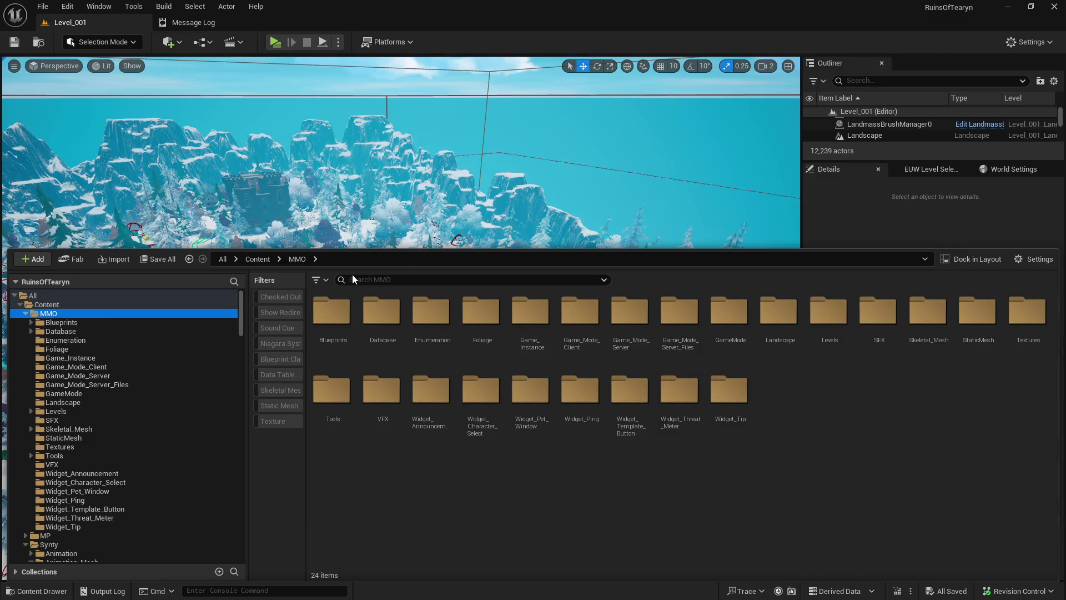
{"action": "left_click", "coordinate": [140, 305]}
- Search 'progression', filter to Data Tables, and select Progression_Example
{"action": "left_click", "coordinate": [397, 280]}
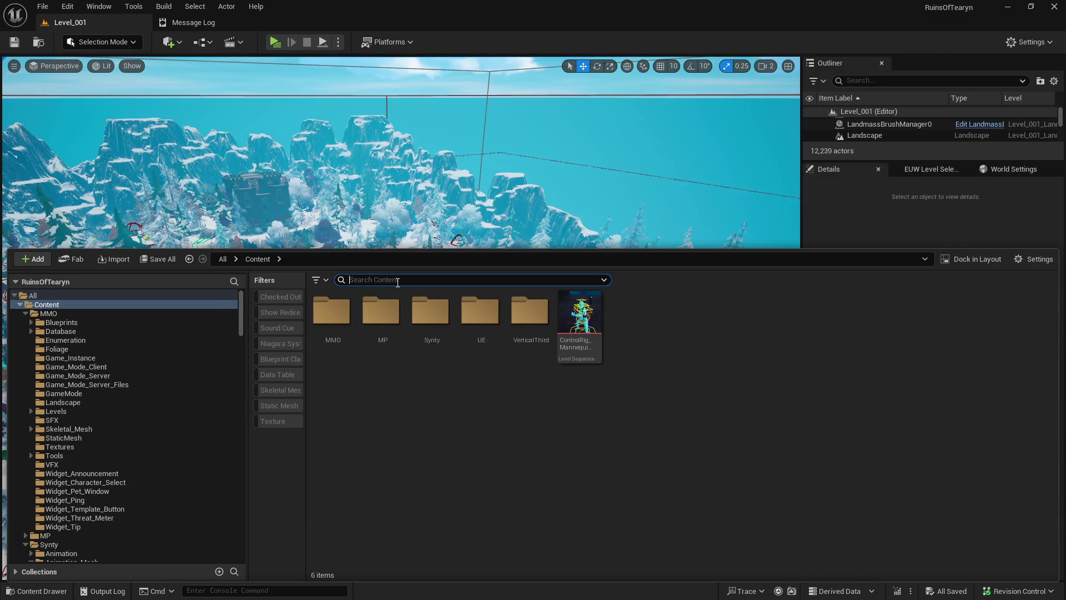
{"action": "type", "text": "prog"}
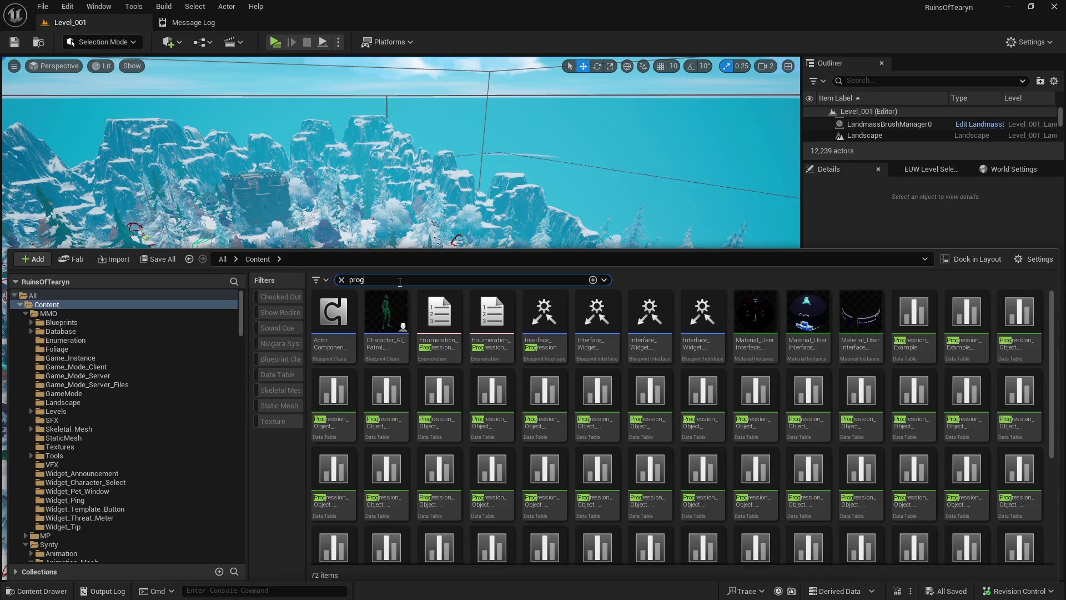
{"action": "type", "text": "ression"}
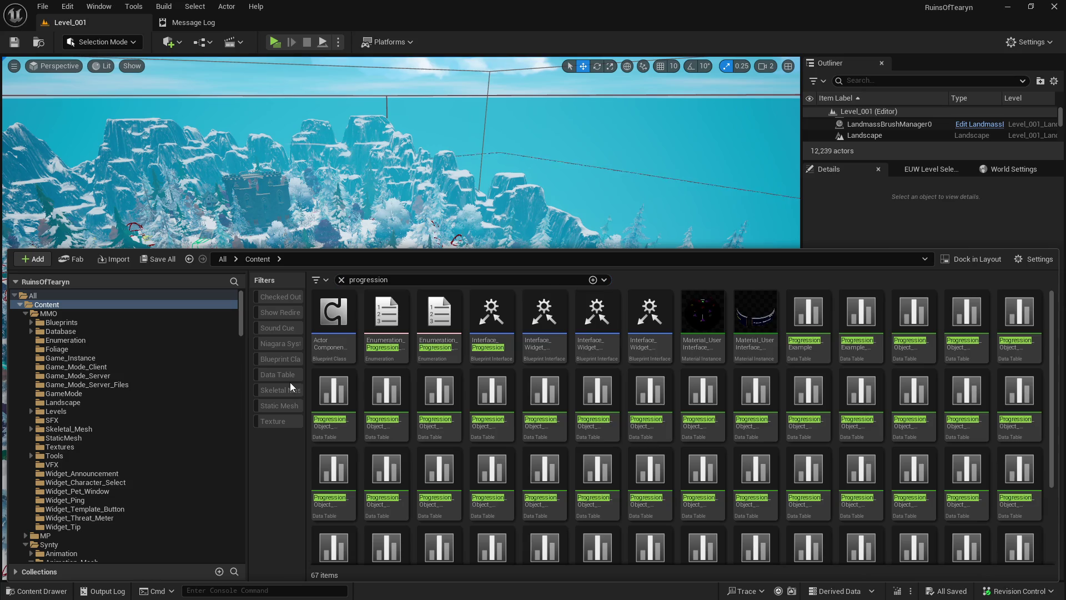
{"action": "left_click", "coordinate": [294, 375]}
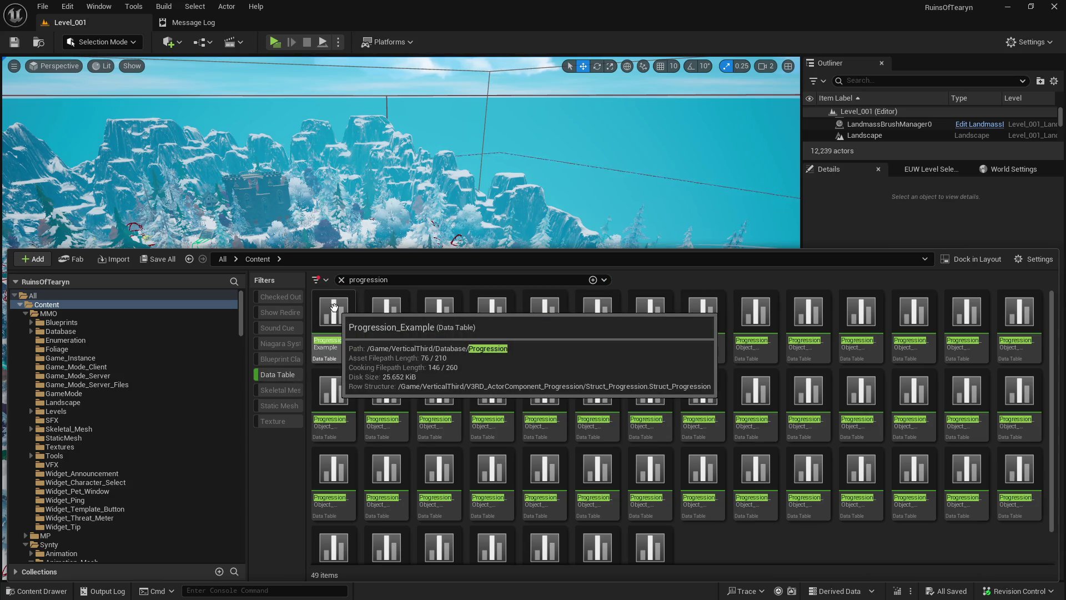
{"action": "left_click", "coordinate": [386, 314]}
{"action": "mouse_move", "coordinate": [386, 318]}
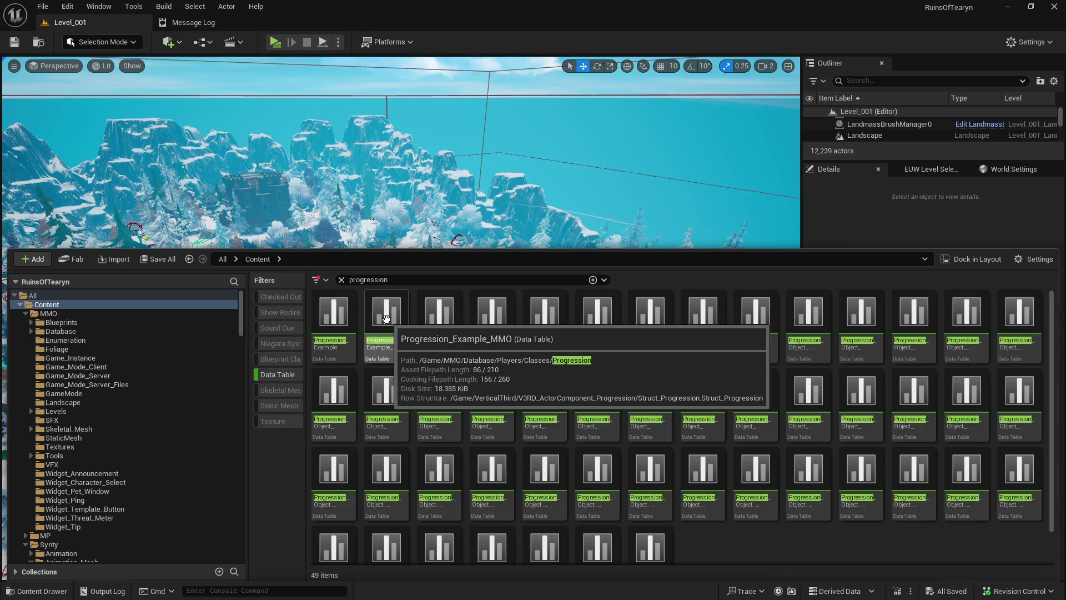
{"action": "left_click", "coordinate": [348, 324]}
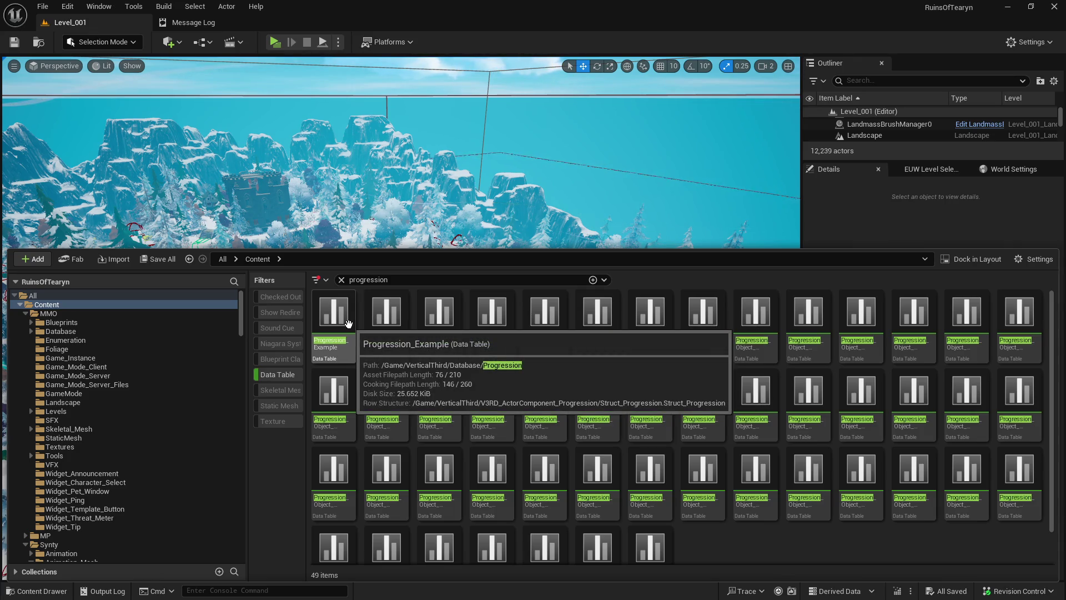
{"action": "double_click", "coordinate": [334, 319]}
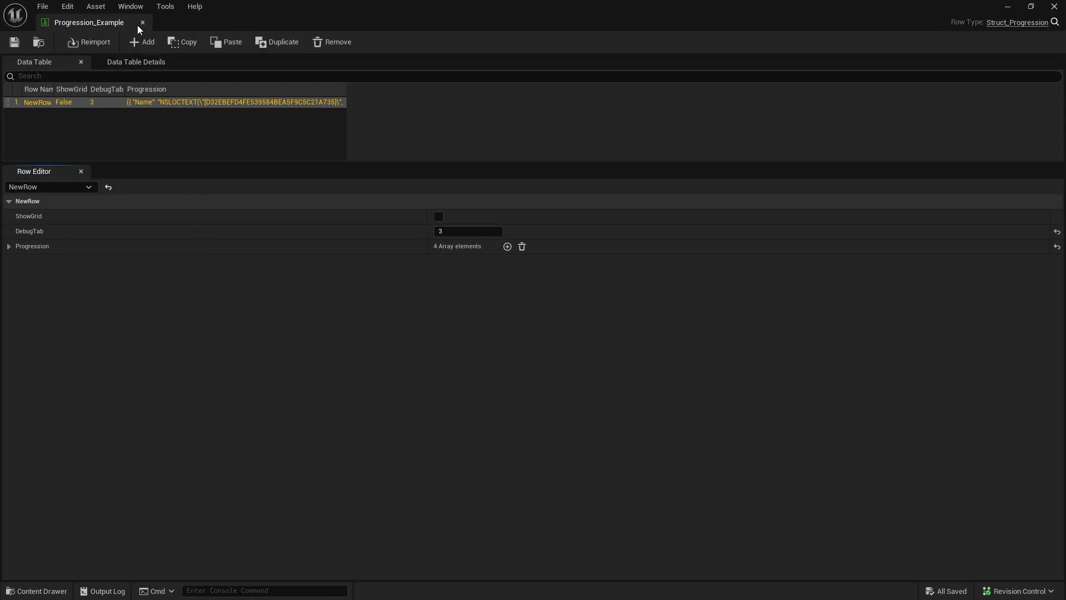
{"action": "left_click", "coordinate": [10, 247]}
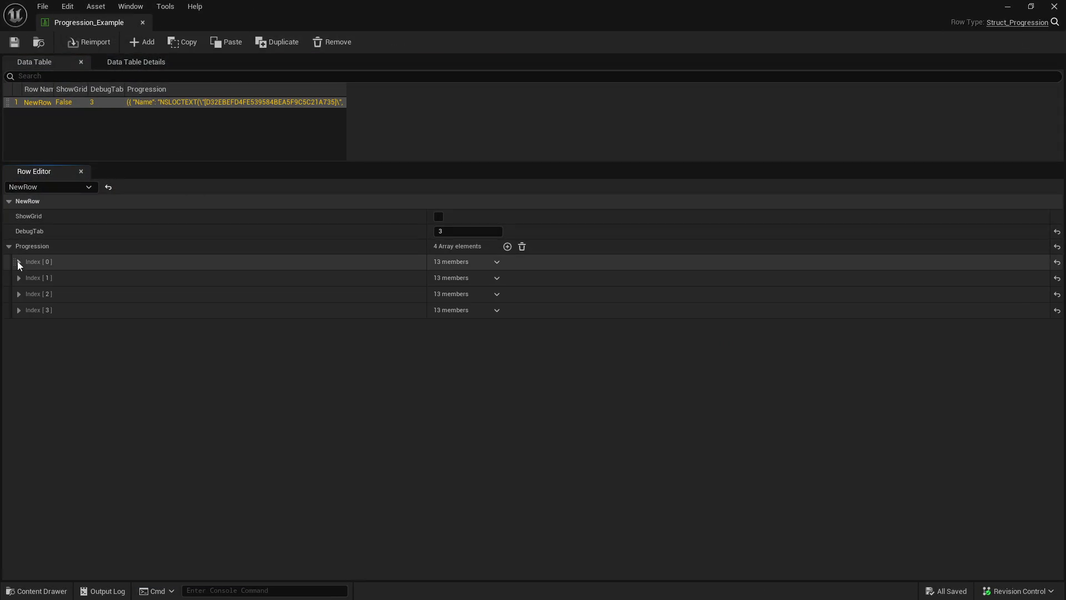
{"action": "left_click", "coordinate": [18, 261]}
{"action": "left_click", "coordinate": [17, 261]}
{"action": "left_click", "coordinate": [142, 22]}
{"action": "key", "text": "ctrl+space"}
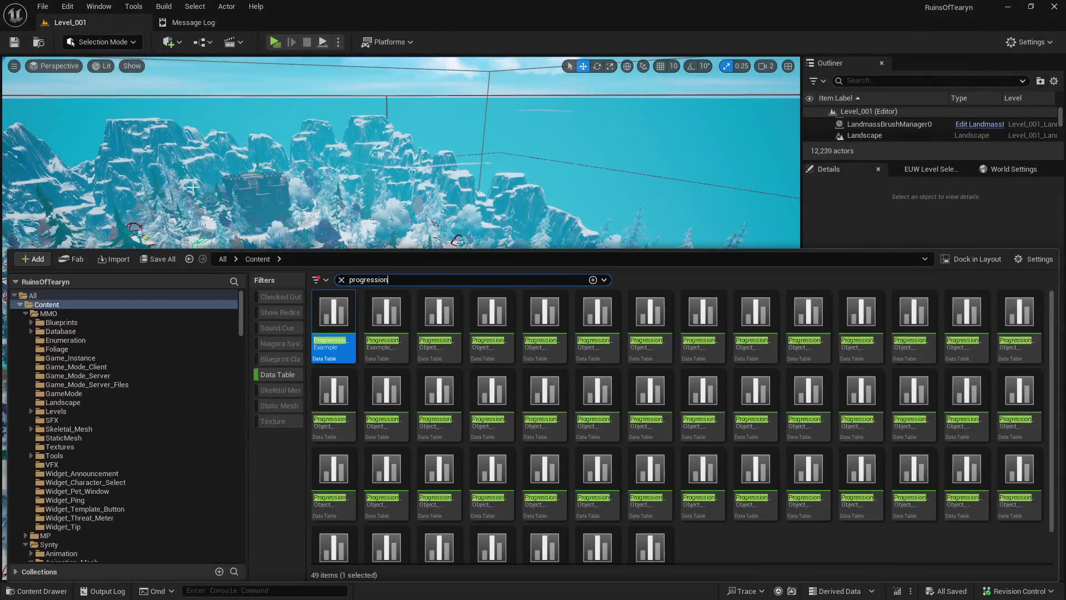
- Clear the 'progression' search, remove the Data Table filter and close the content drawer
{"action": "left_click", "coordinate": [341, 279]}
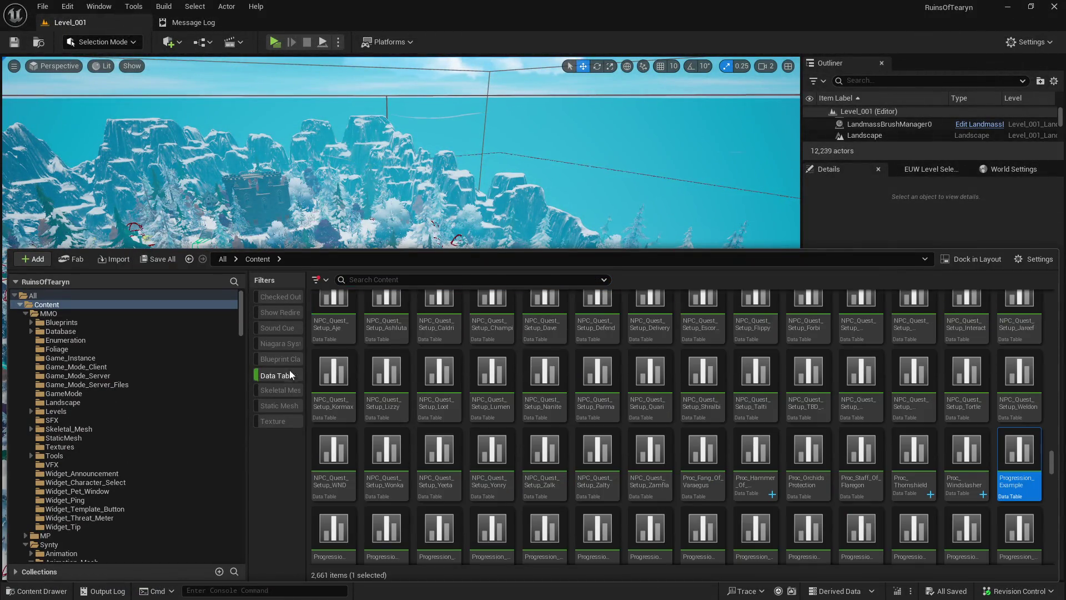
{"action": "left_click", "coordinate": [288, 374]}
{"action": "left_click", "coordinate": [287, 209]}
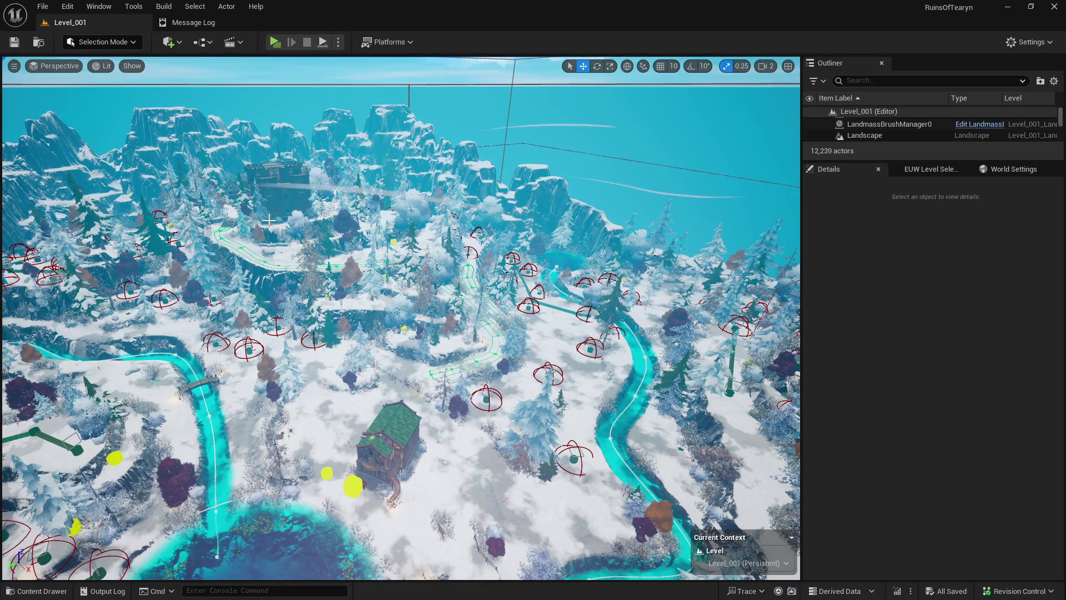
- Widen the level viewport and fly low over Level_001's snowy forest and river
{"action": "left_click_drag", "start_coordinate": [270, 219], "coordinate": [211, 233]}
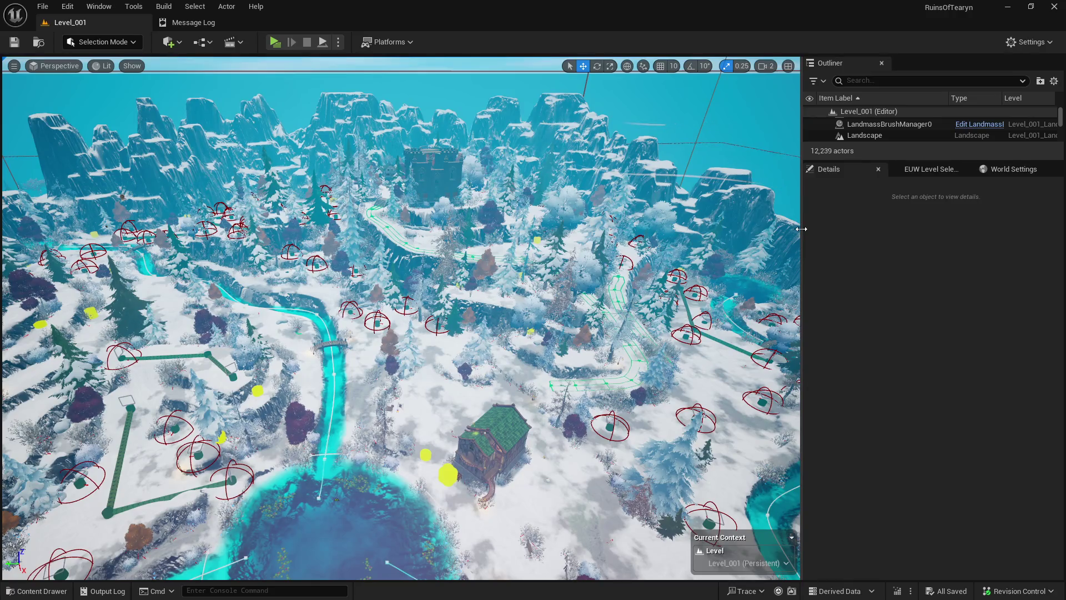
{"action": "left_click_drag", "start_coordinate": [801, 233], "coordinate": [837, 233]}
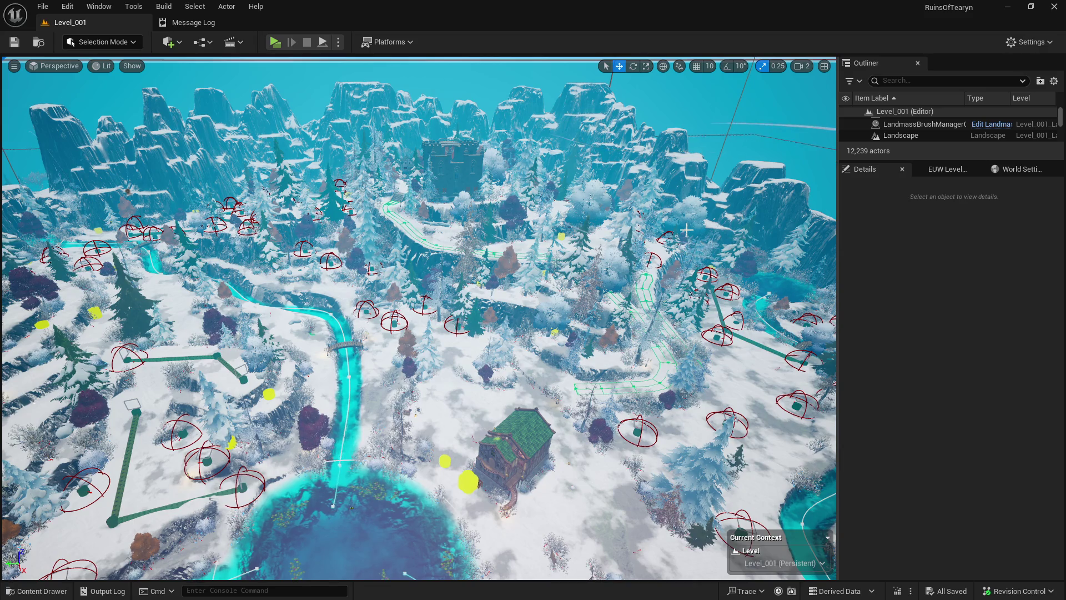
{"action": "left_click_drag", "start_coordinate": [631, 243], "coordinate": [594, 214]}
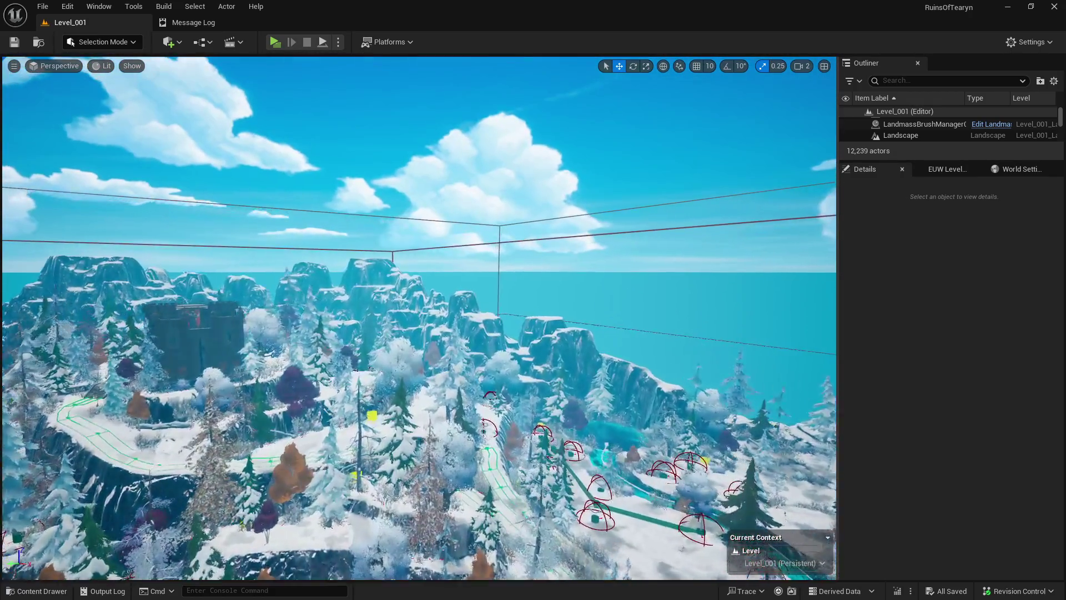
{"action": "mouse_move", "coordinate": [557, 273]}
{"action": "left_mouse_down"}
{"action": "mouse_move", "coordinate": [555, 253]}
{"action": "mouse_move", "coordinate": [561, 263]}
{"action": "mouse_move", "coordinate": [569, 250]}
{"action": "left_mouse_up"}
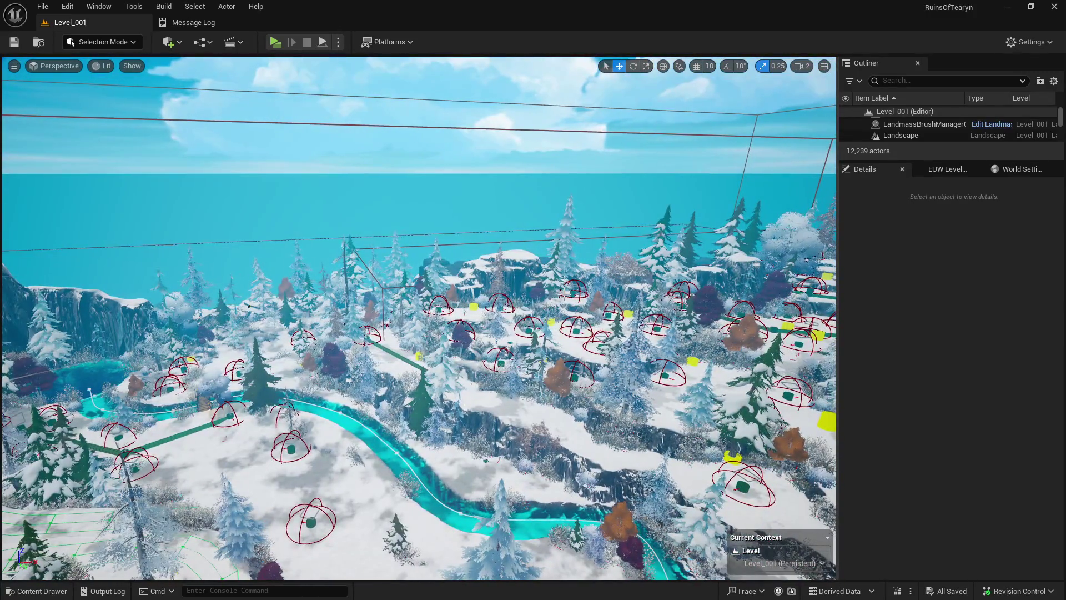